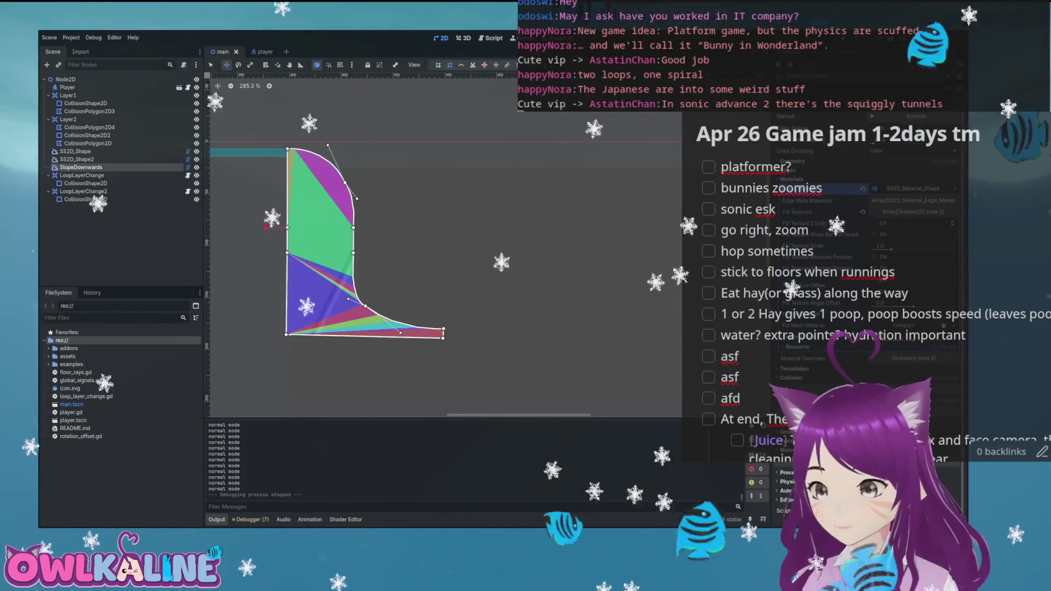
- Lower the end vertex of the SlopeDownwards curve
left_click_drag(455, 262, 611, 296)
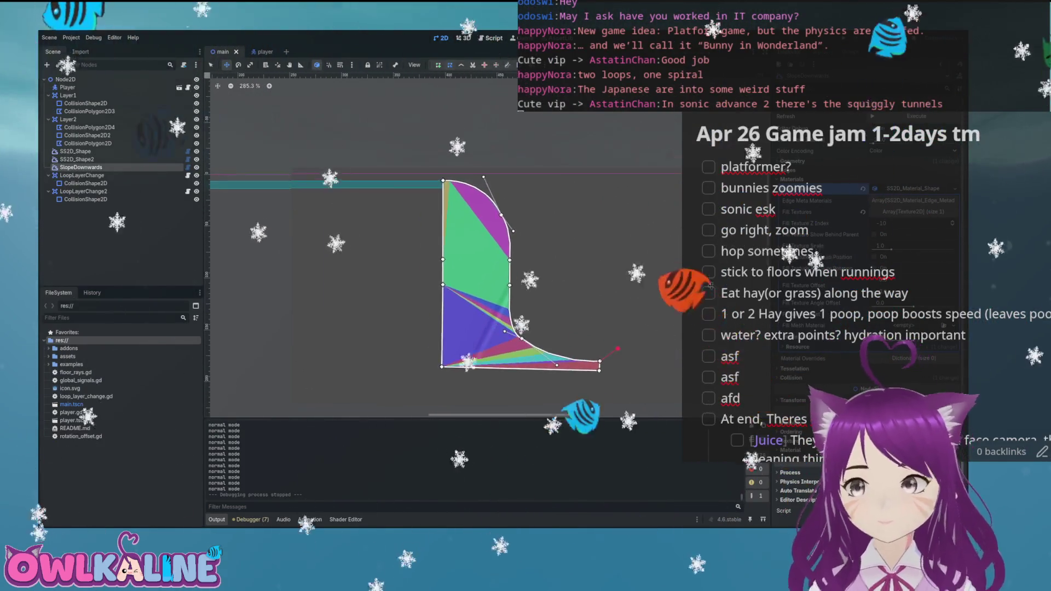
mouse_move(648, 253)
left_mouse_down()
mouse_move(733, 166)
mouse_move(623, 147)
mouse_move(609, 248)
mouse_move(613, 168)
mouse_move(597, 124)
mouse_move(606, 141)
mouse_move(599, 174)
mouse_move(615, 123)
mouse_move(589, 217)
mouse_move(599, 236)
left_mouse_up()
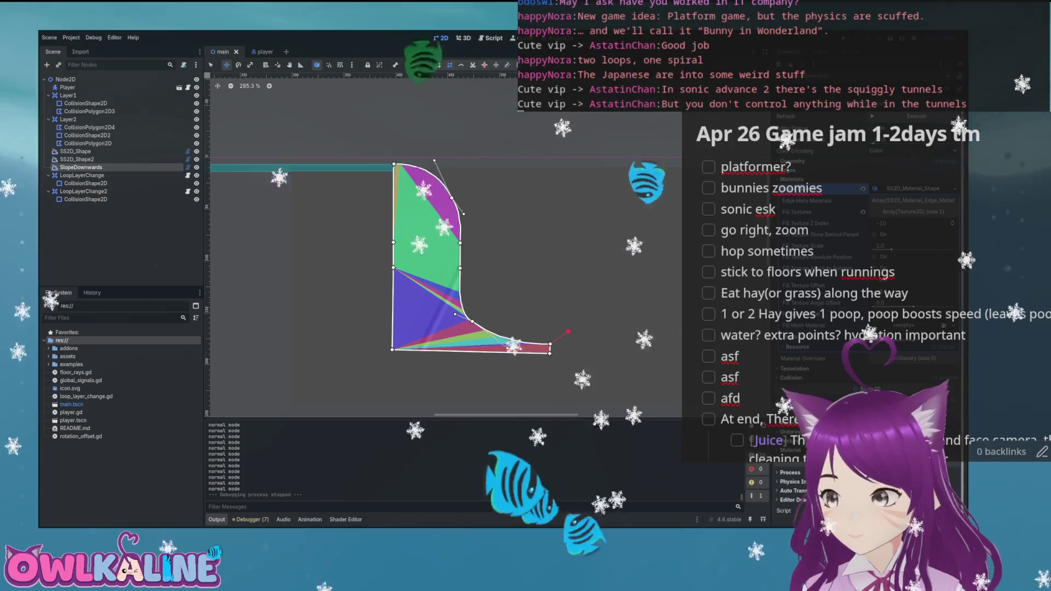
mouse_move(545, 246)
left_mouse_down()
mouse_move(606, 286)
mouse_move(785, 322)
left_mouse_up()
left_click_drag(301, 175, 487, 173)
scroll(414, 167, "up", 5)
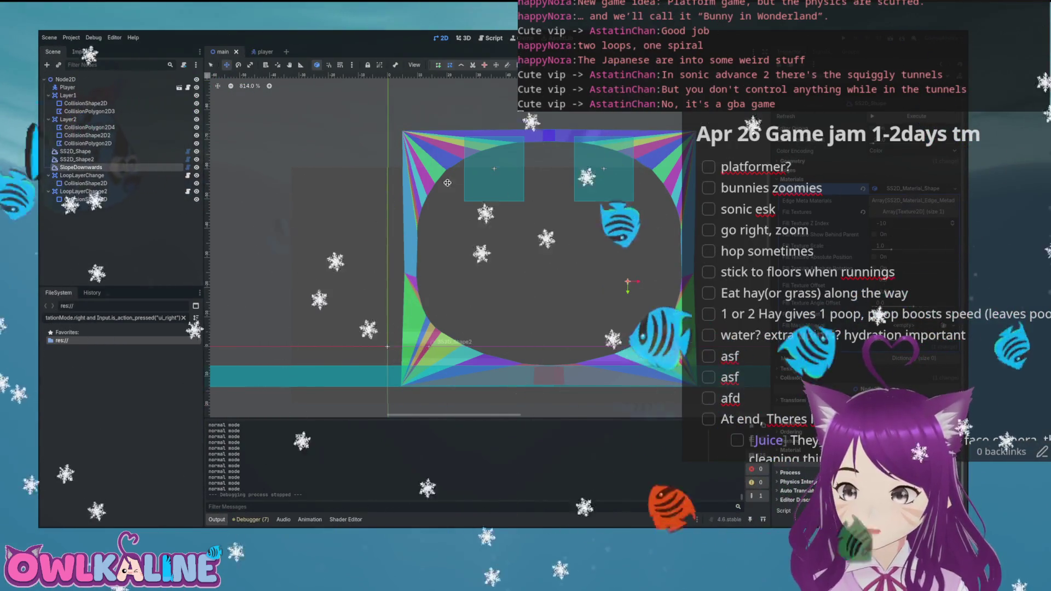
scroll(477, 221, "down", 3)
scroll(477, 222, "down", 3)
scroll(493, 263, "up", 4)
scroll(509, 296, "down", 3)
scroll(524, 318, "up", 2)
scroll(524, 318, "up", 10)
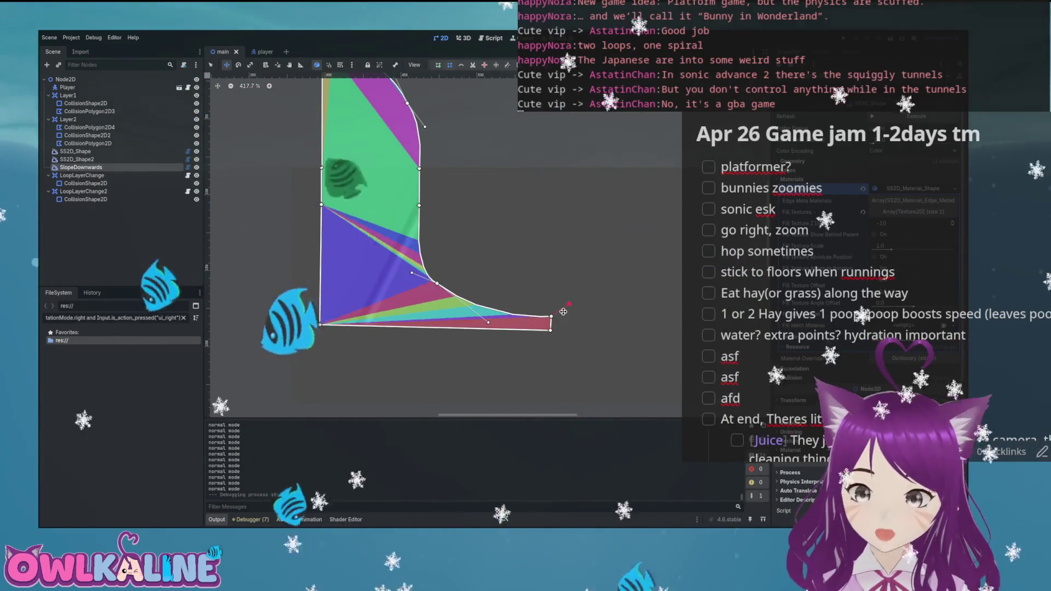
mouse_move(530, 311)
left_mouse_down()
mouse_move(524, 326)
mouse_move(527, 295)
left_mouse_up()
- Move the SlopeDownwards piece to its new position in the level
scroll(527, 296, "down", 9)
scroll(526, 295, "left", 3)
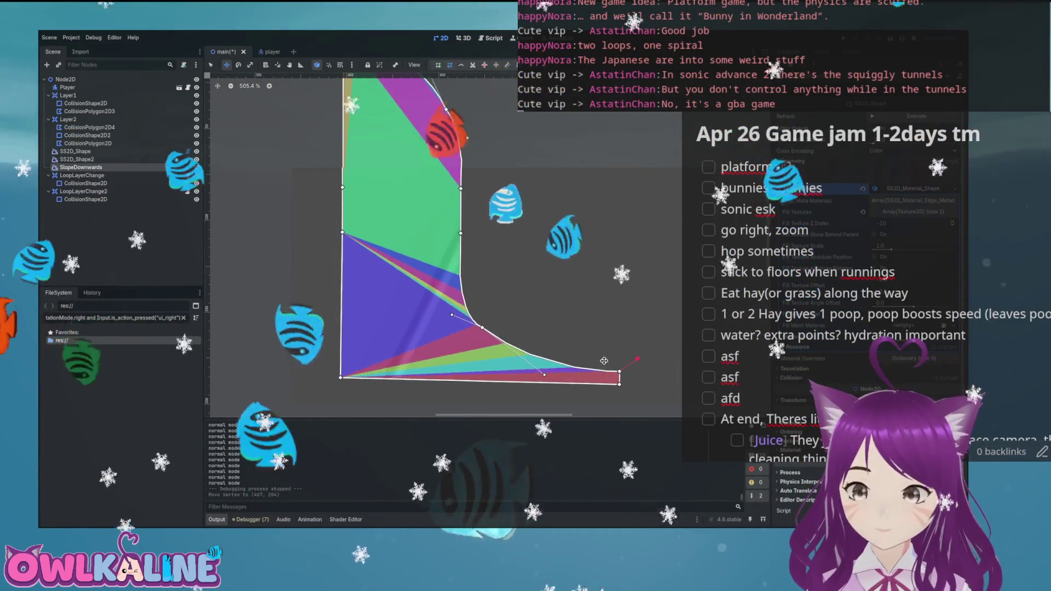
scroll(526, 295, "down", 7)
scroll(593, 293, "left", 4)
mouse_move(679, 311)
left_mouse_down()
mouse_move(435, 277)
mouse_move(416, 241)
left_mouse_up()
- Select Layer1's CollisionShape2D floor collision
scroll(524, 269, "left", 4)
scroll(524, 269, "left", 4)
scroll(544, 291, "up", 4)
scroll(528, 282, "left", 3)
left_click(346, 242)
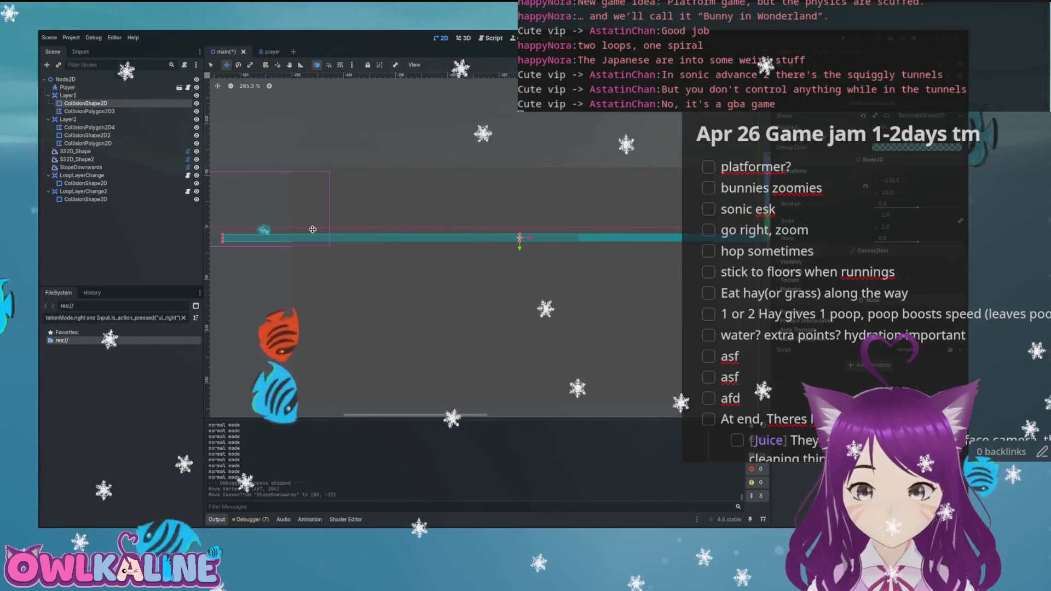
left_click_drag(567, 290, 320, 254)
mouse_move(554, 261)
left_mouse_down()
mouse_move(460, 281)
mouse_move(345, 244)
left_mouse_up()
scroll(614, 331, "up", 3)
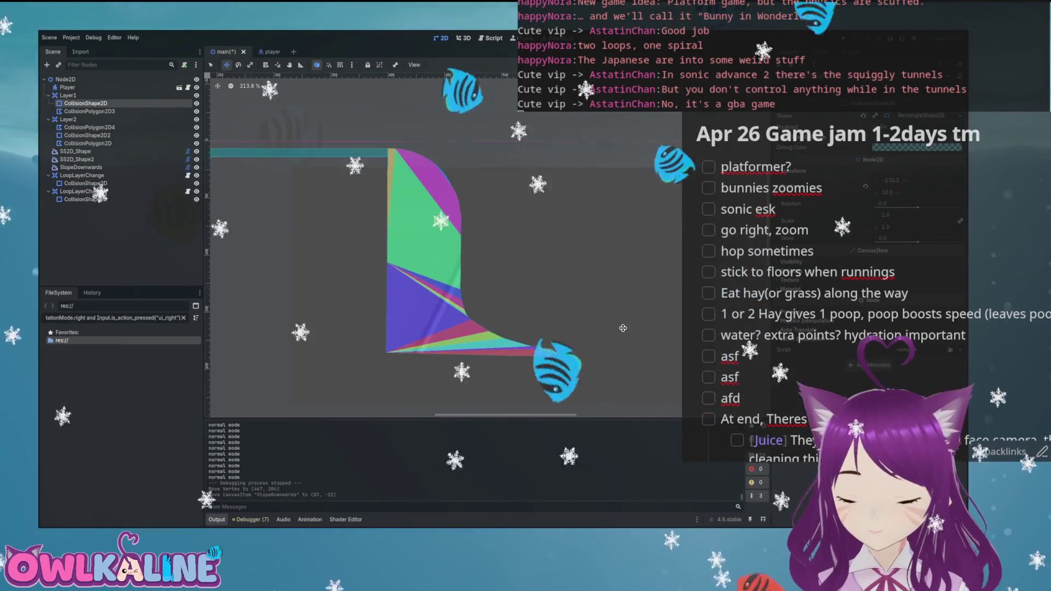
left_click_drag(615, 332, 521, 286)
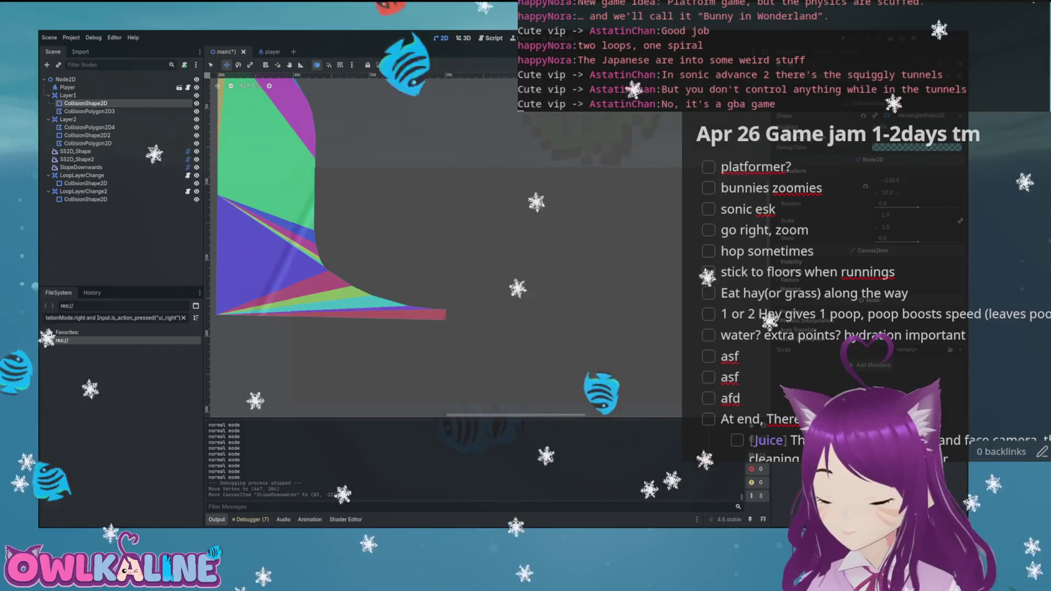
right_click(529, 169)
scroll(596, 243, "down", 3)
mouse_move(234, 275)
left_mouse_down()
mouse_move(520, 299)
mouse_move(483, 288)
left_mouse_up()
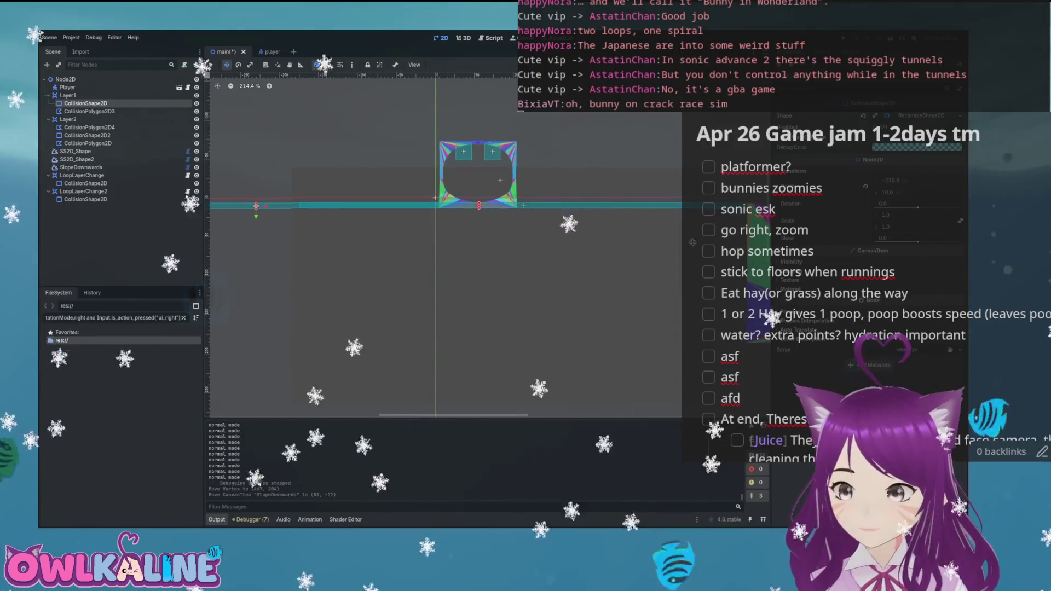
key("F5")
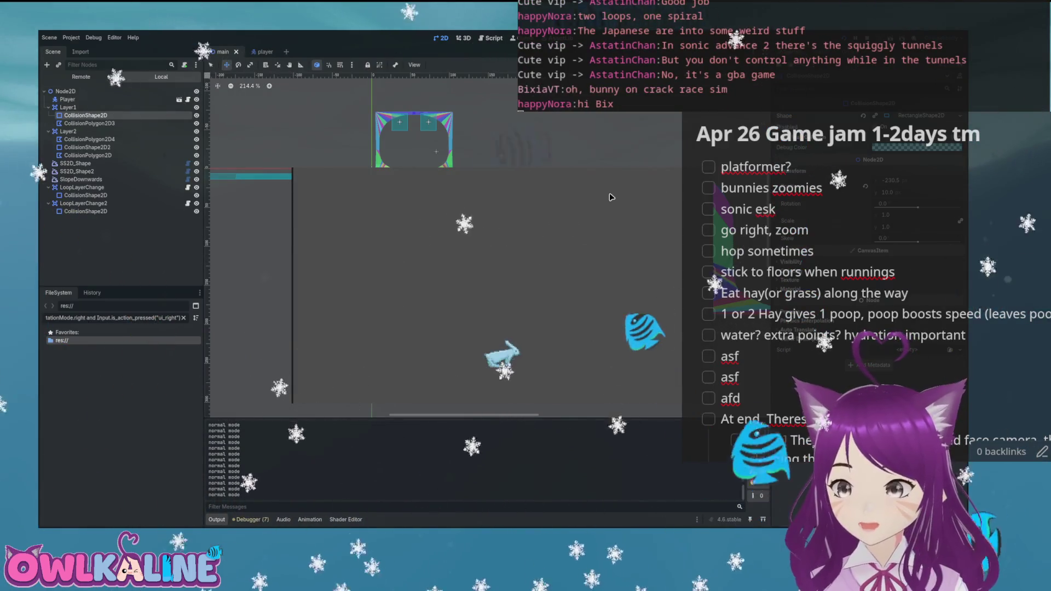
- Run the bunny right toward the loop, then stop the game with F8
key("Right")
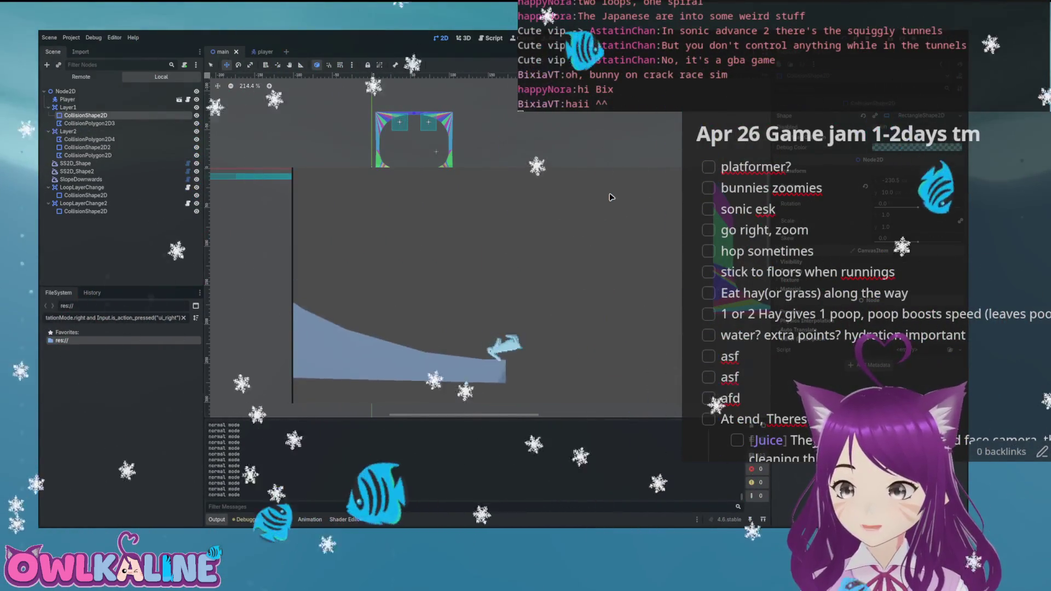
key("F8")
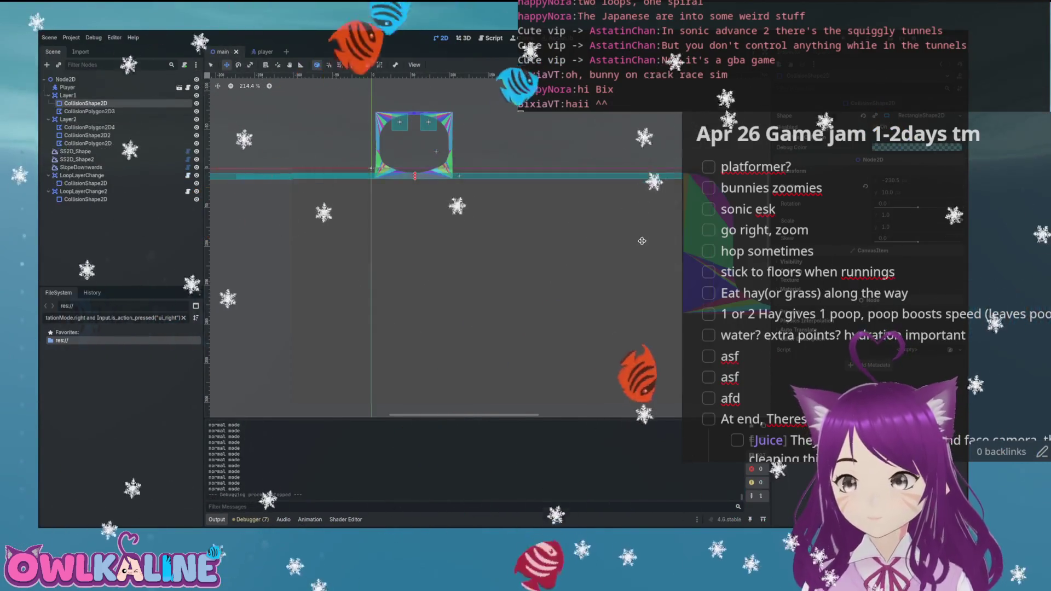
scroll(429, 234, "up", 3)
scroll(418, 244, "down", 2)
scroll(580, 230, "down", 4)
scroll(493, 235, "up", 6)
scroll(389, 235, "down", 3)
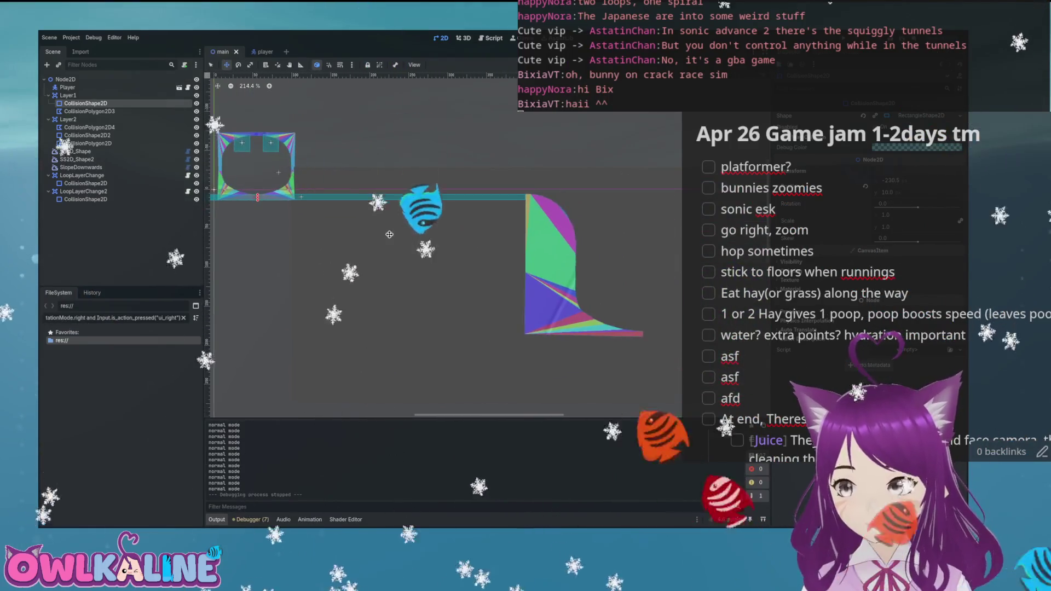
scroll(389, 235, "up", 7)
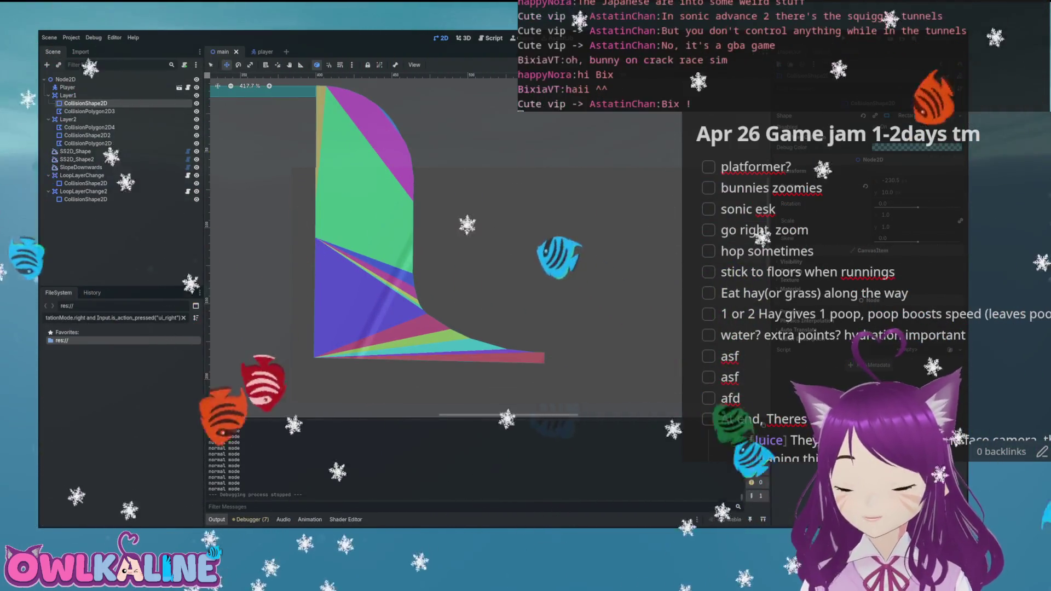
mouse_move(542, 212)
left_mouse_down()
mouse_move(502, 205)
mouse_move(569, 230)
left_mouse_up()
scroll(569, 230, "down", 5)
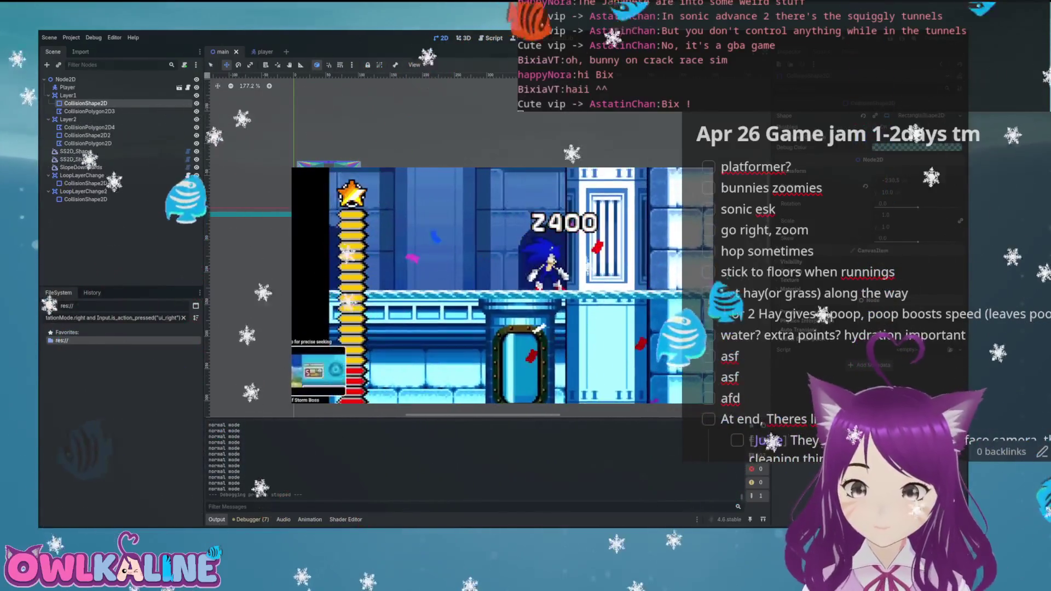
- Seek the reference video ahead to the Sonic gameplay, then pan the Godot level back into view
left_click_drag(391, 402, 307, 403)
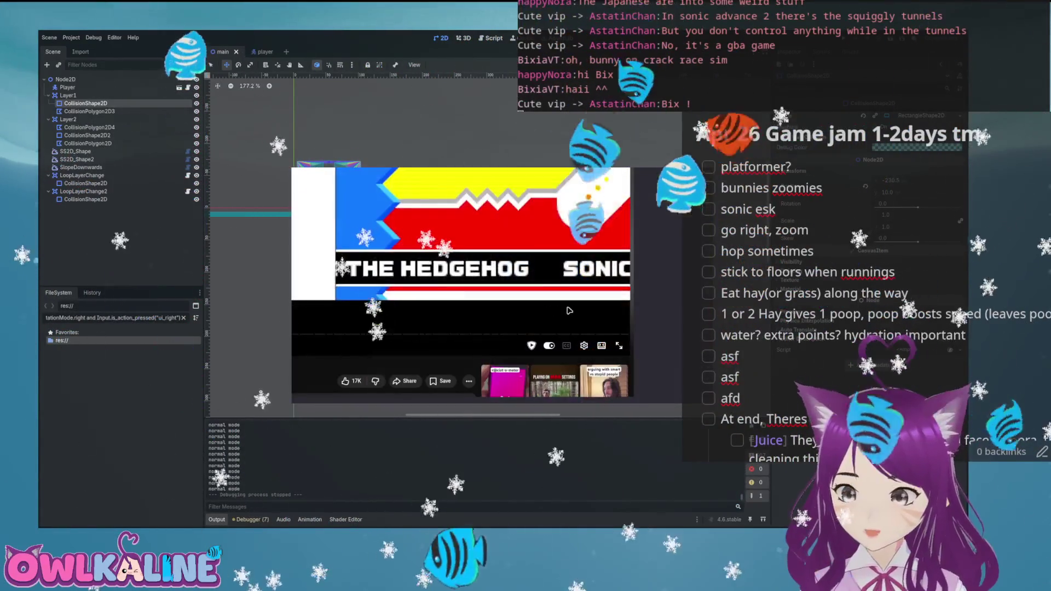
left_click(609, 299)
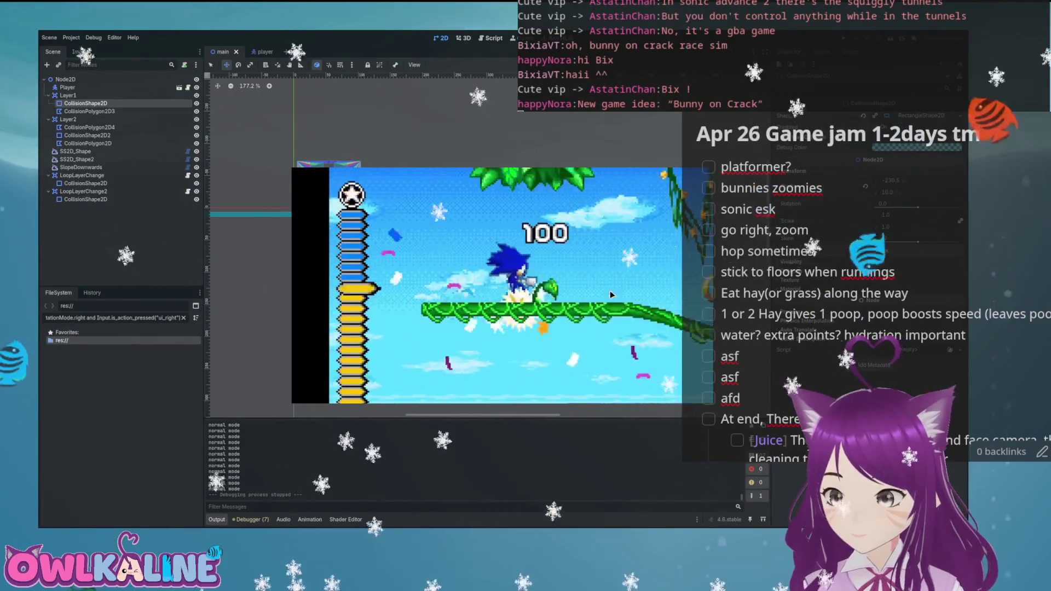
mouse_move(466, 280)
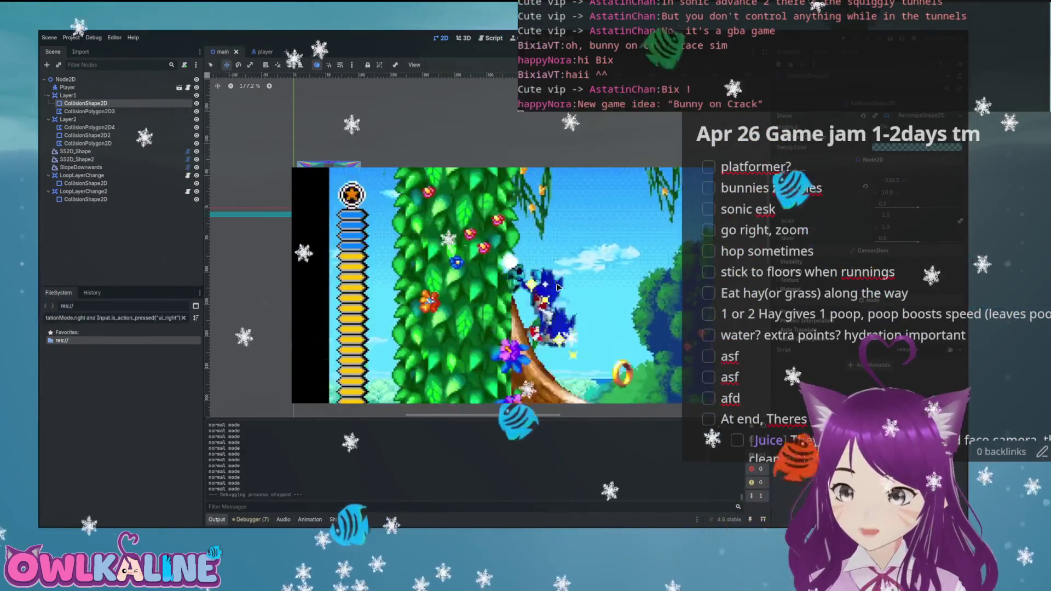
mouse_move(462, 316)
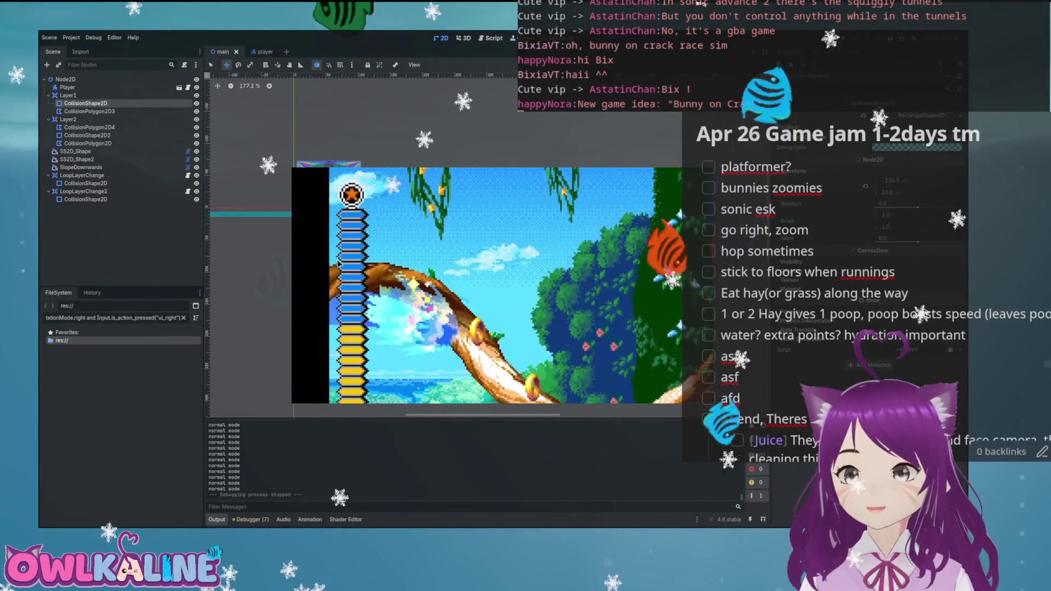
mouse_move(480, 230)
left_mouse_down()
mouse_move(539, 233)
mouse_move(408, 222)
left_mouse_up()
scroll(557, 289, "up", 10)
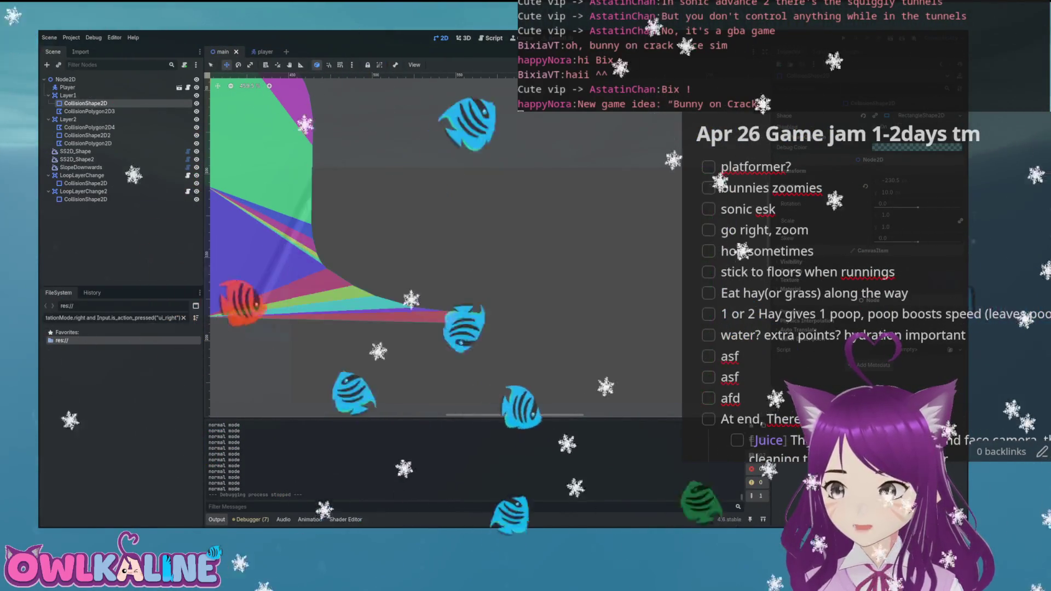
- Select SlopeDownwards and frame its curve points in the 2D viewport
left_click_drag(401, 213, 425, 236)
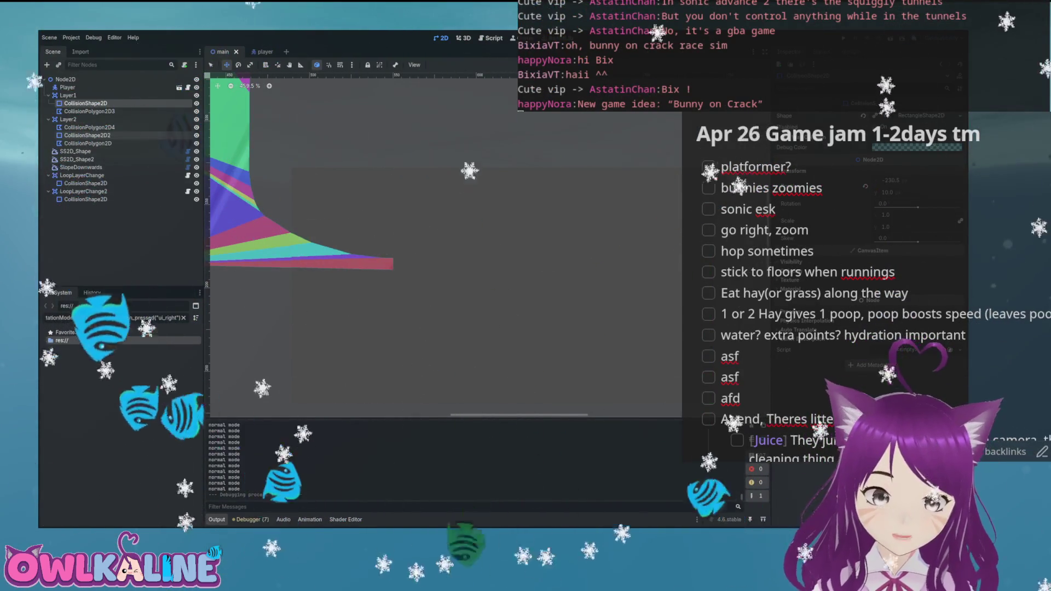
left_click(77, 159)
mouse_move(438, 221)
left_mouse_down()
mouse_move(572, 254)
mouse_move(440, 251)
left_mouse_up()
scroll(547, 262, "down", 5)
scroll(440, 252, "up", 3)
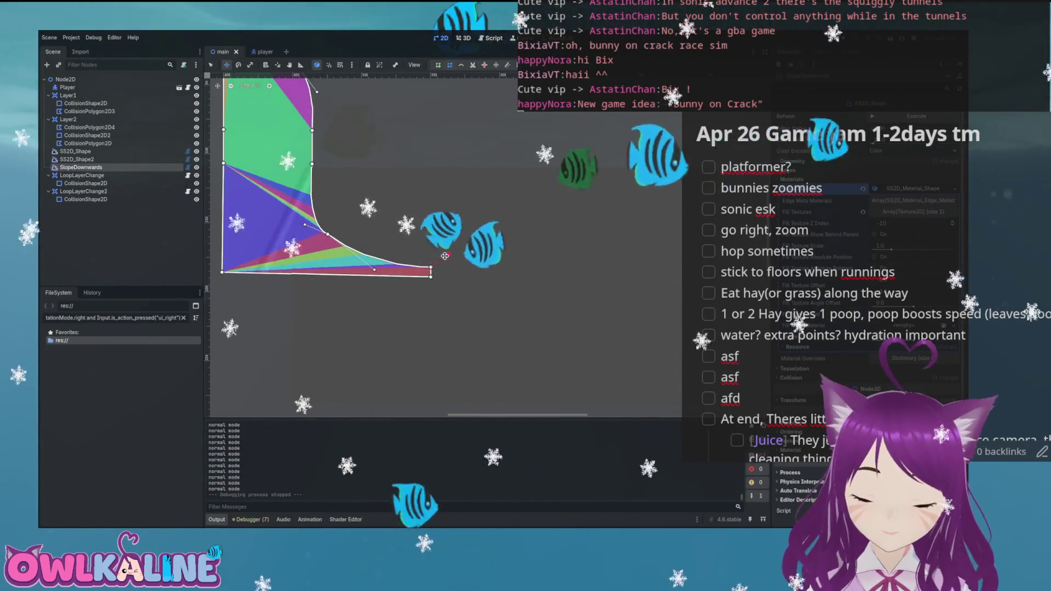
mouse_move(495, 273)
left_mouse_down()
mouse_move(566, 335)
mouse_move(504, 299)
left_mouse_up()
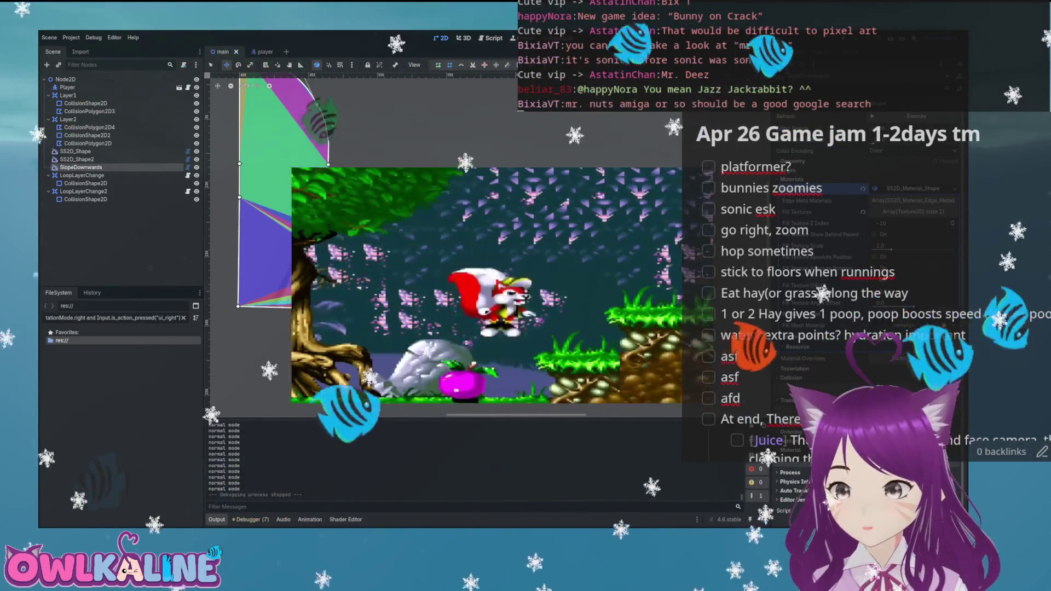
- Search YouTube for 'mr nutz' and open Amiga Longplay Mr. Nutz (part 1 of 4)
key("/")
key("Return")
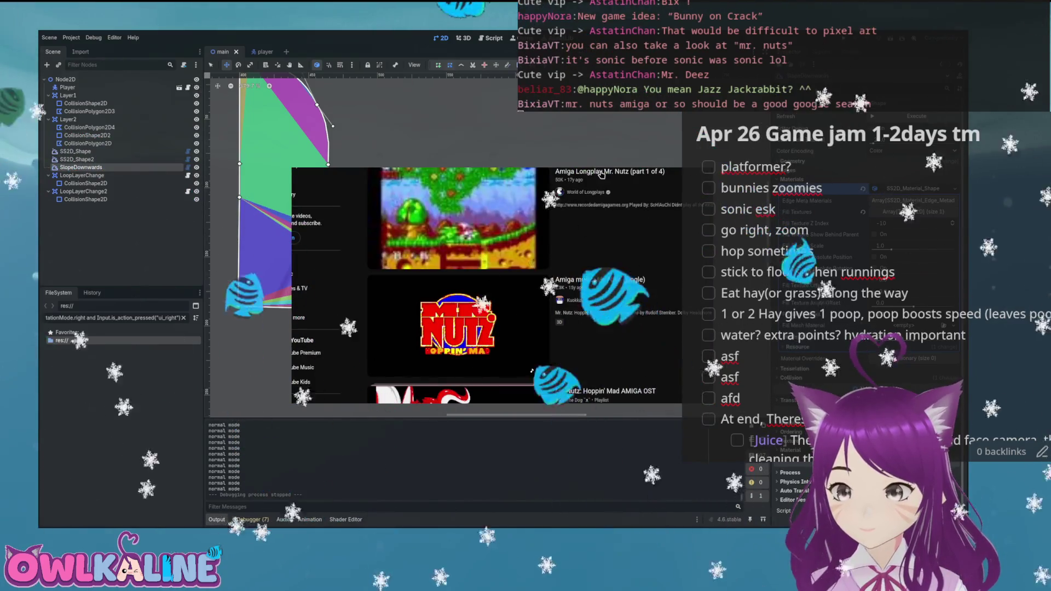
left_click(561, 182)
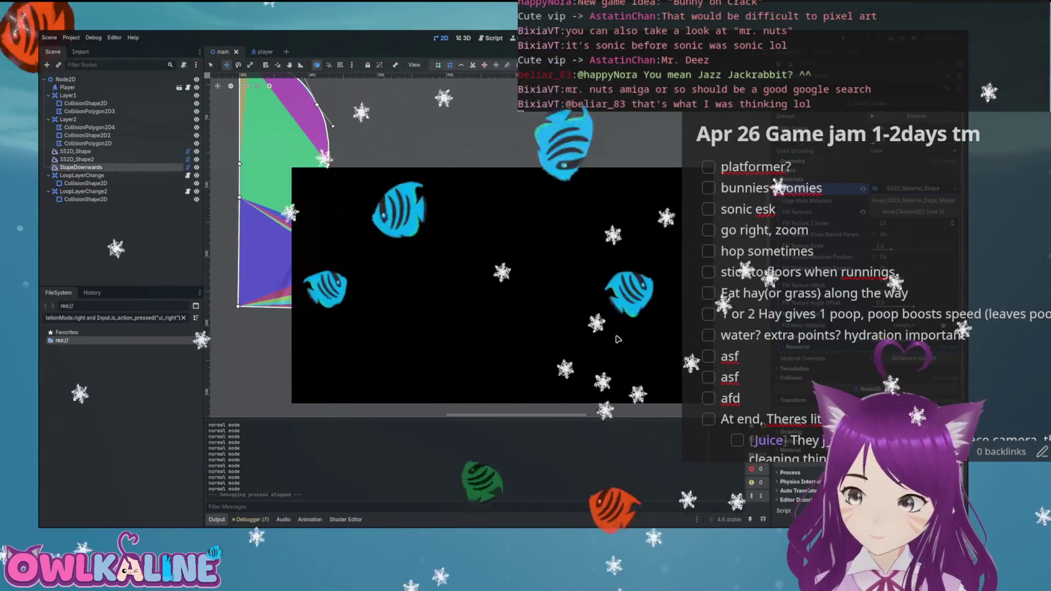
- Play and watch the Mr. Nutz longplay, then go back to the search results
left_click(578, 310)
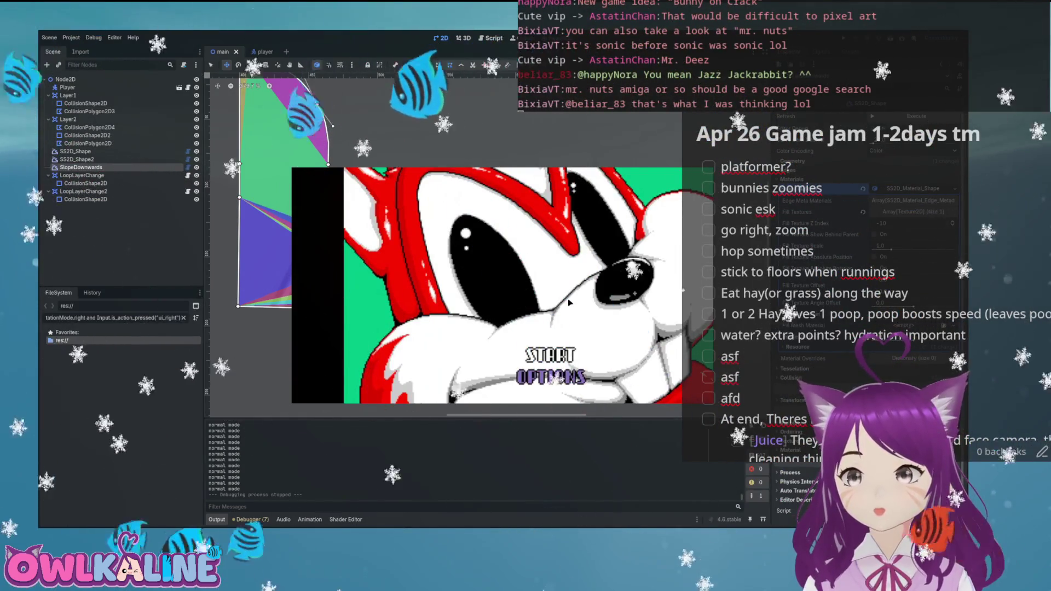
key("Return")
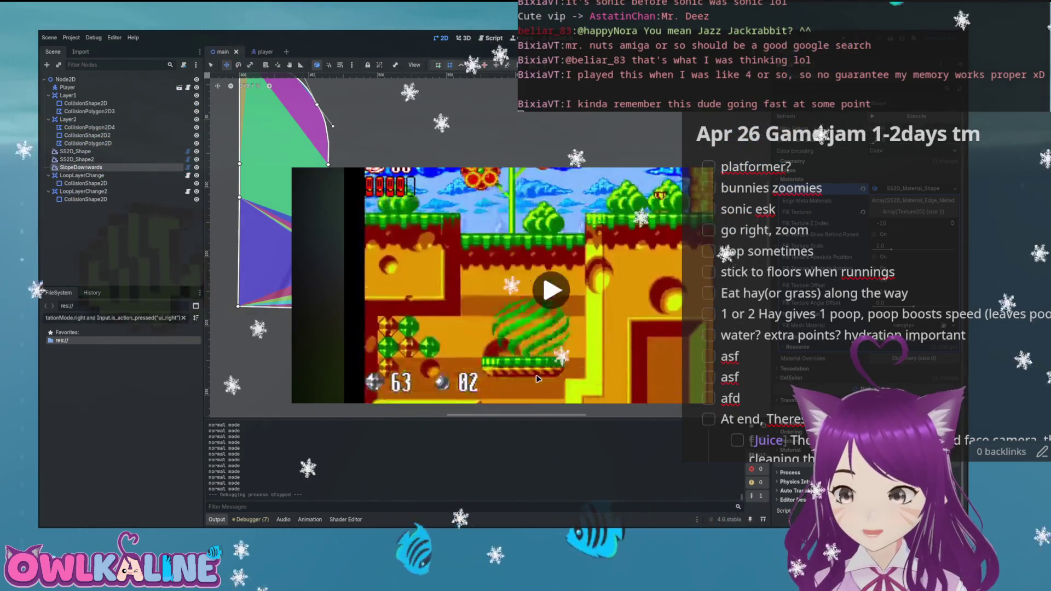
left_click(537, 375)
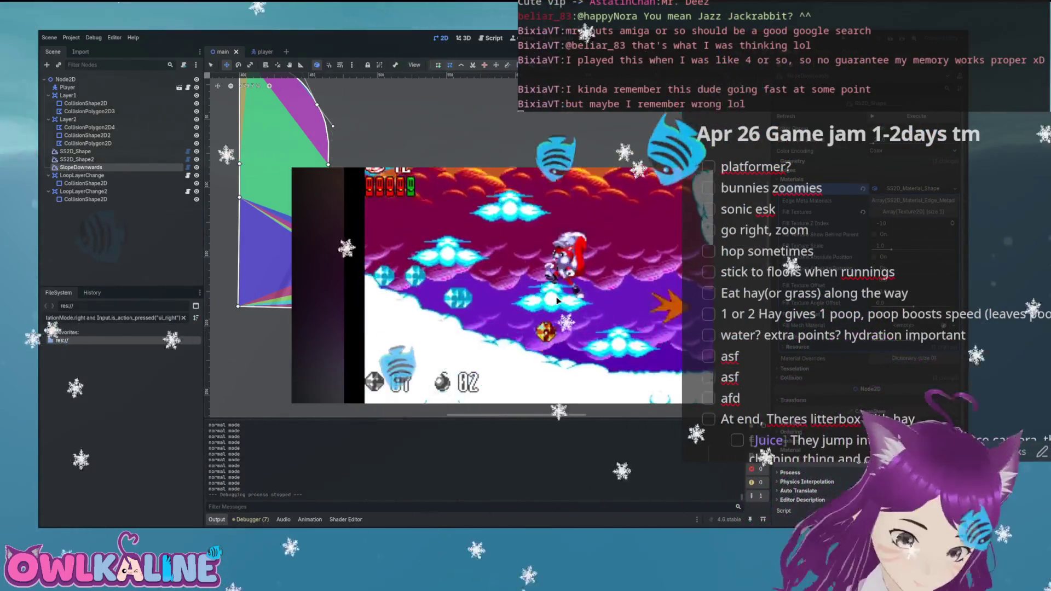
scroll(530, 289, "down", 2)
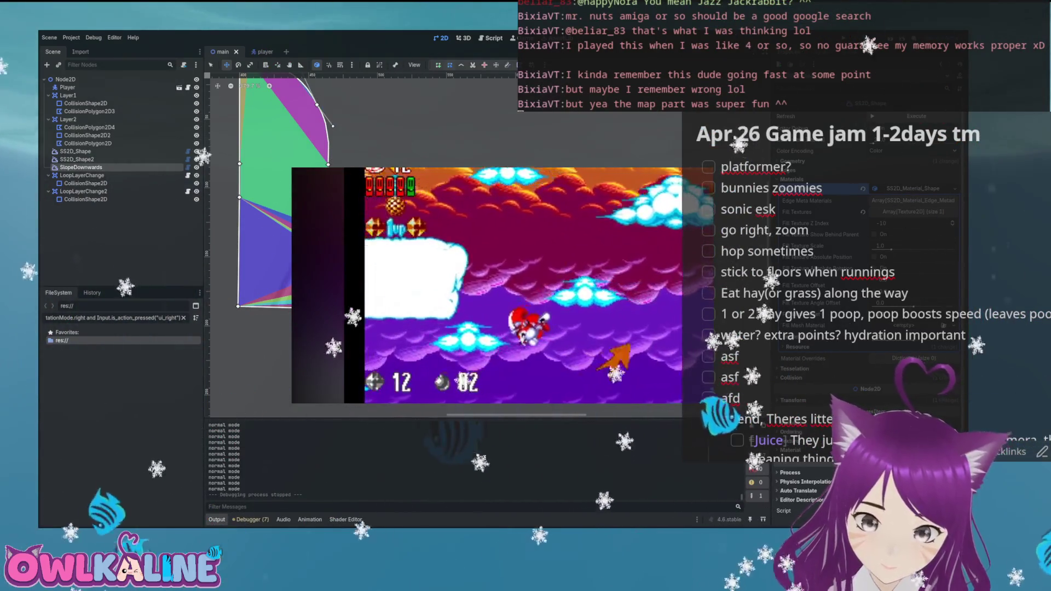
key("alt+Left")
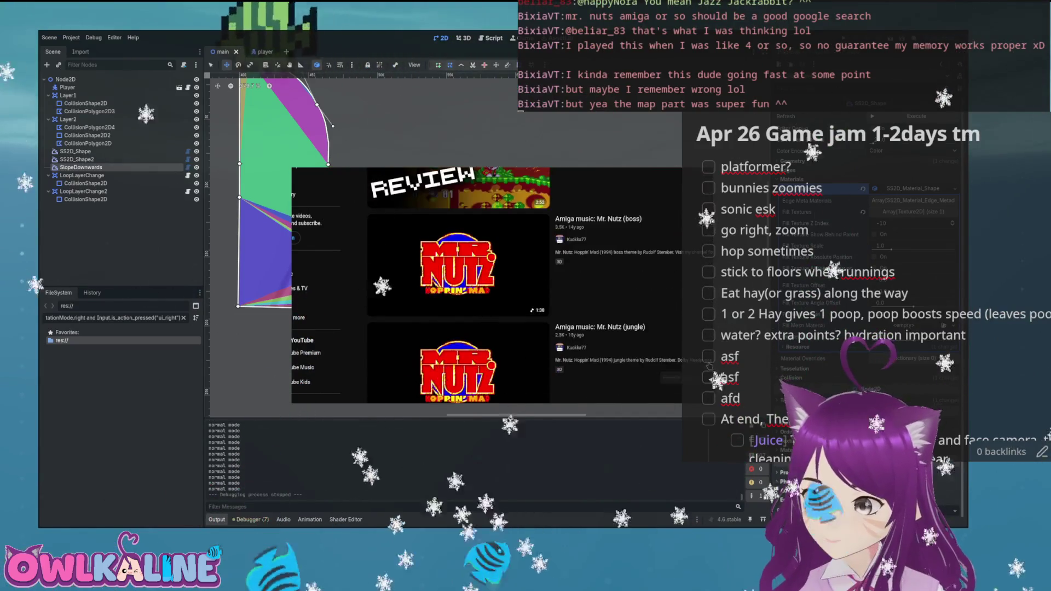
- Scroll down the Mr. Nutz results page
scroll(710, 365, "down", 3)
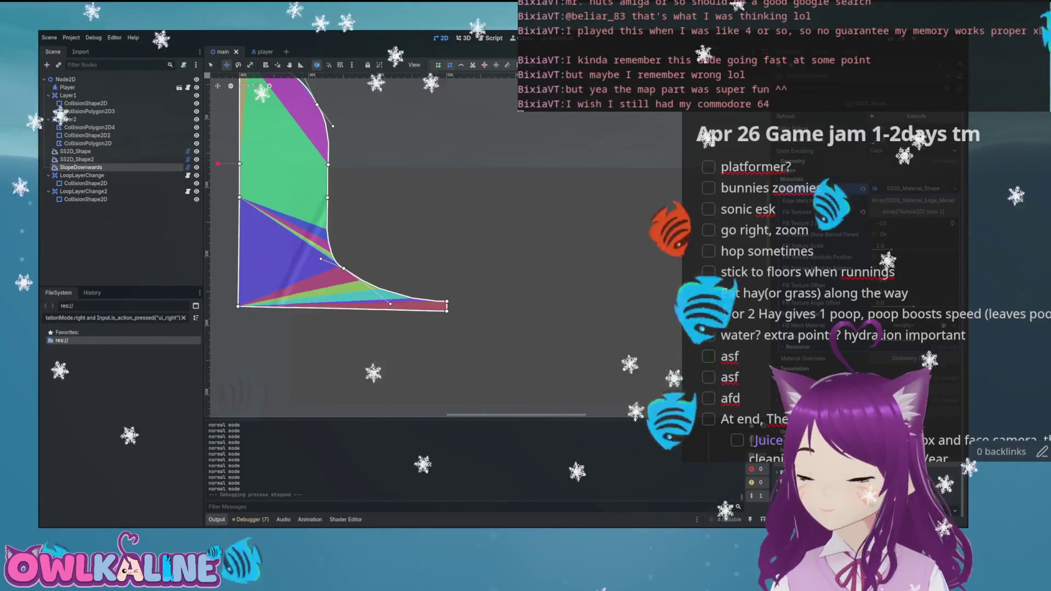
scroll(576, 204, "down", 2)
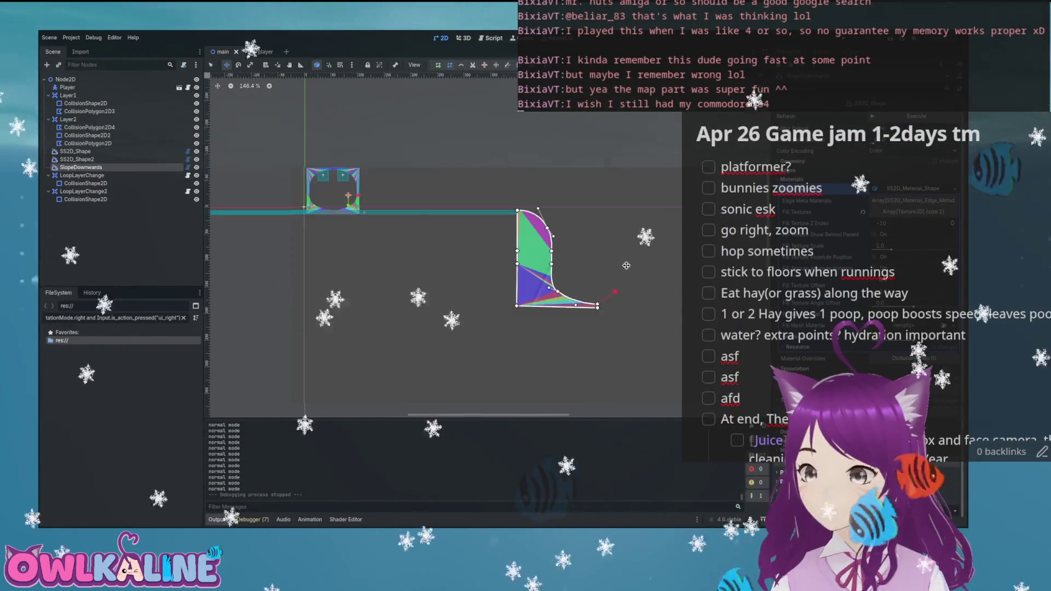
scroll(460, 240, "up", 10)
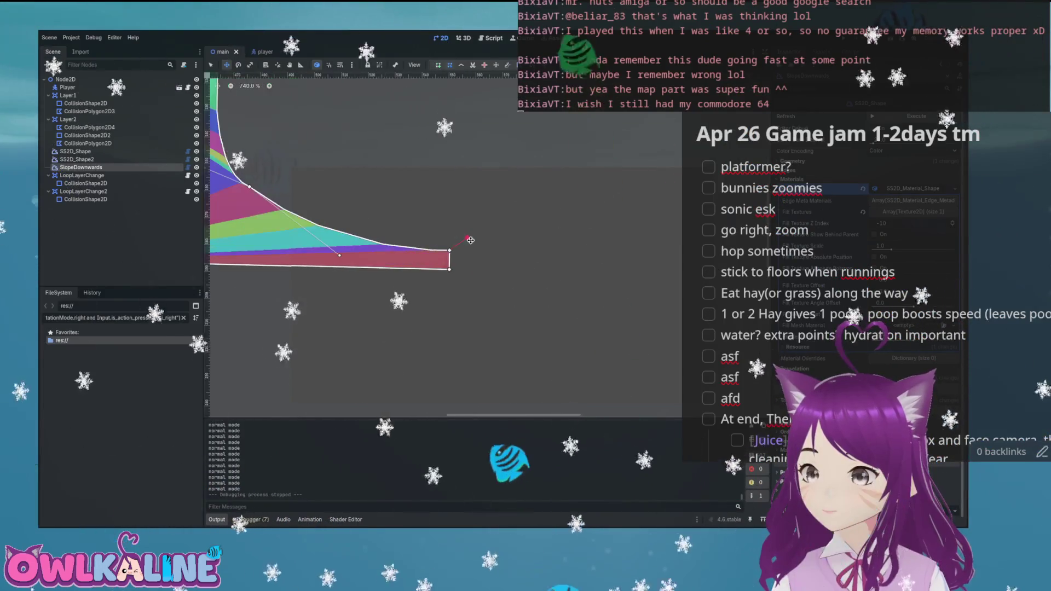
scroll(450, 249, "down", 10)
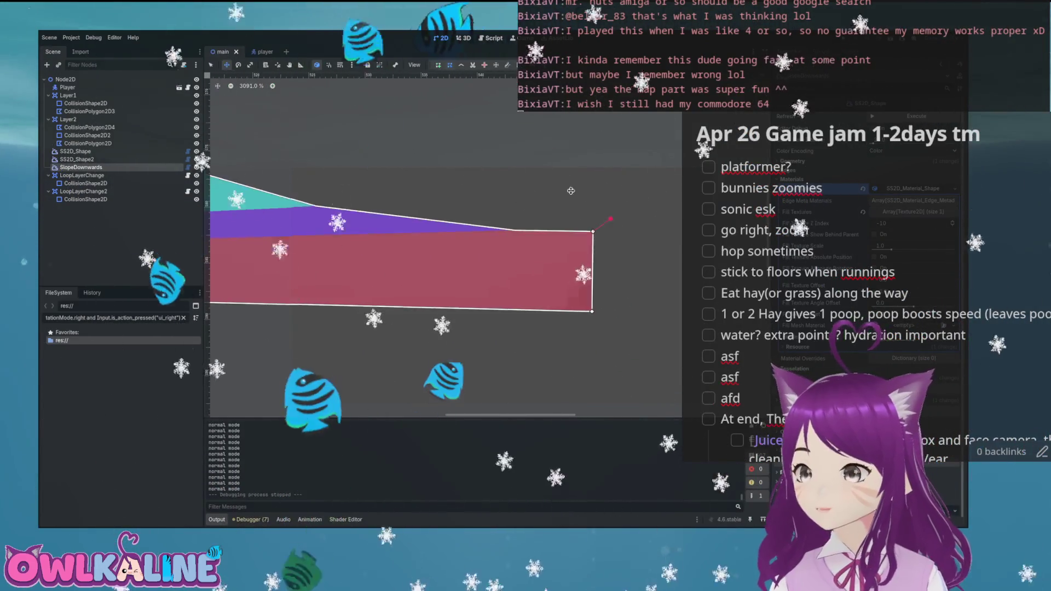
scroll(520, 188, "down", 5)
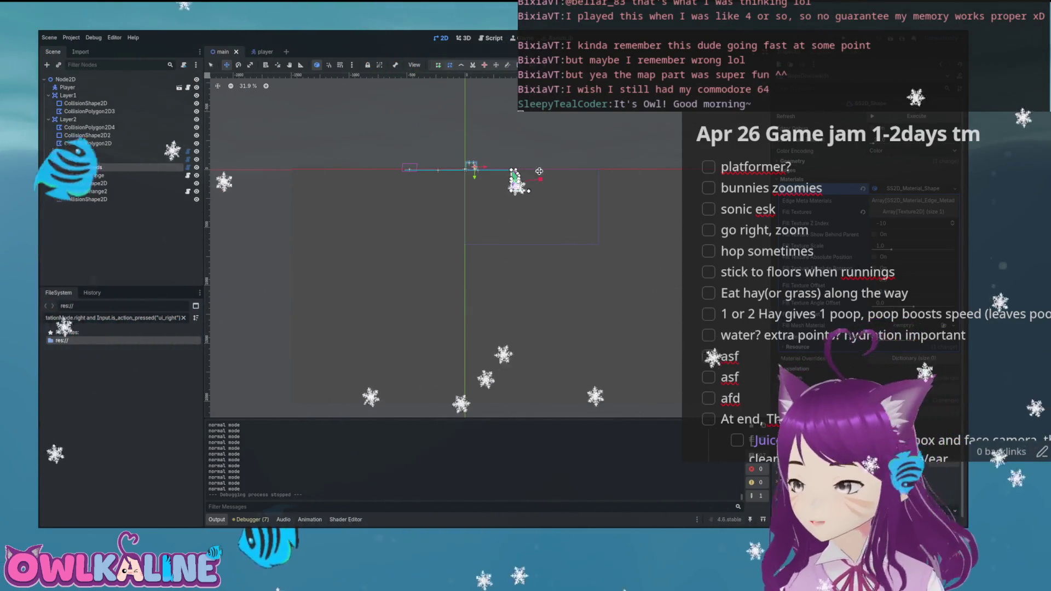
scroll(646, 249, "up", 3)
- Select Layer2 and bring the start platform area into view
left_click(68, 118)
scroll(220, 138, "up", 1)
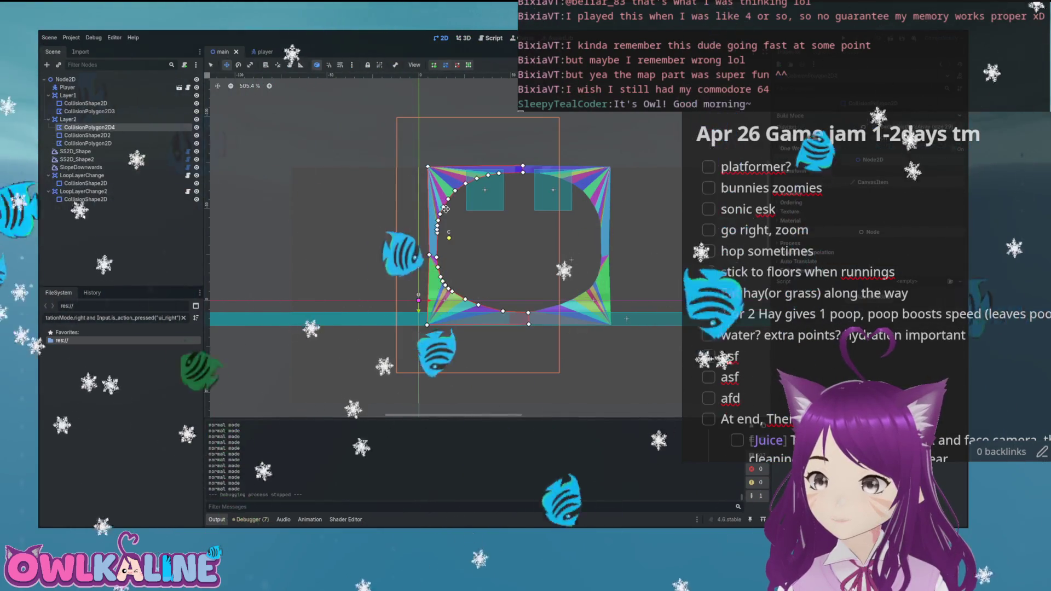
scroll(487, 208, "up", 5)
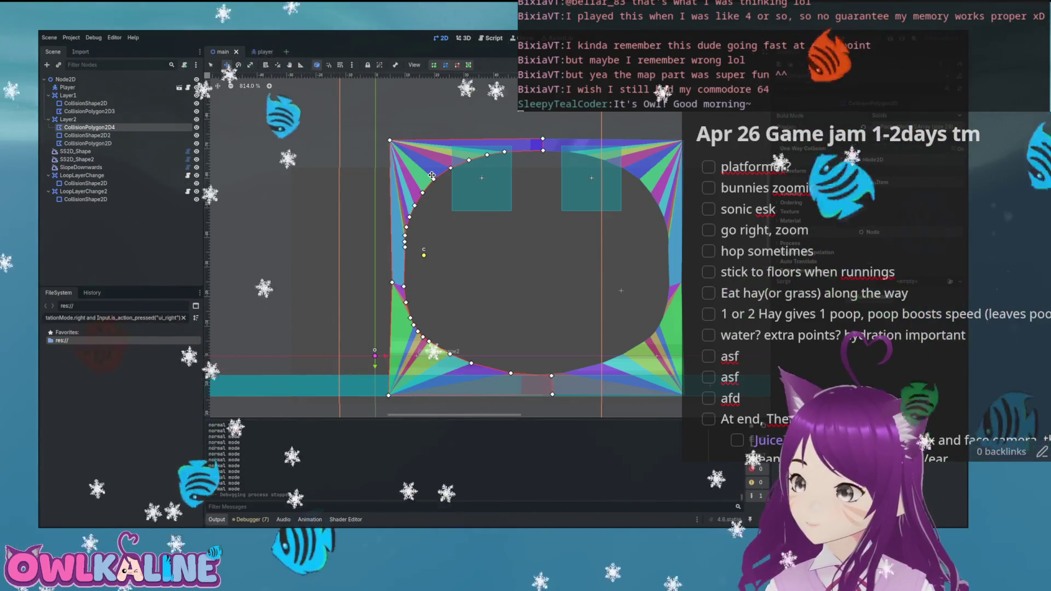
scroll(432, 175, "down", 5)
scroll(429, 232, "up", 3)
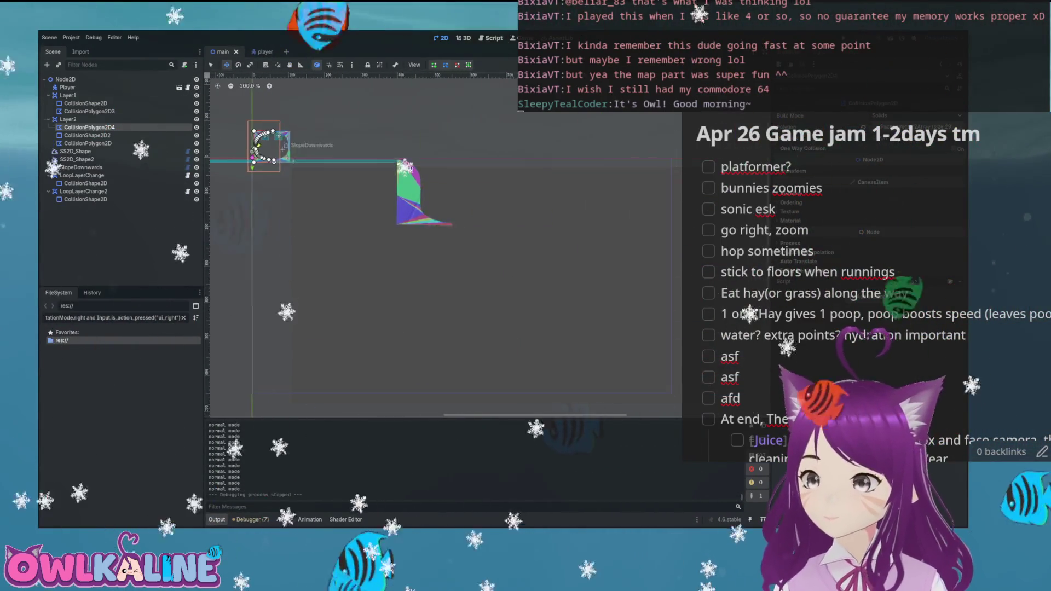
scroll(429, 232, "down", 3)
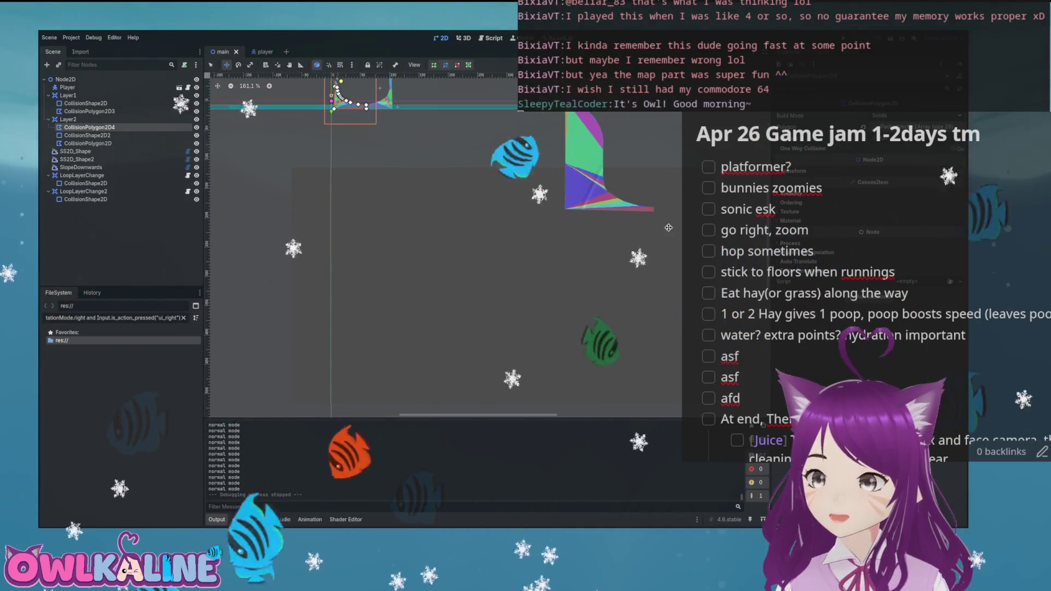
left_click_drag(658, 212, 566, 179)
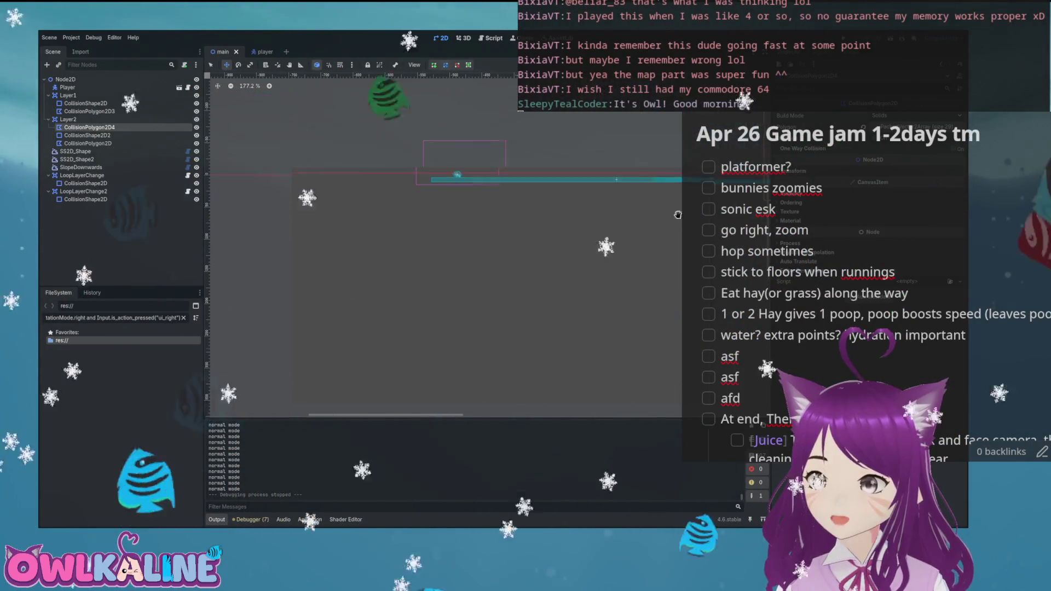
scroll(482, 176, "up", 4)
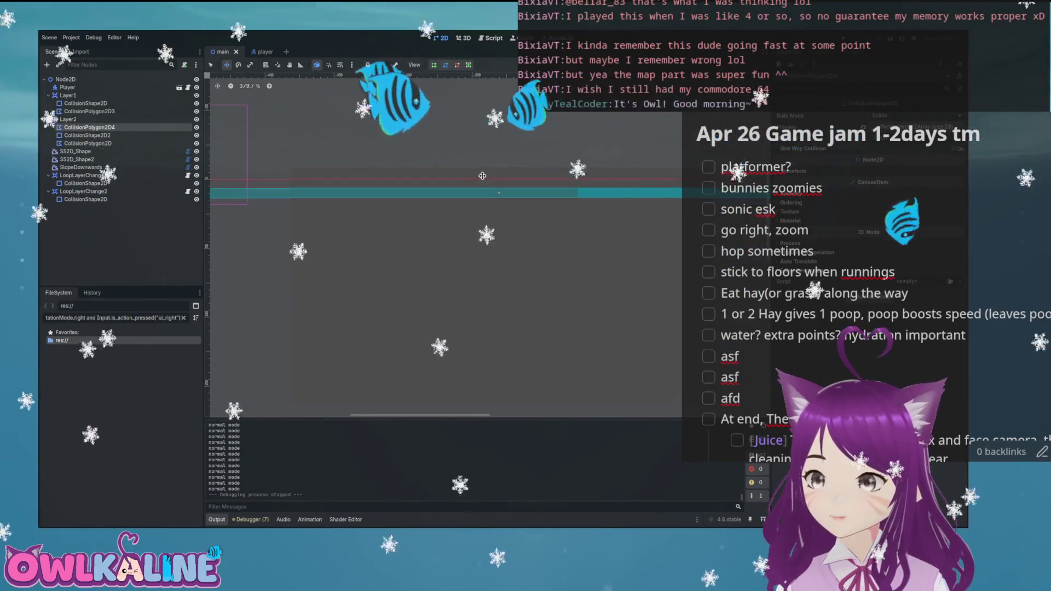
scroll(553, 198, "down", 3)
- Check CollisionPolygon2D3 and Layer1's CollisionShape2D, clear the selection, and open Create New Node
left_click(328, 191)
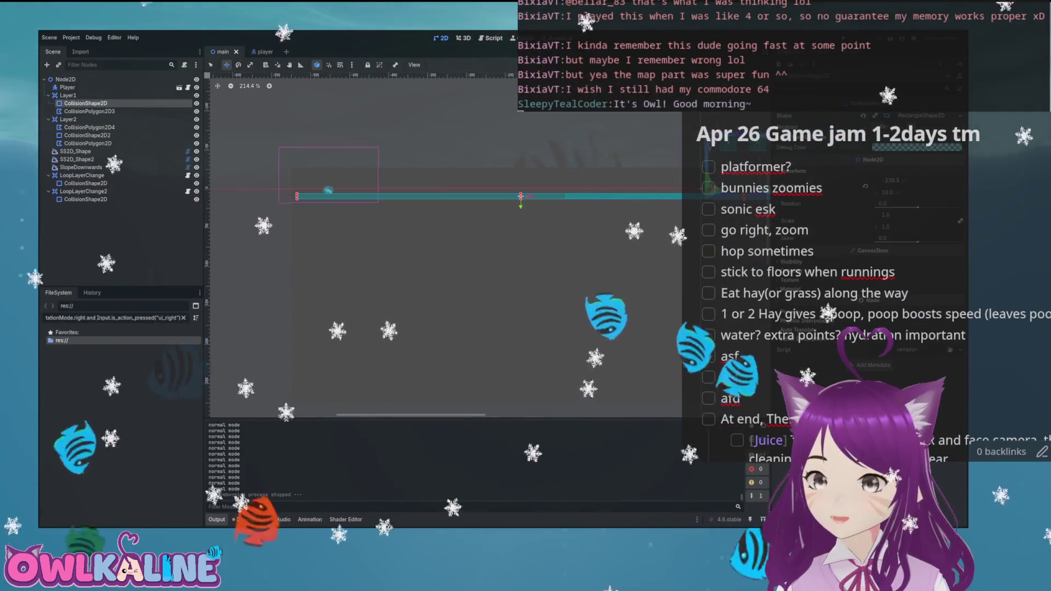
left_click(521, 196)
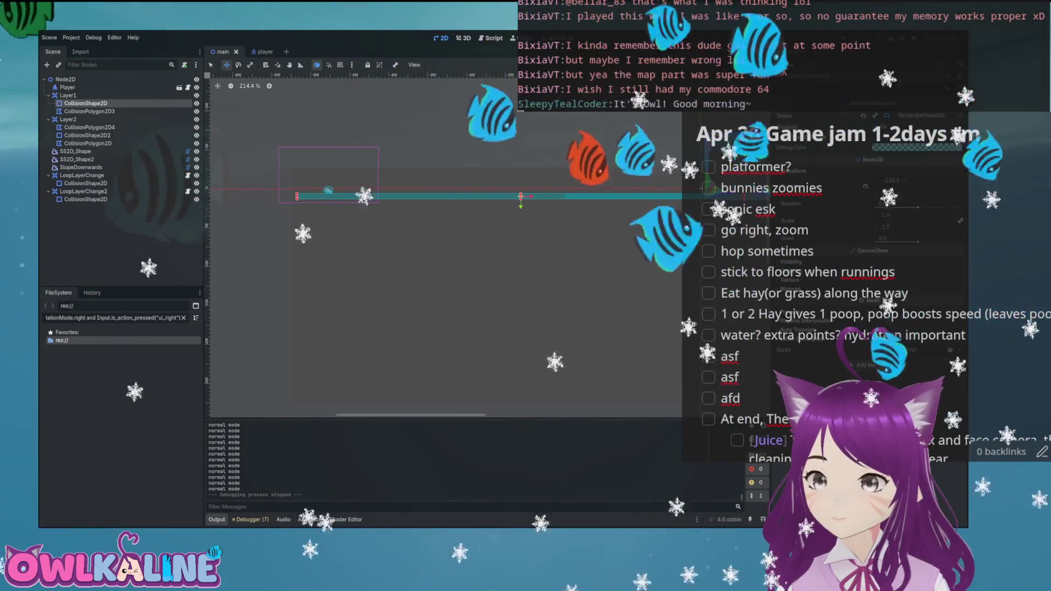
key("Escape")
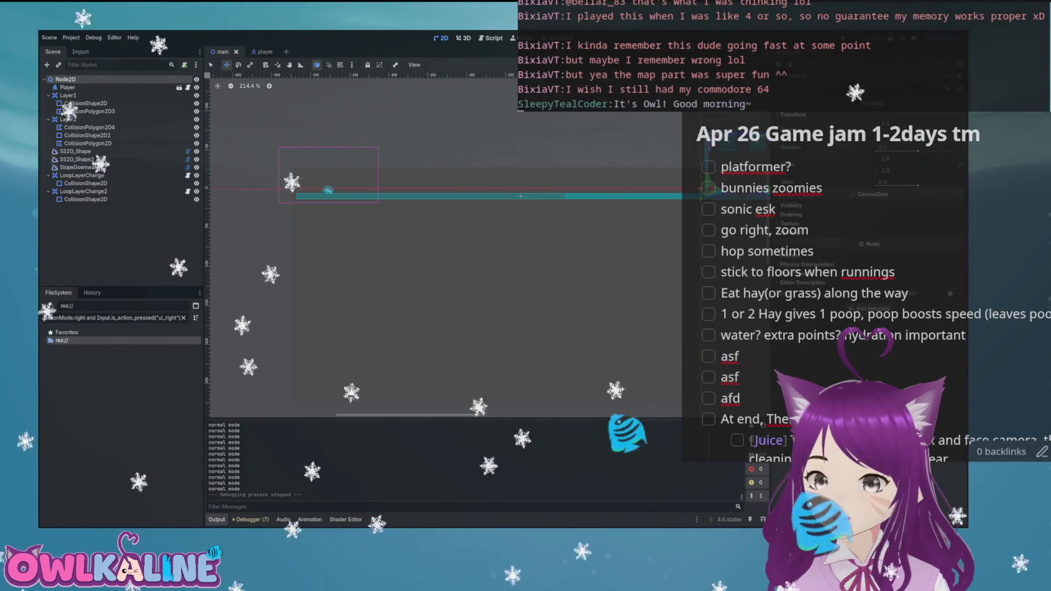
key("ctrl+a")
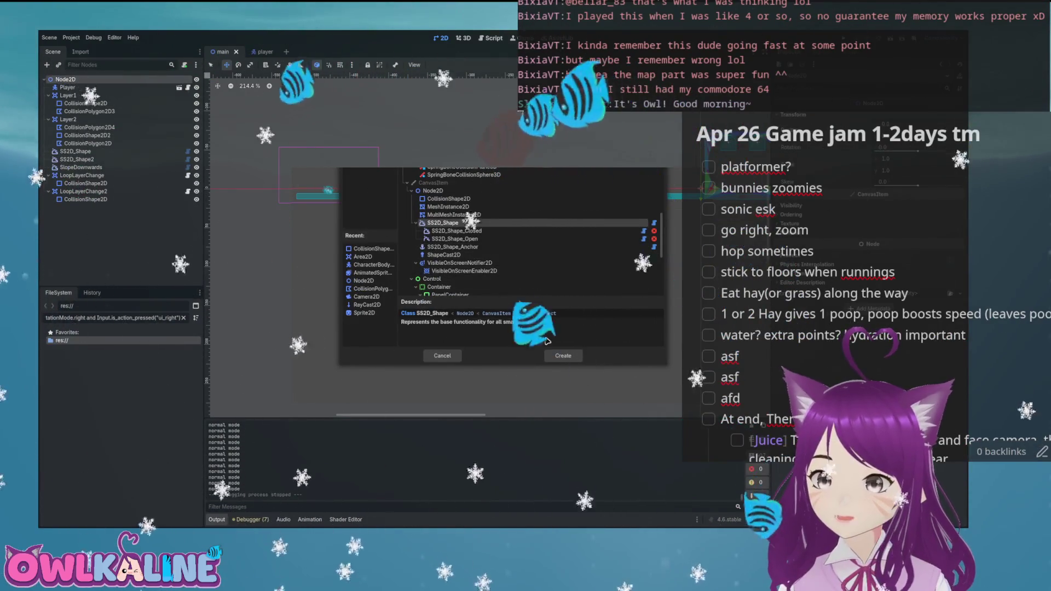
- Create an SS2D_Shape node and place four outline points from the platform start leftward
left_click(551, 354)
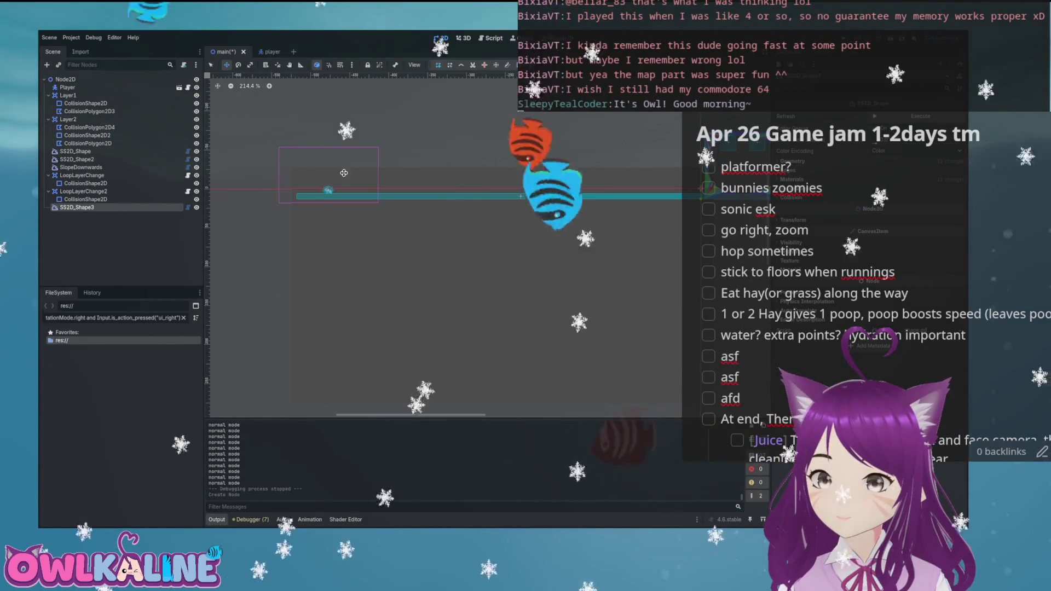
left_click_drag(489, 170, 486, 165)
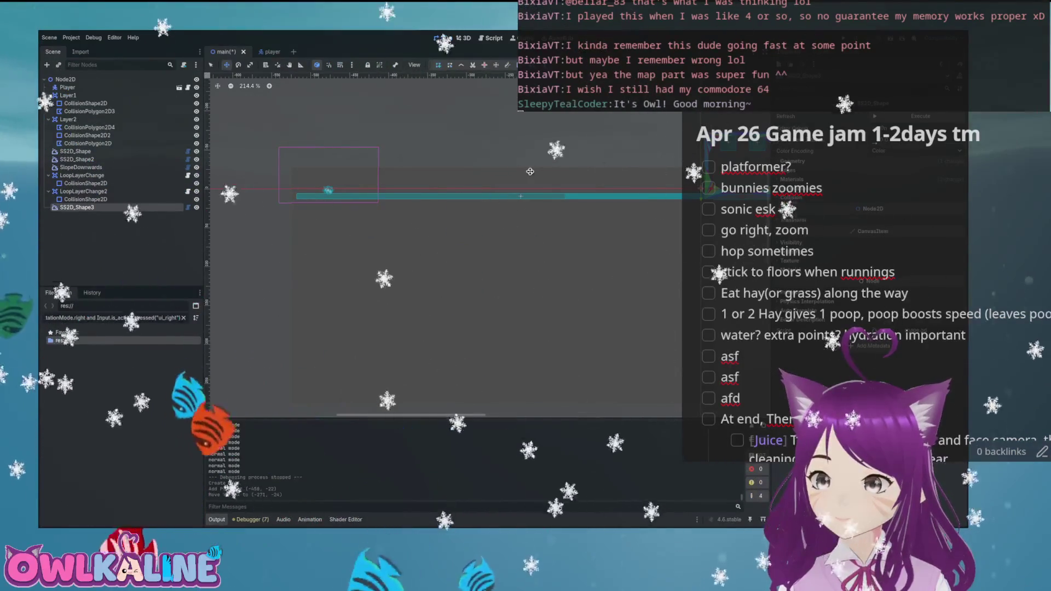
left_click(523, 173)
scroll(573, 137, "up", 1)
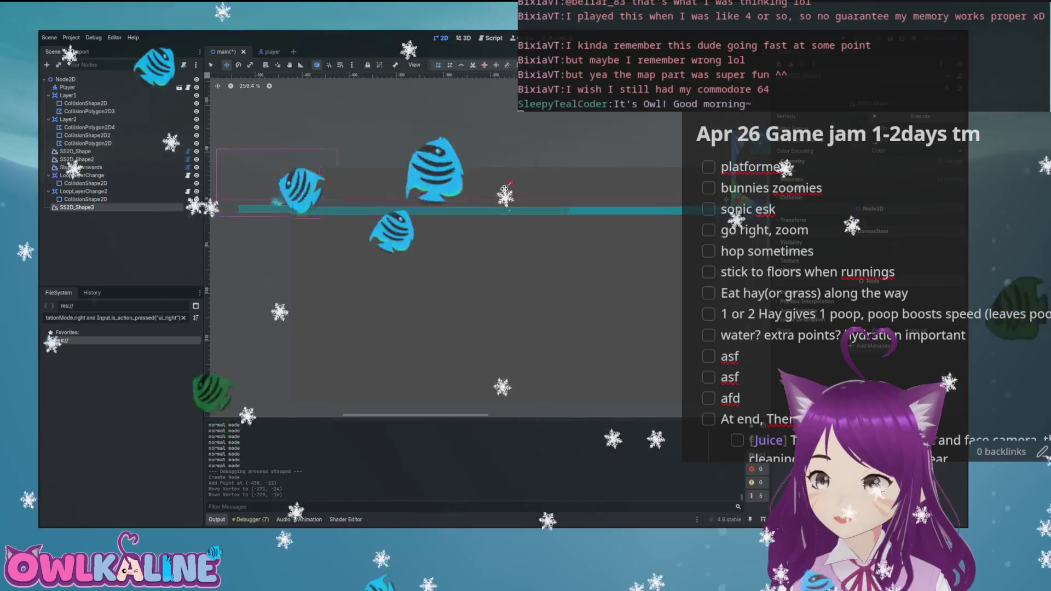
left_click(238, 214)
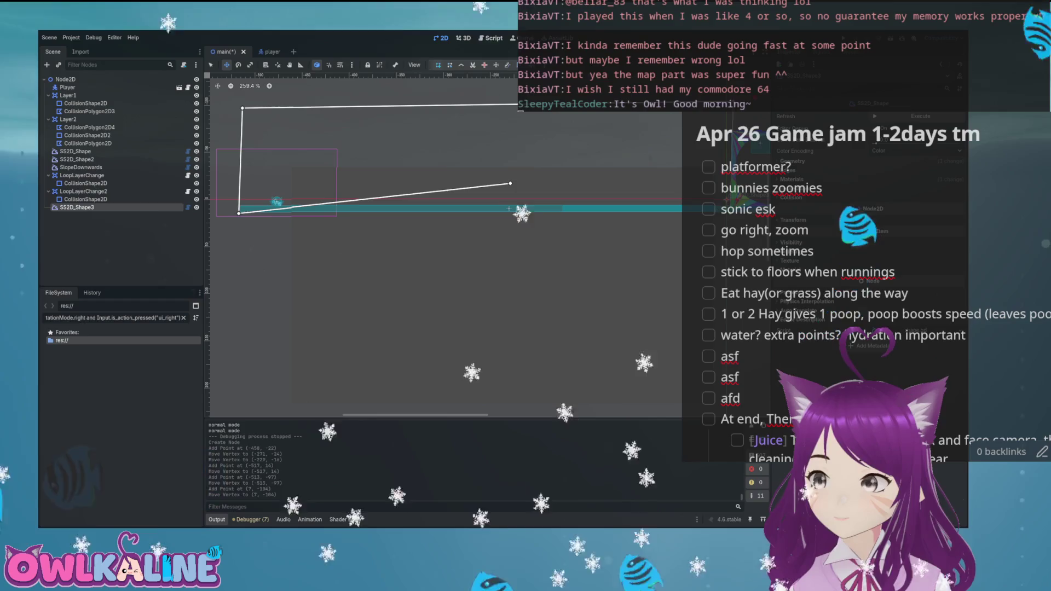
left_click(245, 212)
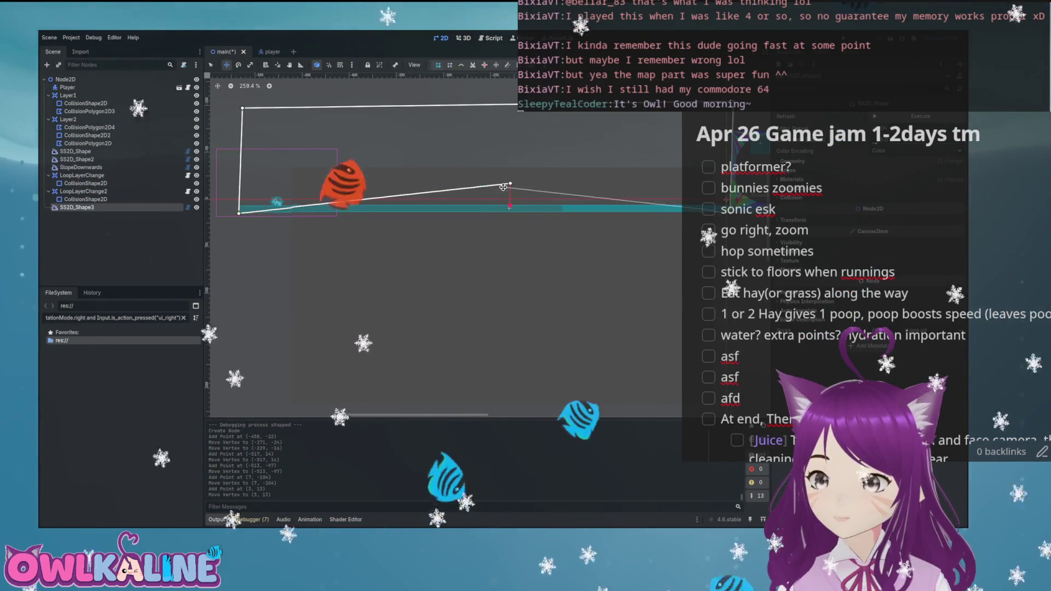
- Close the SS2D_Shape3 outline and delete the extra point near the platform start
right_click(499, 226)
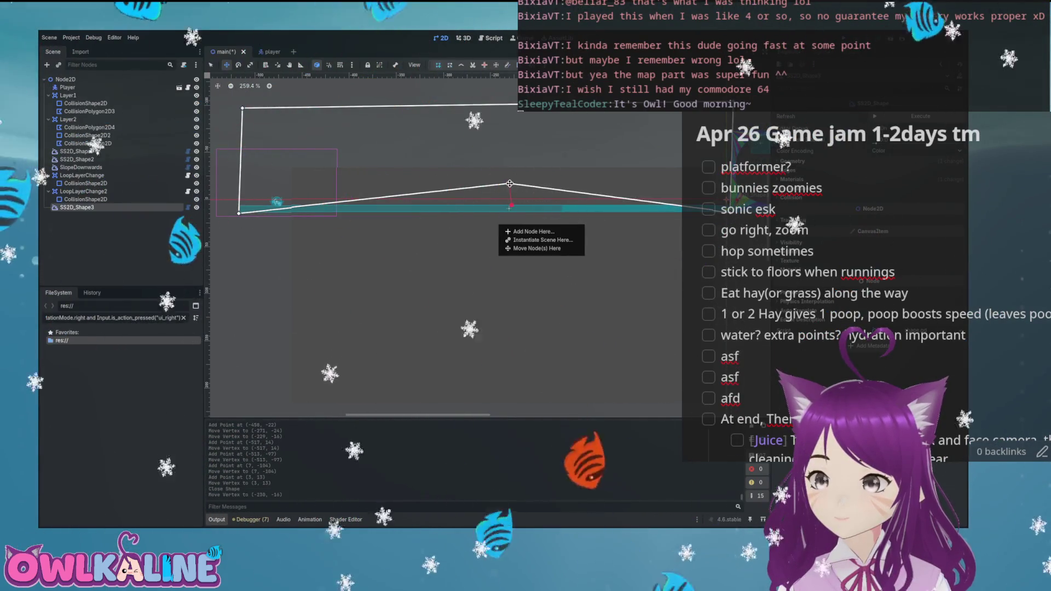
key("Escape")
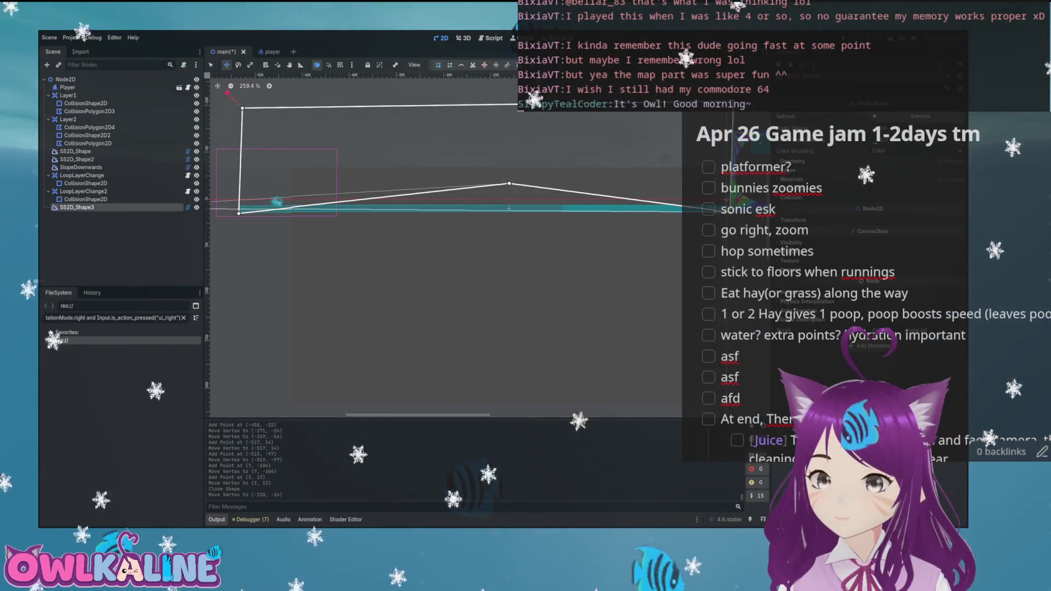
left_click(510, 208)
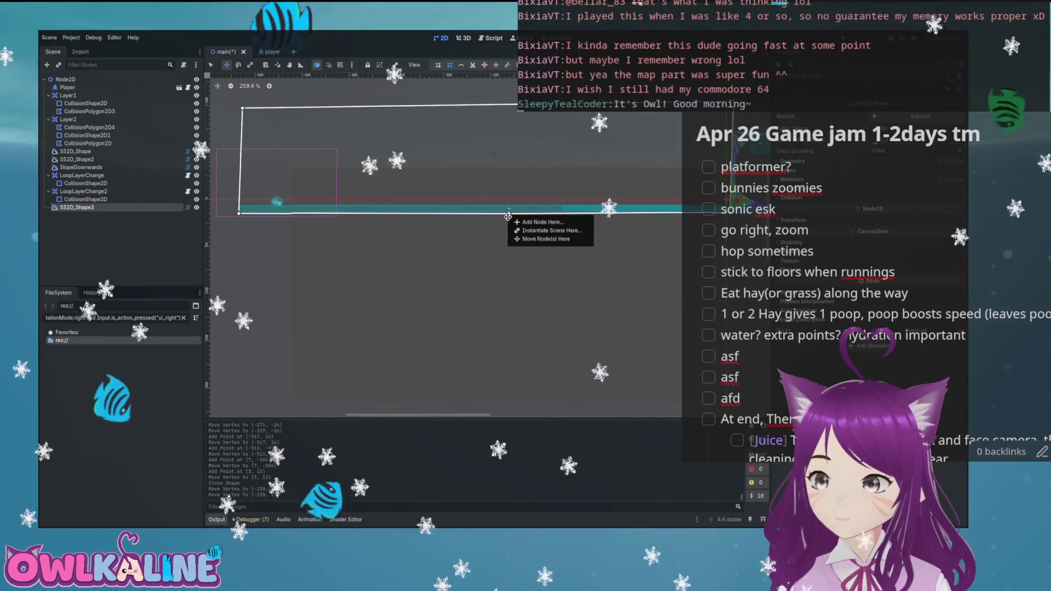
right_click(509, 214)
scroll(586, 253, "up", 2)
scroll(585, 253, "left", 2)
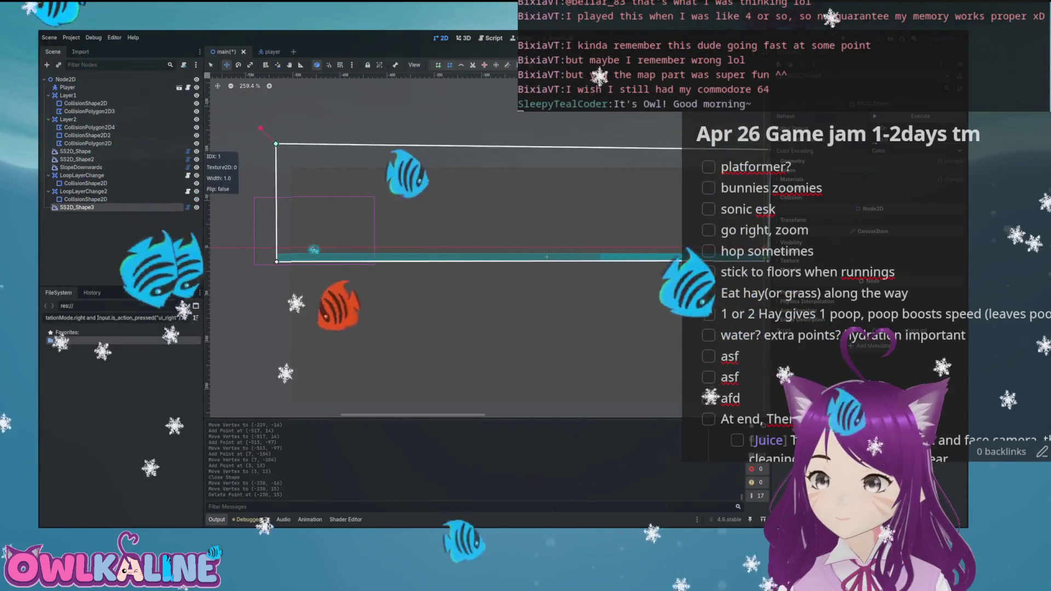
scroll(585, 253, "left", 2)
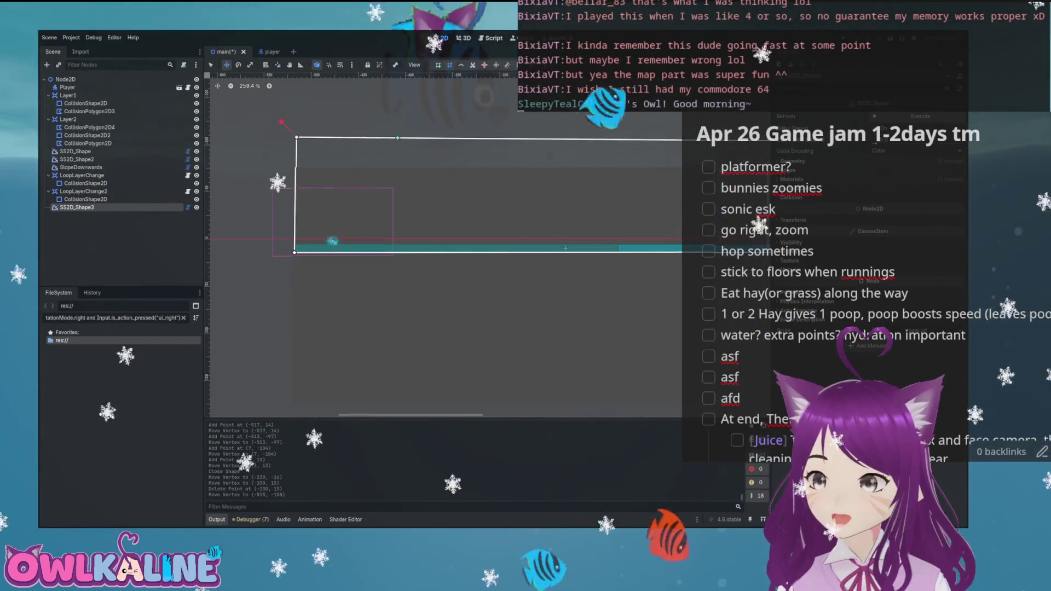
- Pull the top vertex down and set the bottom vertices along the platform
left_click_drag(408, 168, 410, 245)
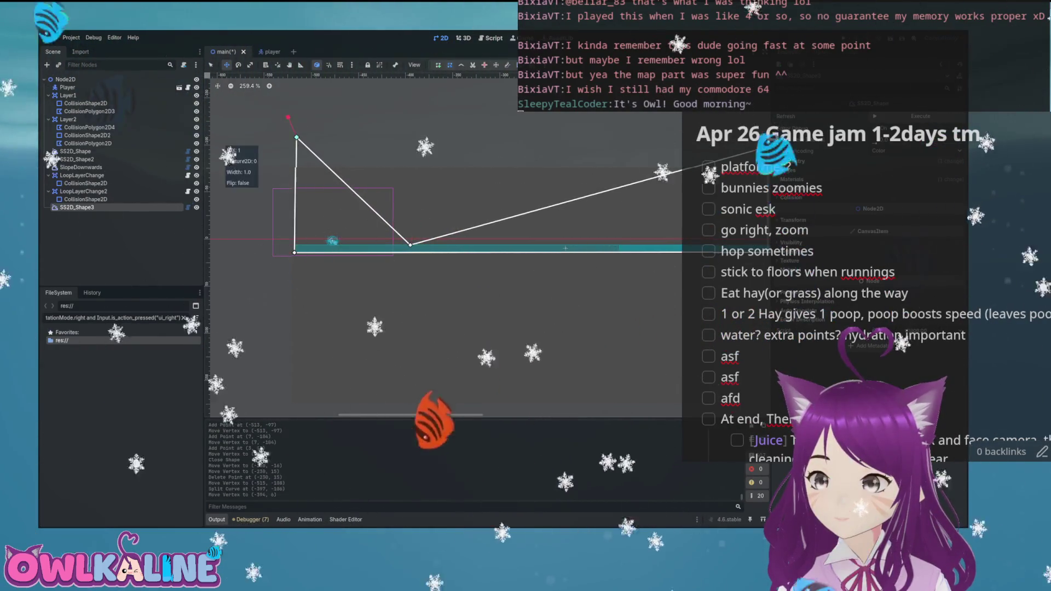
scroll(295, 247, "up", 8)
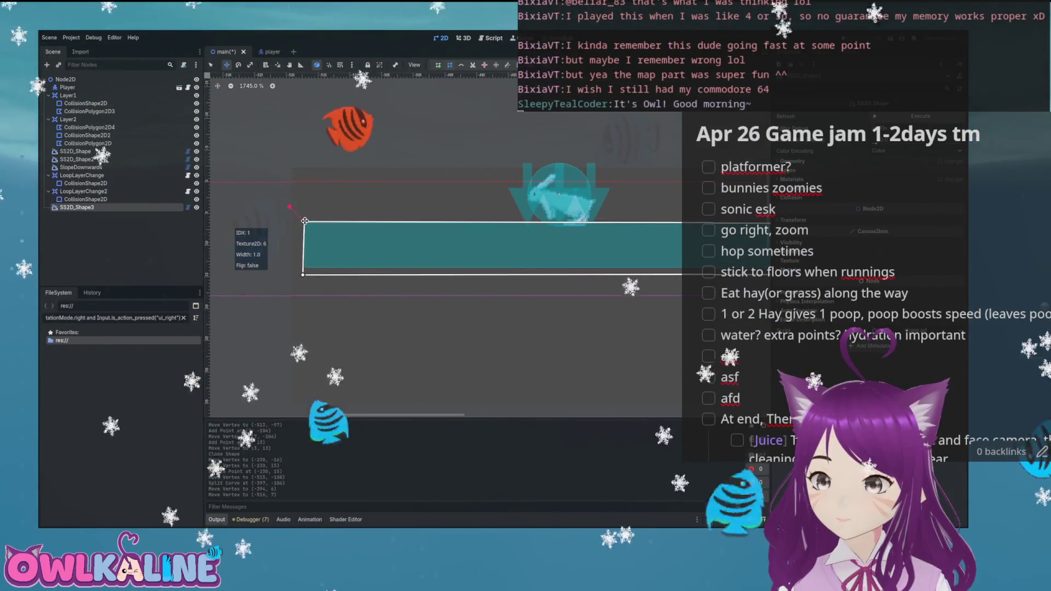
left_click_drag(303, 275, 303, 268)
scroll(304, 267, "down", 7)
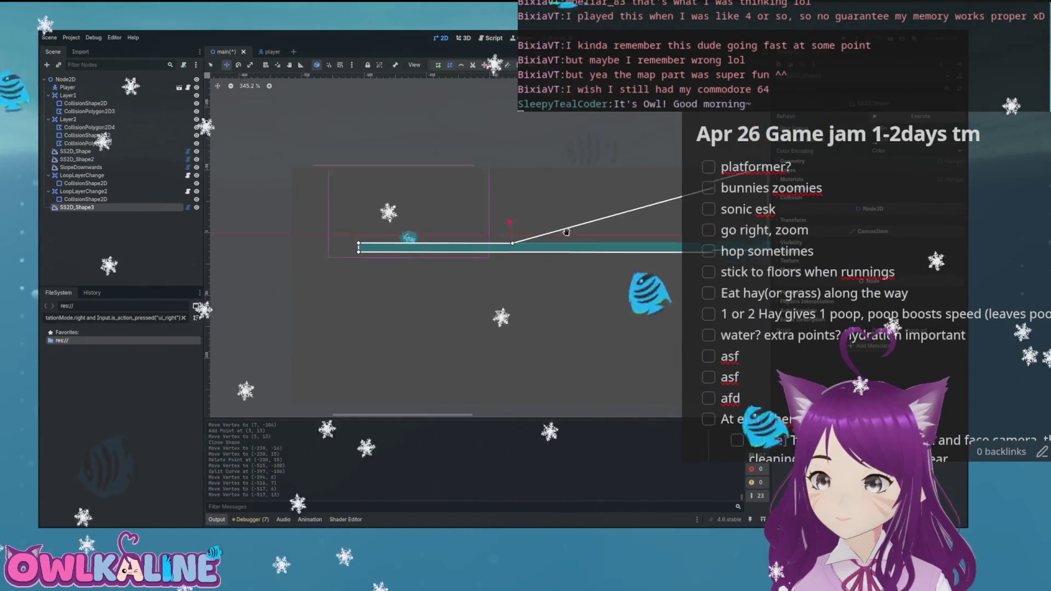
scroll(440, 215, "up", 6)
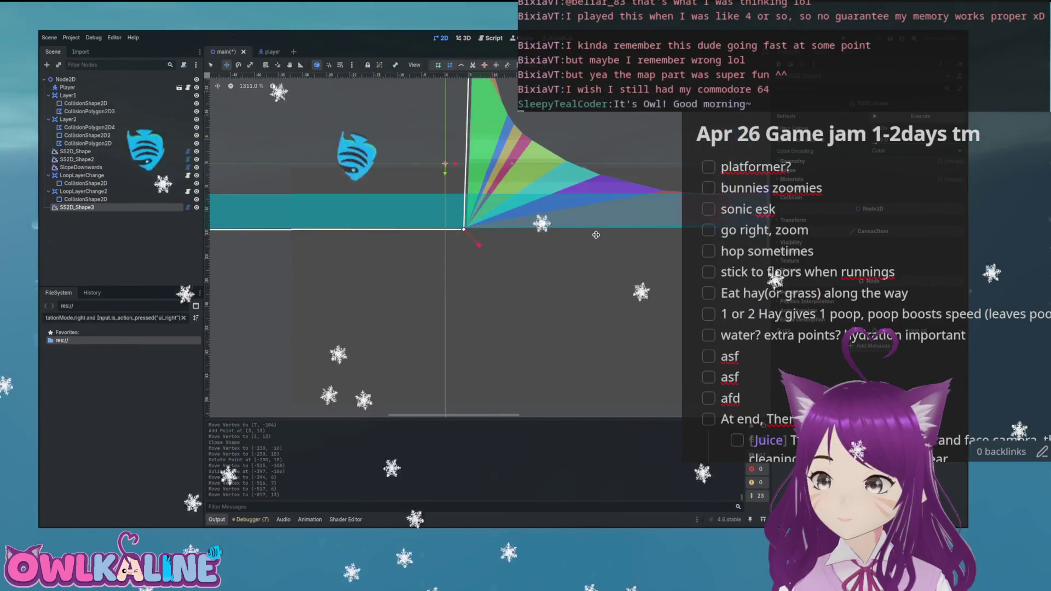
left_click_drag(350, 228, 598, 227)
- Split the right edge, raise the new point, and move the peak further left
left_click_drag(591, 211, 597, 195)
scroll(557, 186, "down", 2)
scroll(557, 186, "left", 3)
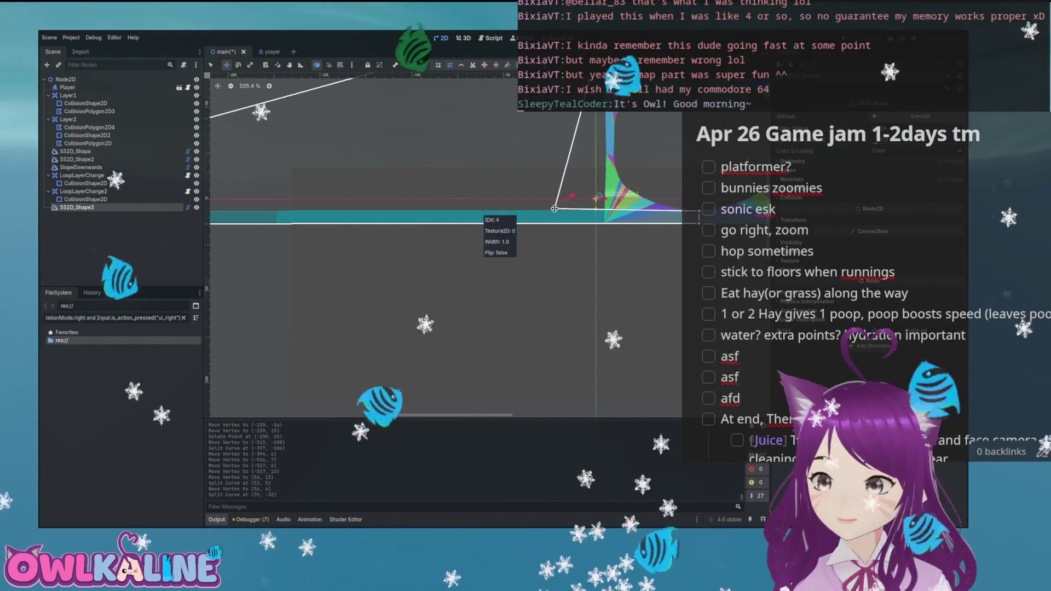
scroll(554, 208, "down", 3)
scroll(641, 219, "down", 1)
mouse_move(720, 151)
left_mouse_down()
mouse_move(605, 159)
mouse_move(538, 152)
left_mouse_up()
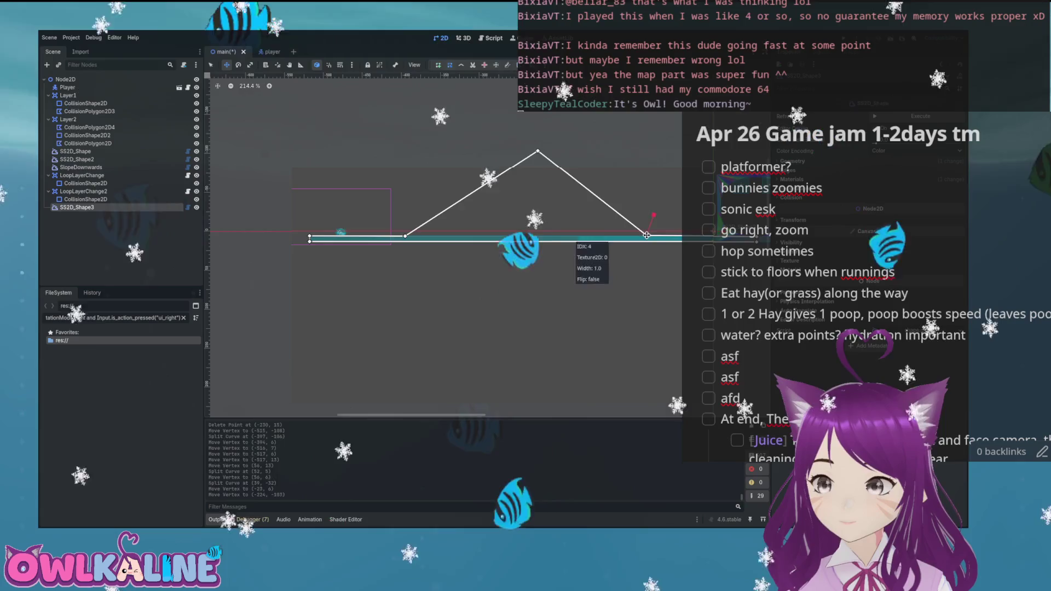
- Settle the platform vertex, lower the peak, and add a point on the rising edge
left_click_drag(647, 235, 645, 235)
scroll(645, 235, "up", 15)
left_click(646, 238)
scroll(630, 233, "down", 12)
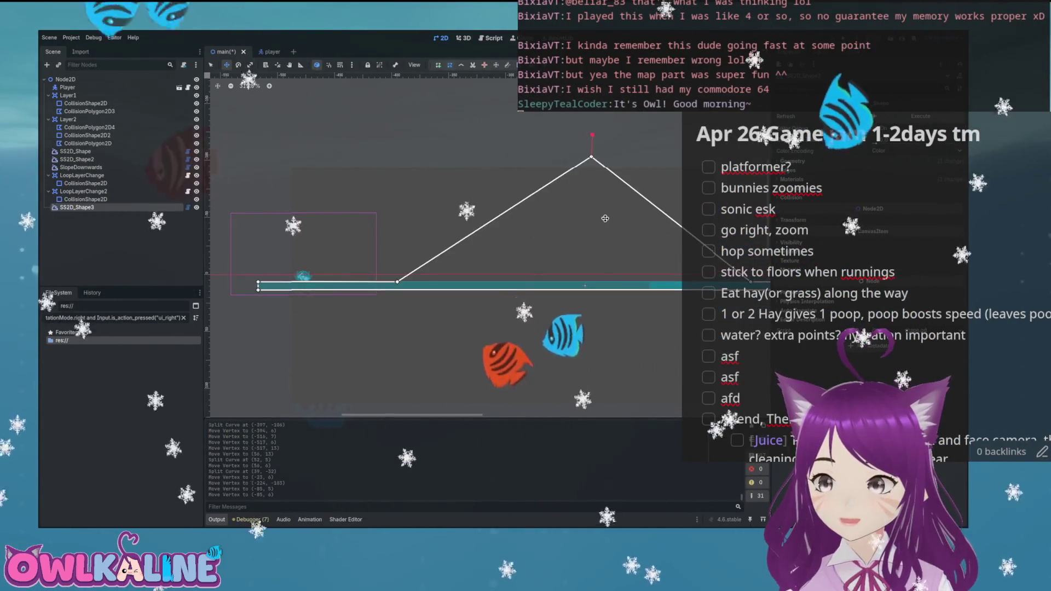
mouse_move(591, 157)
left_mouse_down()
mouse_move(555, 167)
mouse_move(565, 164)
left_mouse_up()
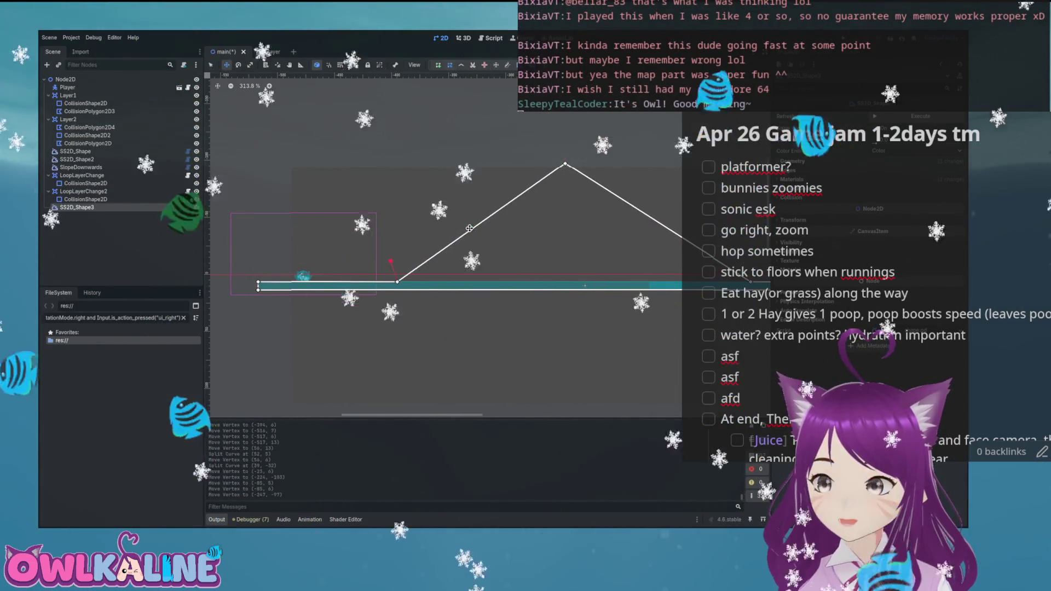
left_click(482, 222)
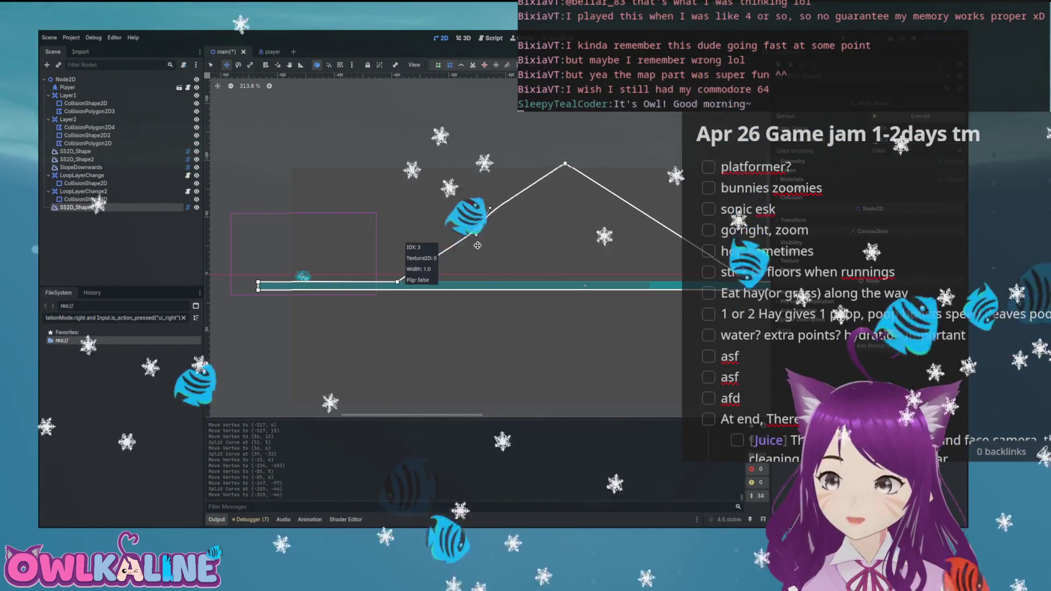
left_click_drag(469, 239, 469, 238)
- Round the hill's rising slope and give the peak curved handles, shifting it right
mouse_move(461, 200)
left_mouse_down()
mouse_move(445, 180)
mouse_move(509, 289)
left_mouse_up()
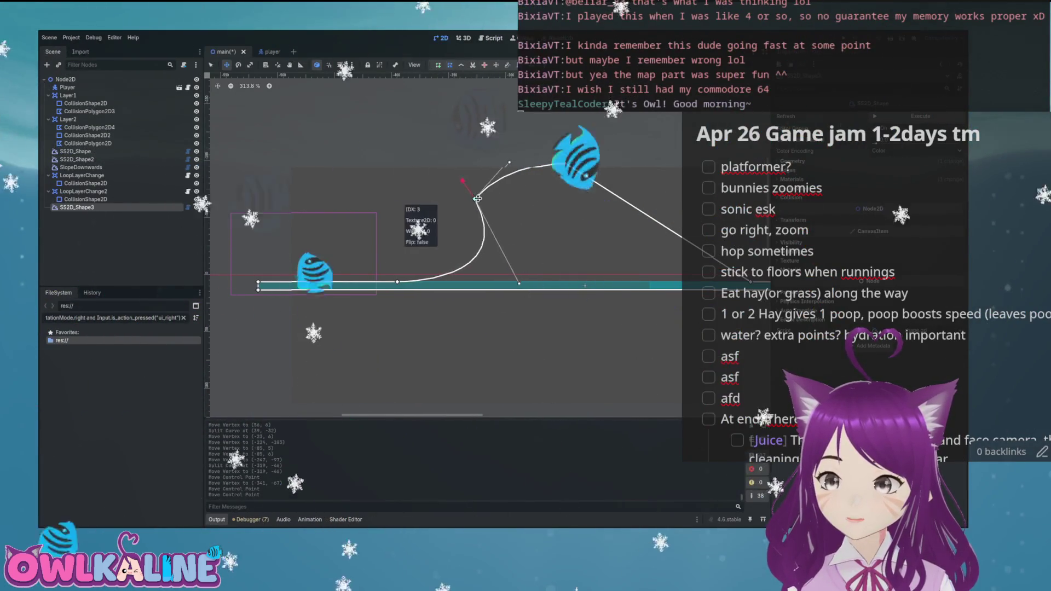
left_click_drag(499, 199, 508, 200)
left_click_drag(554, 284, 458, 288)
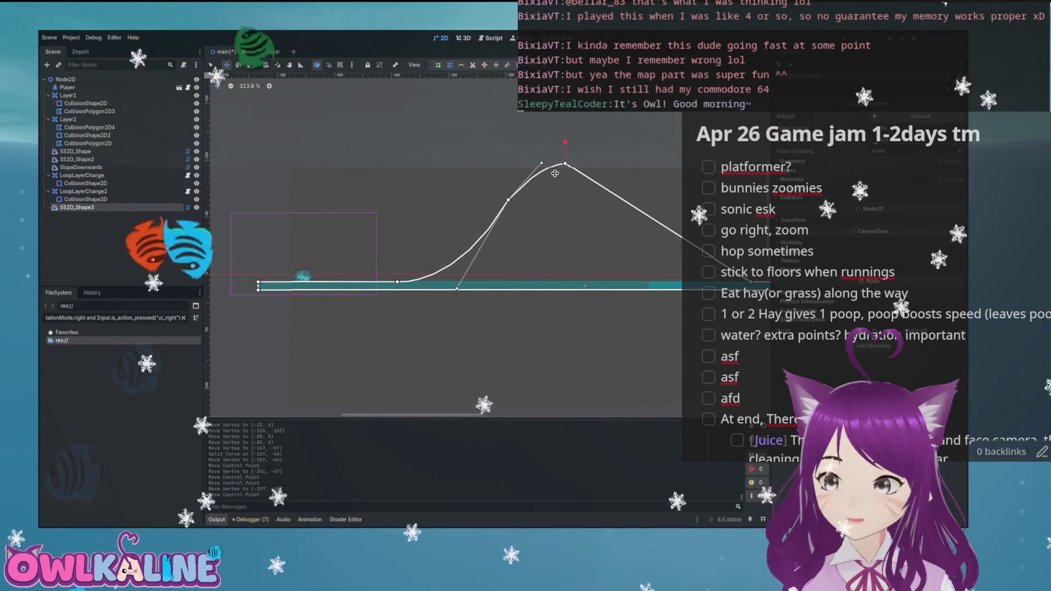
scroll(553, 176, "right", 5)
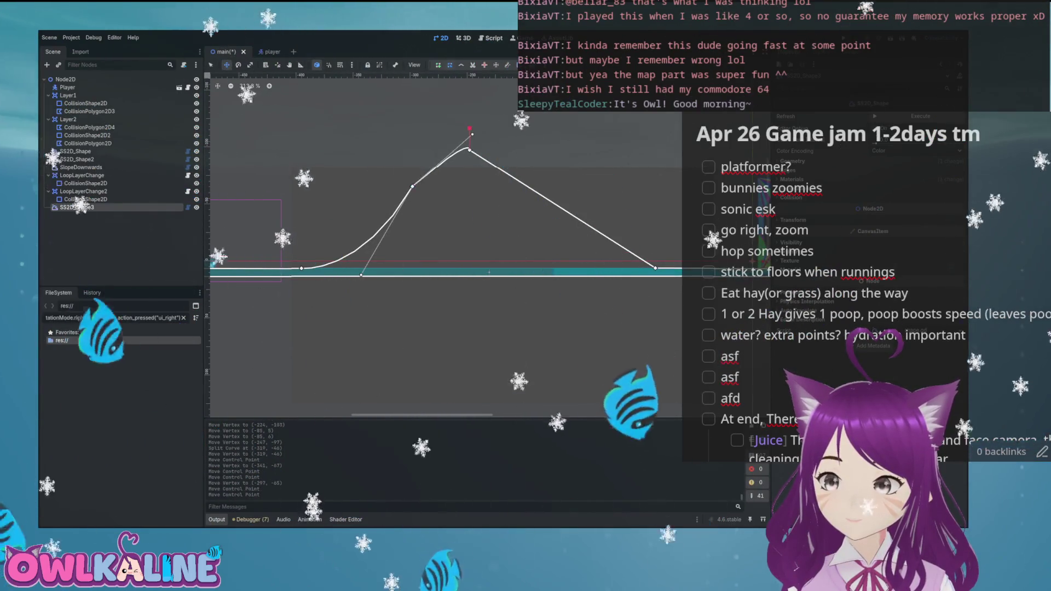
left_click_drag(470, 150, 537, 160)
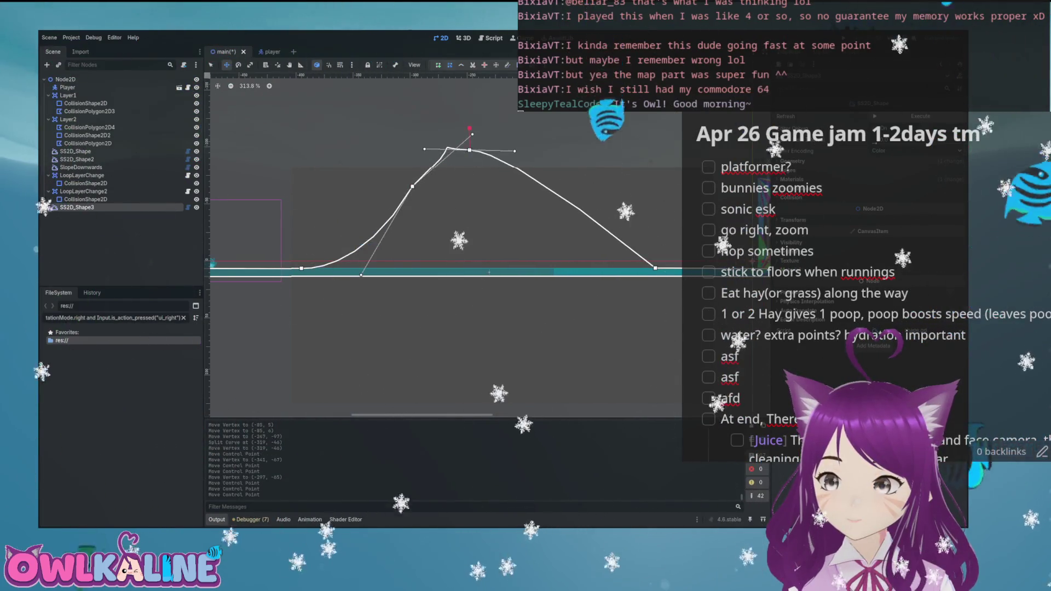
left_click_drag(477, 149, 561, 145)
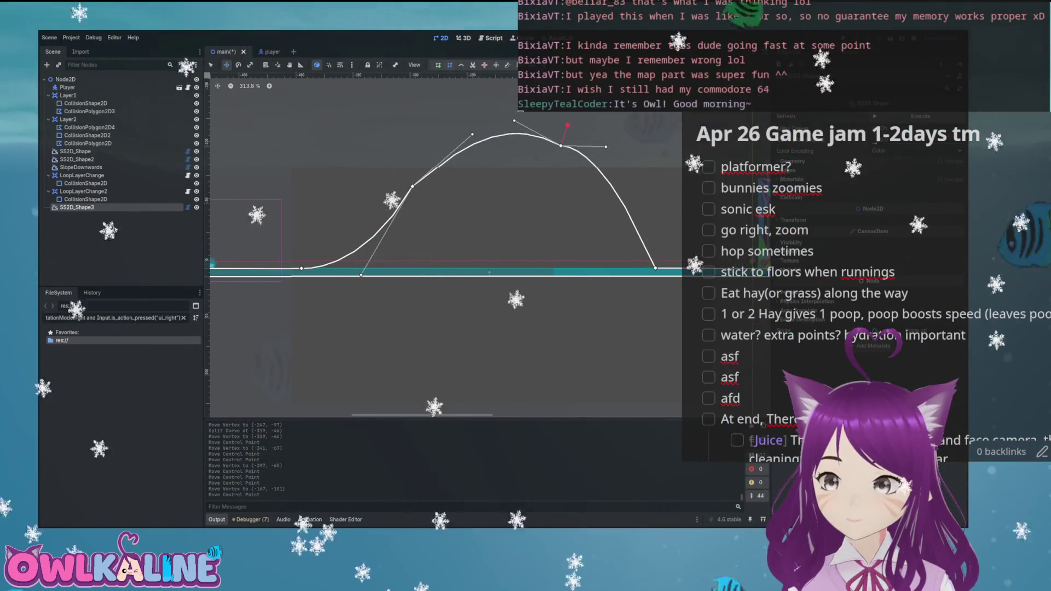
left_click_drag(563, 147, 560, 144)
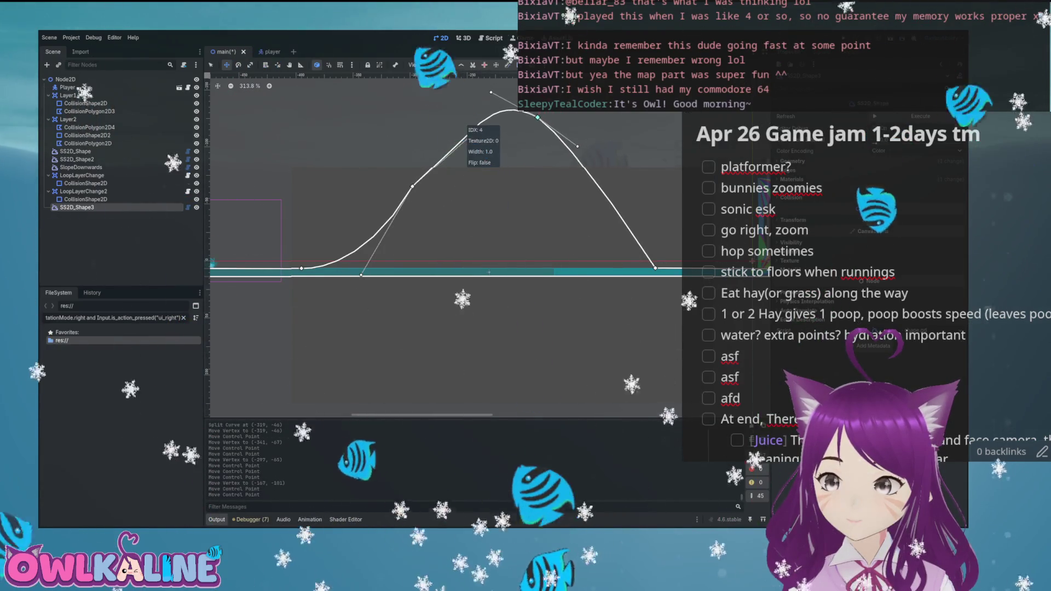
left_click_drag(473, 134, 463, 131)
key("ctrl+z")
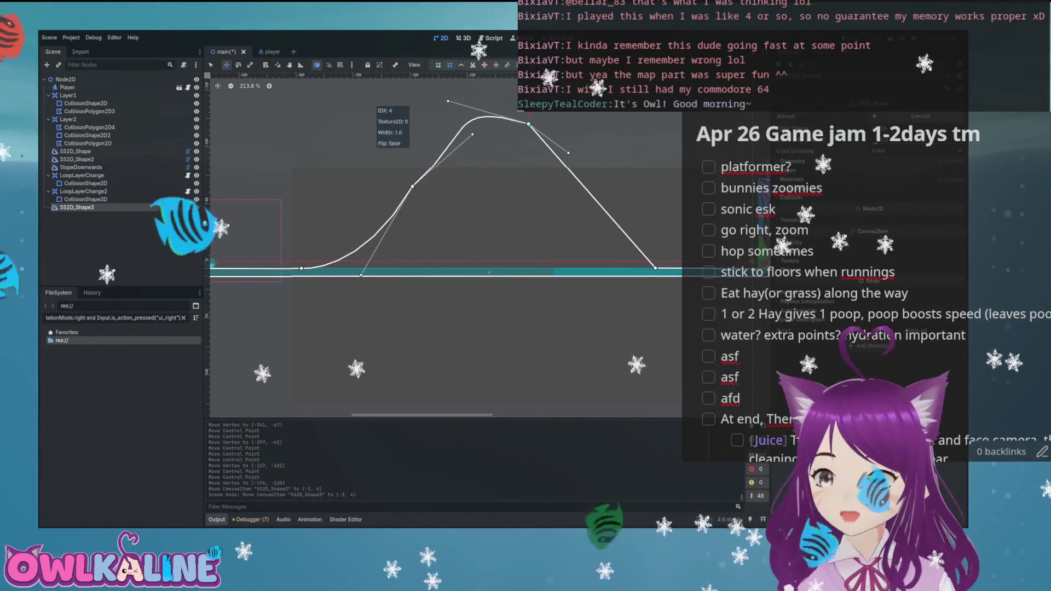
left_click_drag(449, 120, 450, 130)
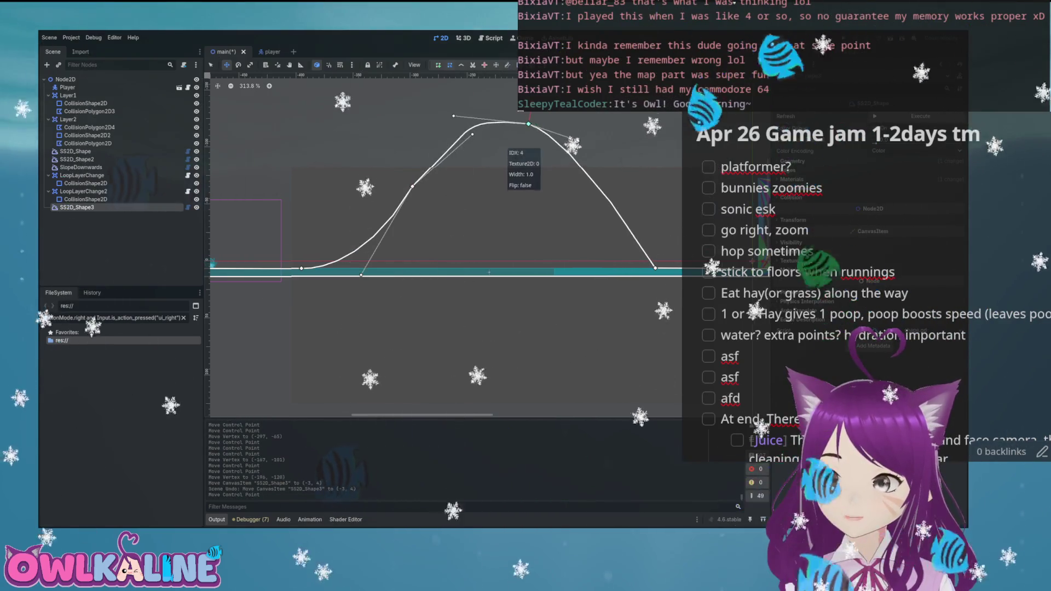
- Add a point on the descending side and shape its handles into a smooth downward curve
scroll(529, 124, "right", 5)
left_click(481, 220)
mouse_move(481, 219)
left_mouse_down()
mouse_move(458, 200)
mouse_move(477, 186)
mouse_move(442, 170)
left_mouse_up()
left_click_drag(465, 207, 479, 200)
left_click_drag(418, 113, 404, 112)
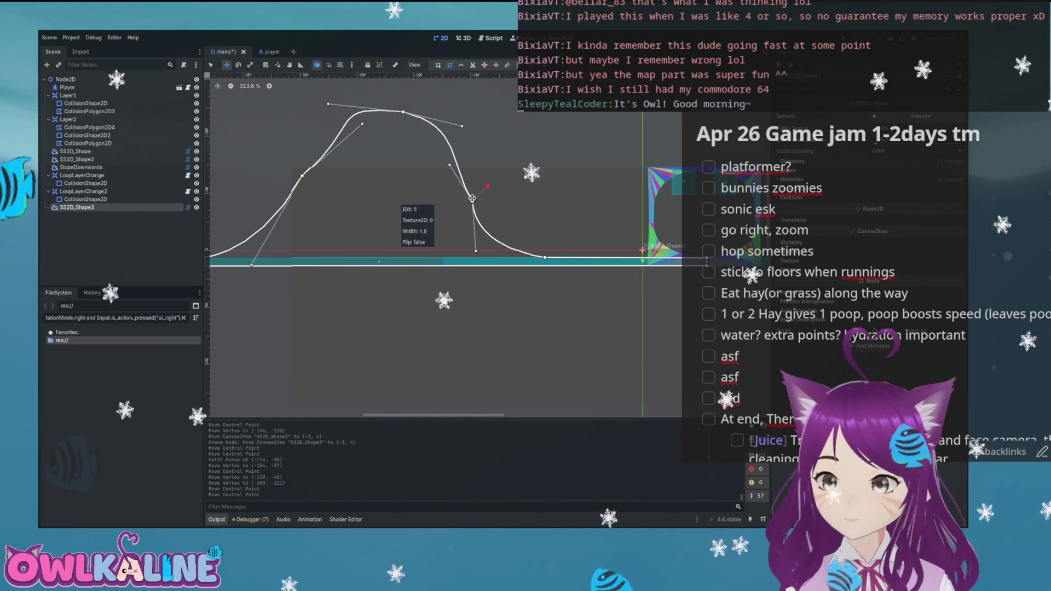
left_click(478, 249)
left_click_drag(472, 201, 452, 205)
left_click_drag(452, 255, 471, 253)
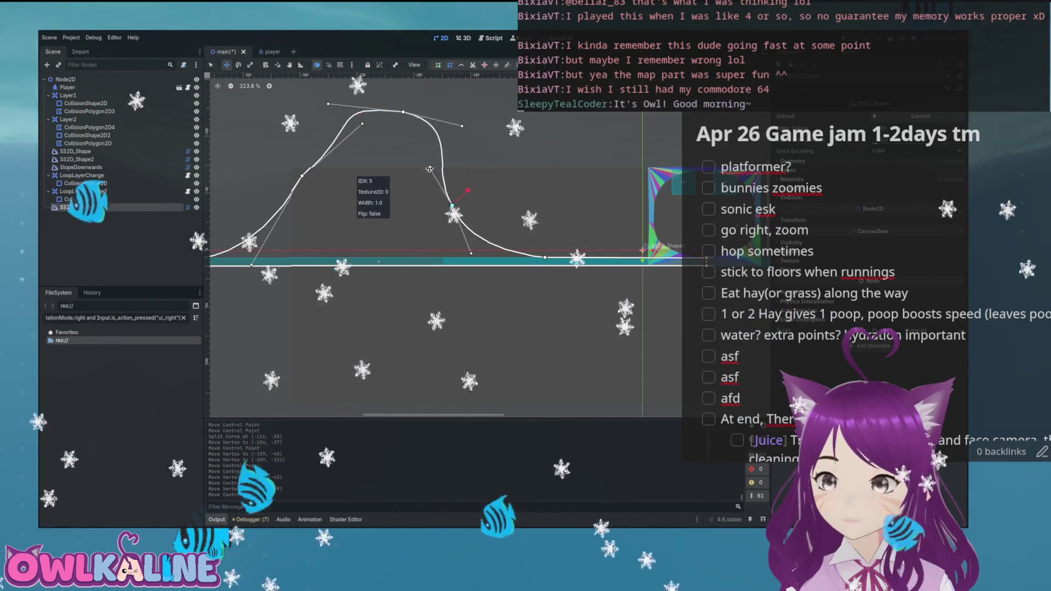
- Refine the peak's handles and lower the left slope point for a gentler, smoother rise
left_click_drag(396, 173, 498, 182)
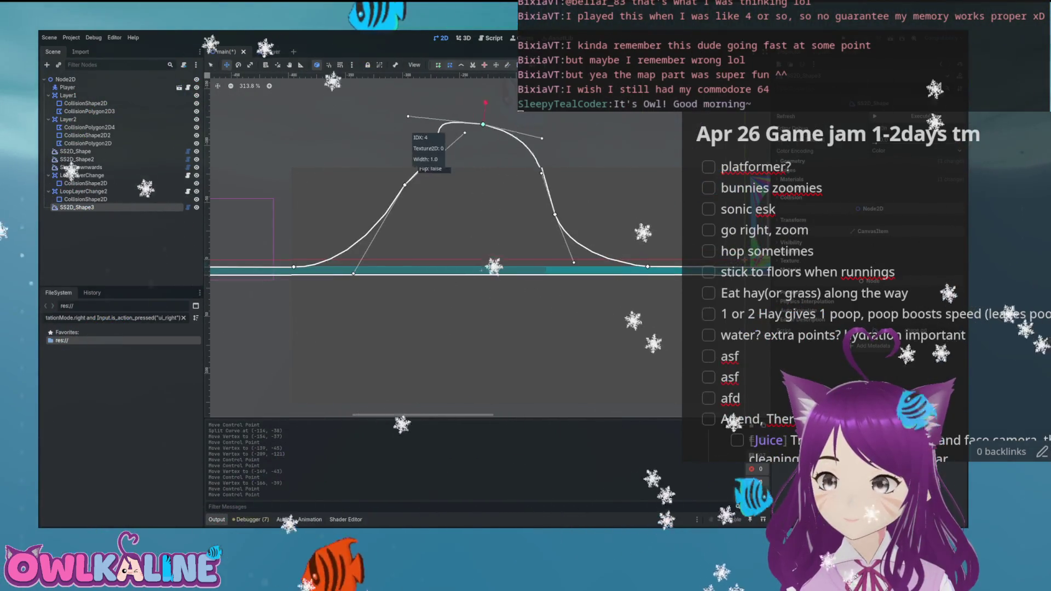
left_click_drag(527, 142, 529, 137)
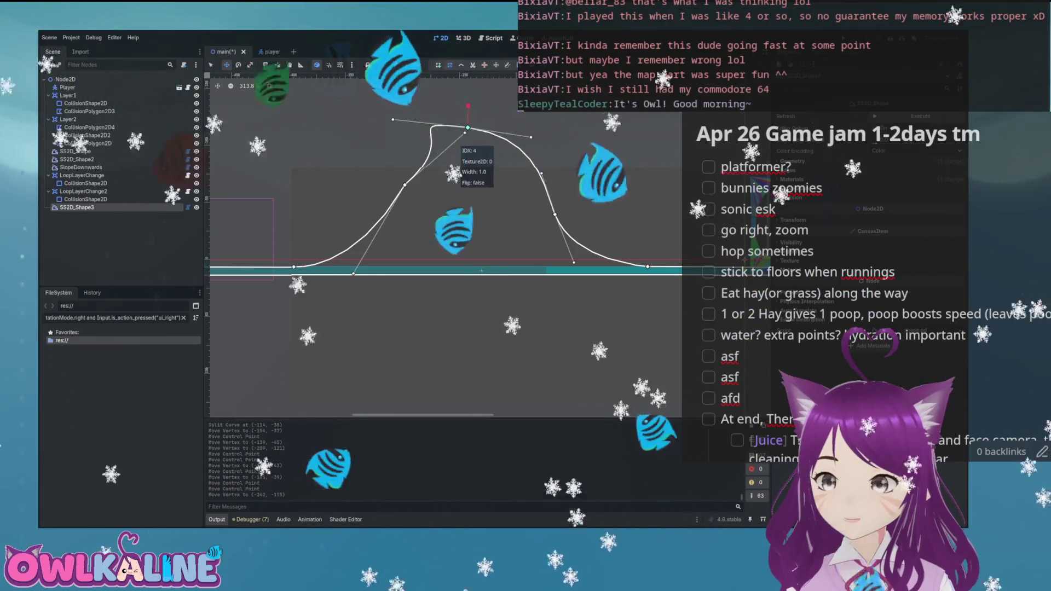
left_click_drag(482, 266, 482, 270)
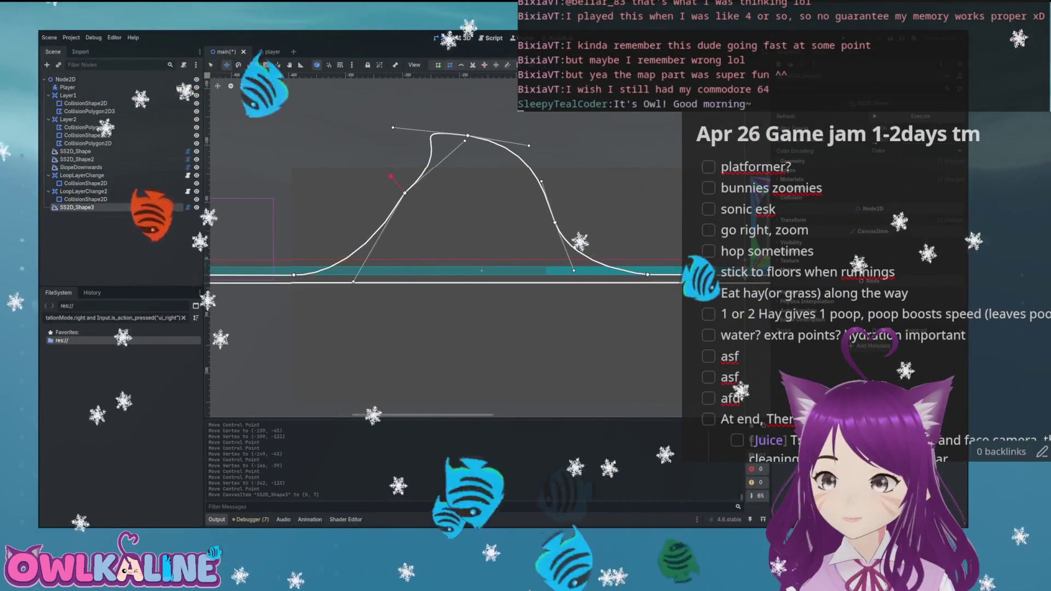
key("ctrl+z")
left_click_drag(393, 120, 392, 132)
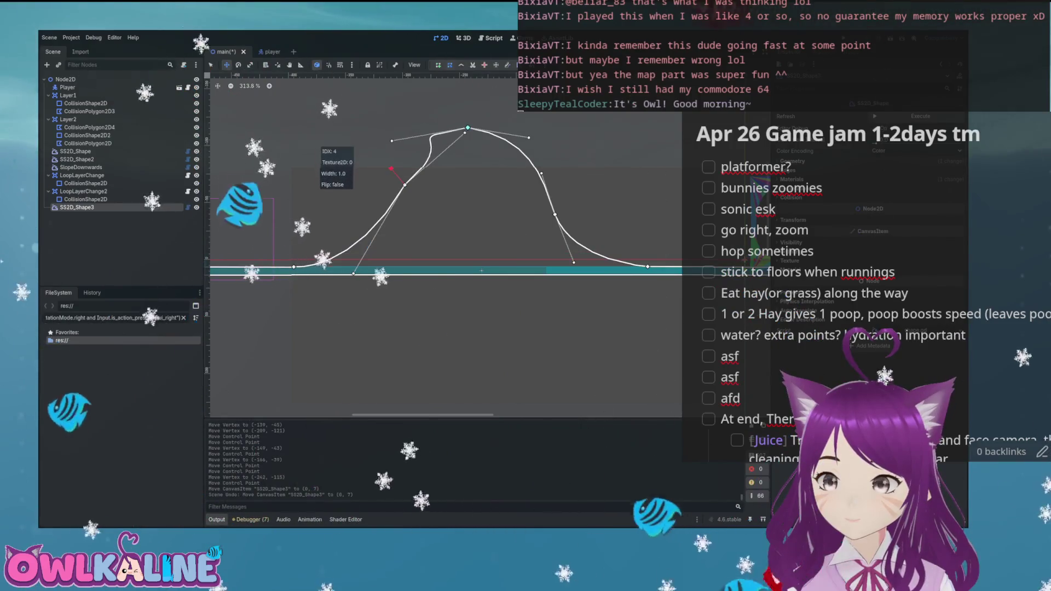
left_click_drag(405, 185, 368, 204)
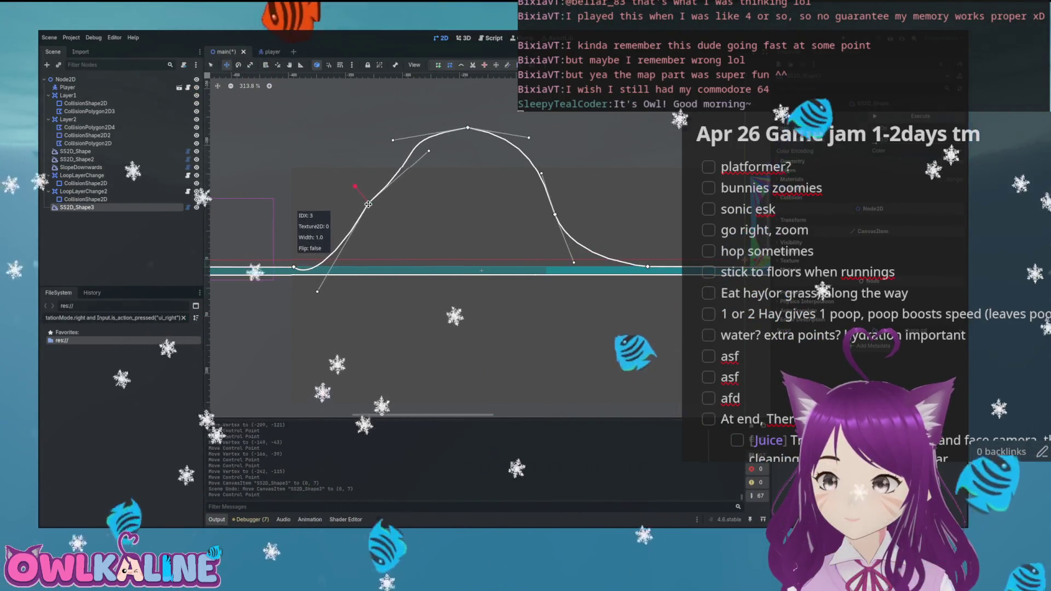
left_click_drag(317, 291, 339, 257)
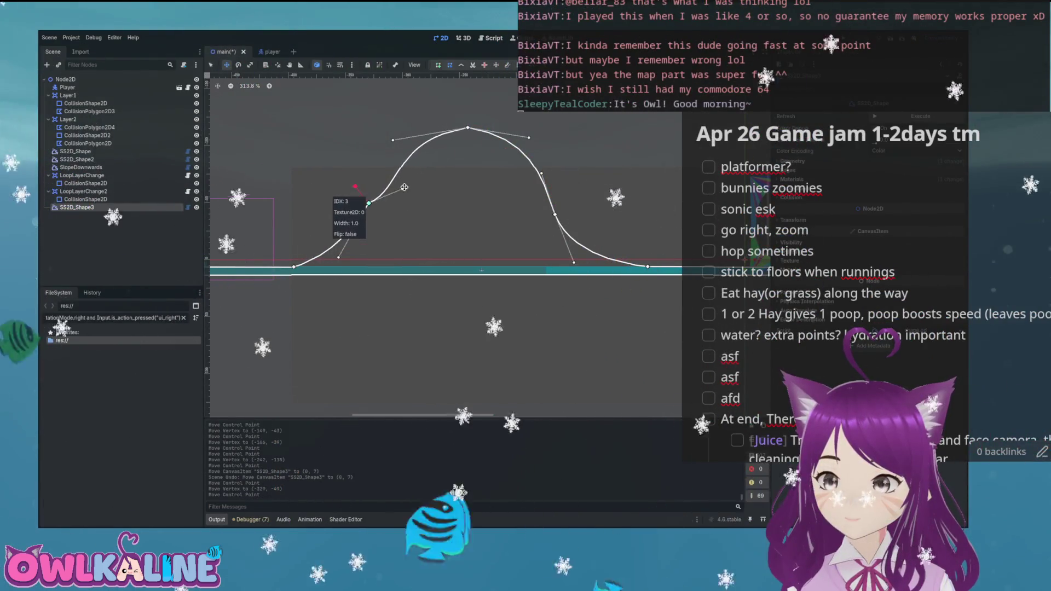
left_click_drag(468, 127, 464, 138)
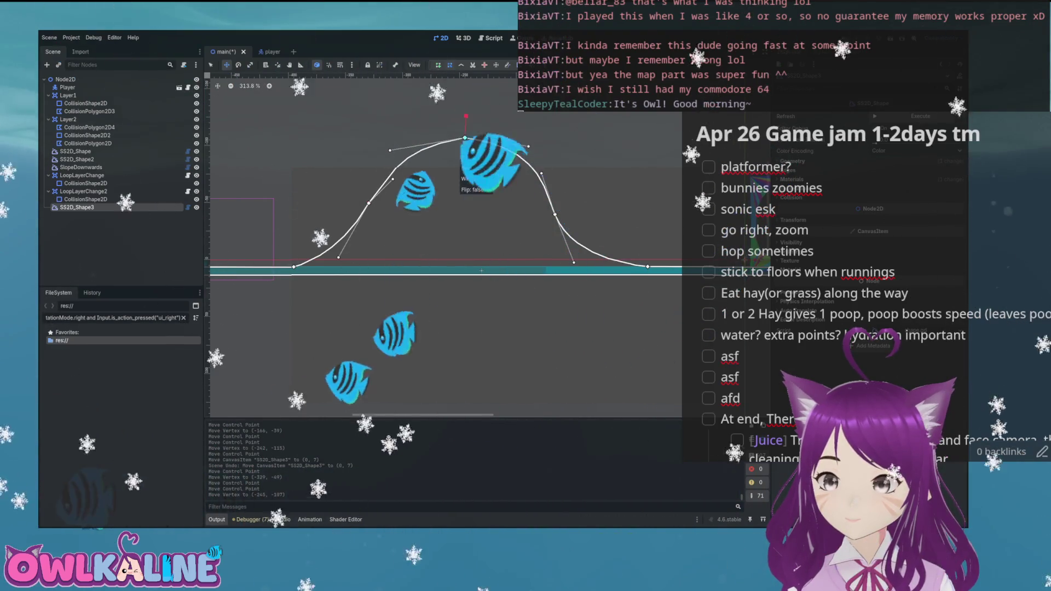
- Make final tweaks to the hill and select SlopeDownwards to view its settings
left_click(466, 117)
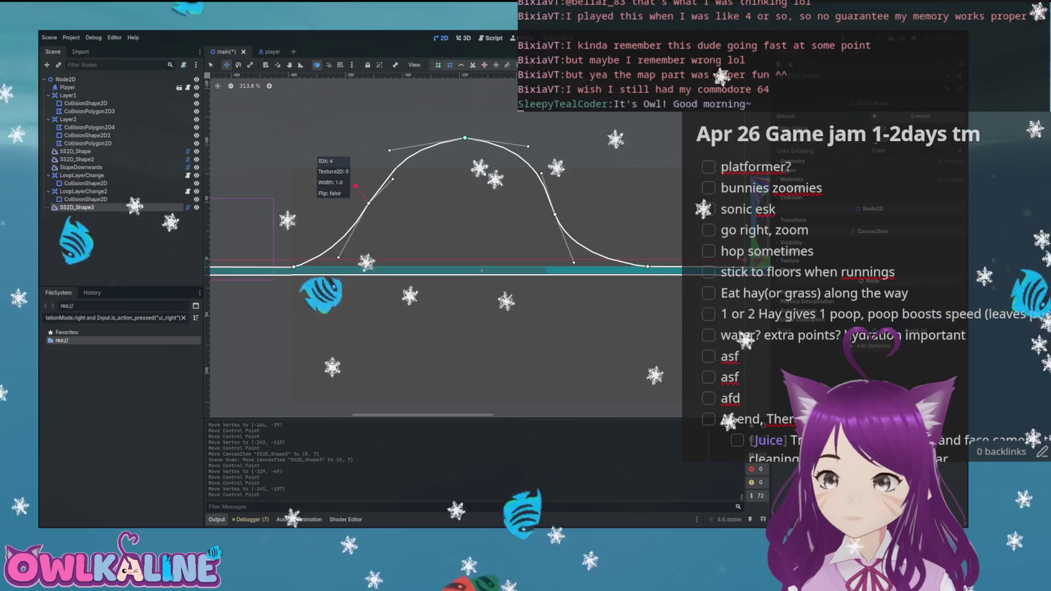
mouse_move(412, 198)
left_mouse_down()
mouse_move(462, 200)
mouse_move(423, 207)
left_mouse_up()
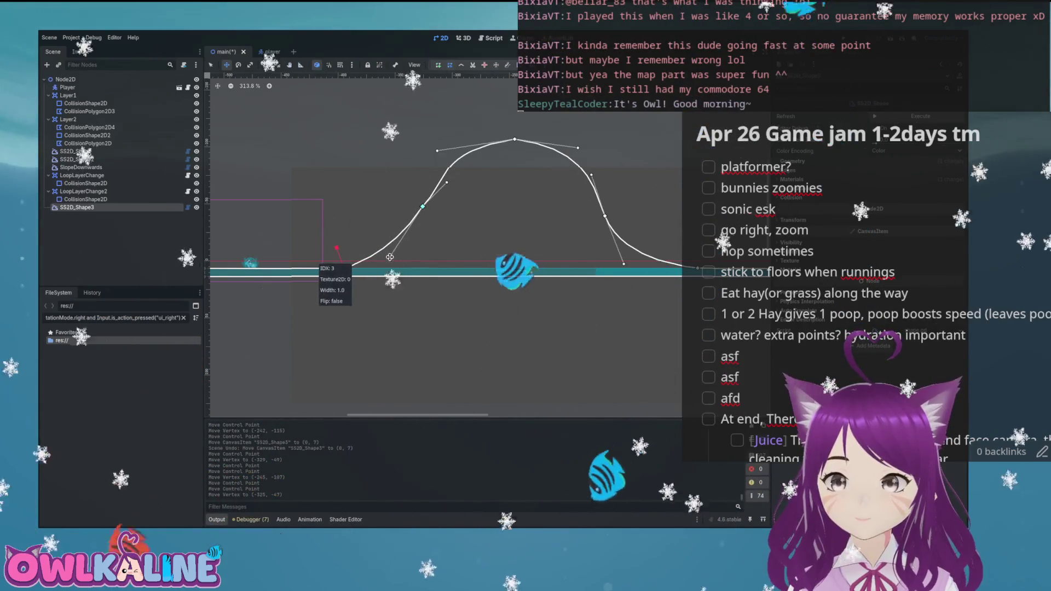
left_click(447, 188)
scroll(446, 246, "left", 3)
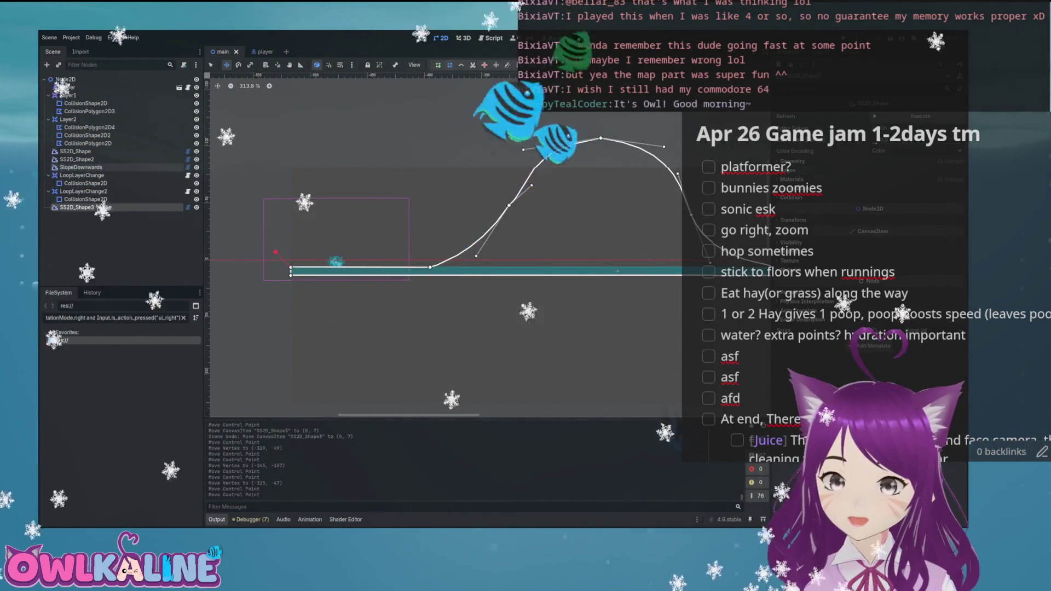
left_click(81, 167)
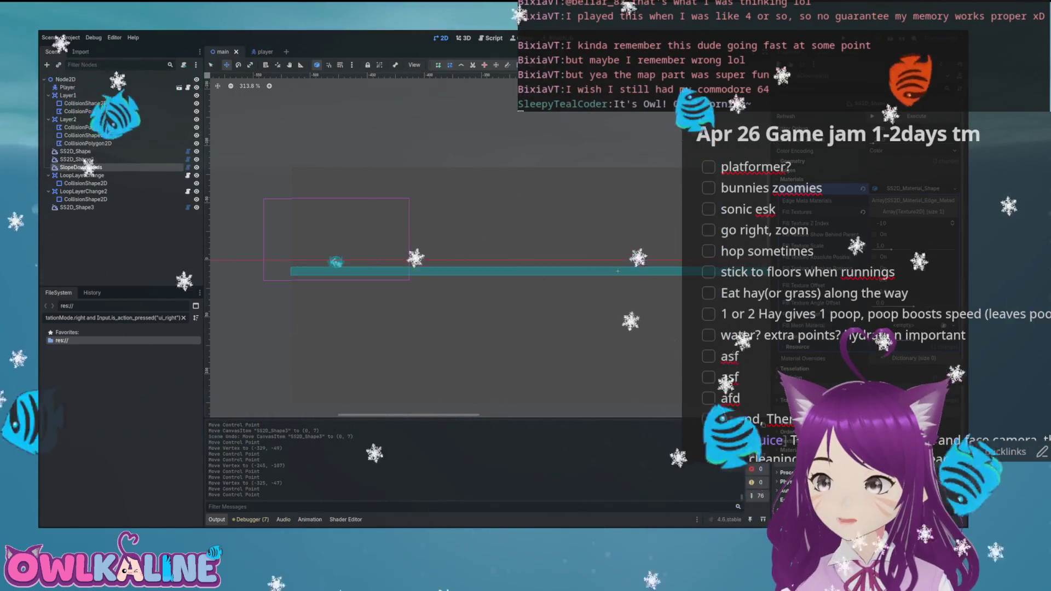
- Apply a fill texture to the SS2D_Shape3 hill
left_click(77, 206)
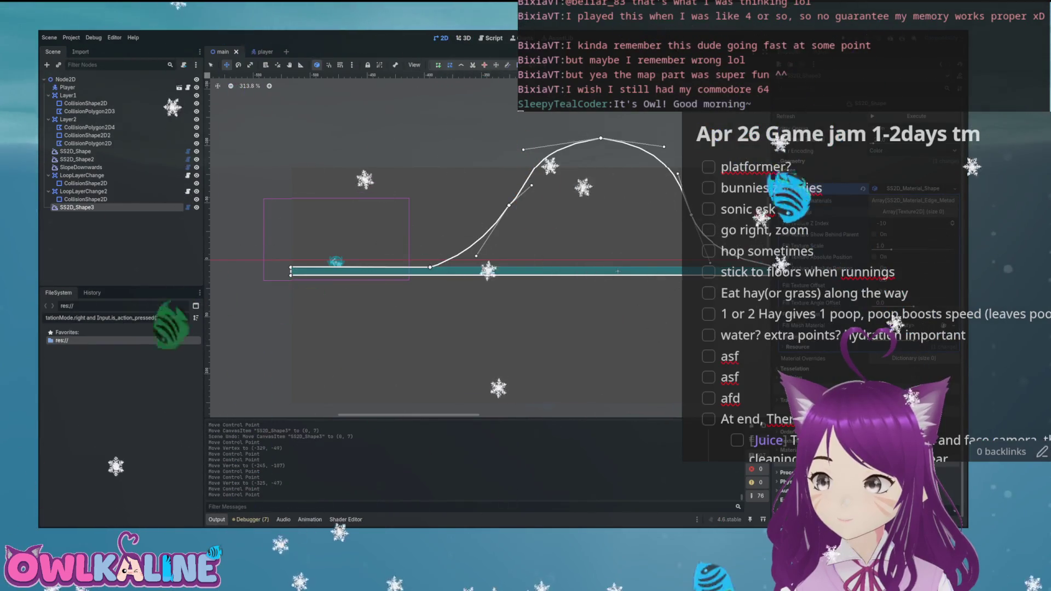
left_click(920, 212)
mouse_move(666, 197)
left_mouse_down()
mouse_move(563, 211)
mouse_move(697, 218)
left_mouse_up()
mouse_move(593, 211)
left_mouse_down()
mouse_move(345, 217)
mouse_move(559, 216)
left_mouse_up()
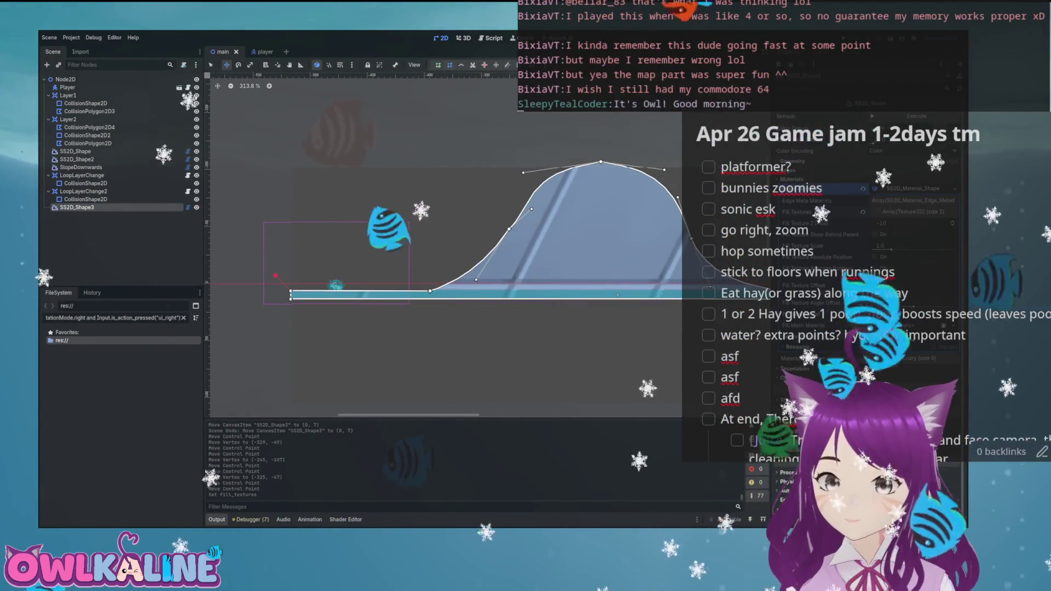
- Place the hill after SlopeDownwards, rename it Mound, and move its CollisionPolygon2D under Layer1
left_click_drag(86, 177, 86, 177)
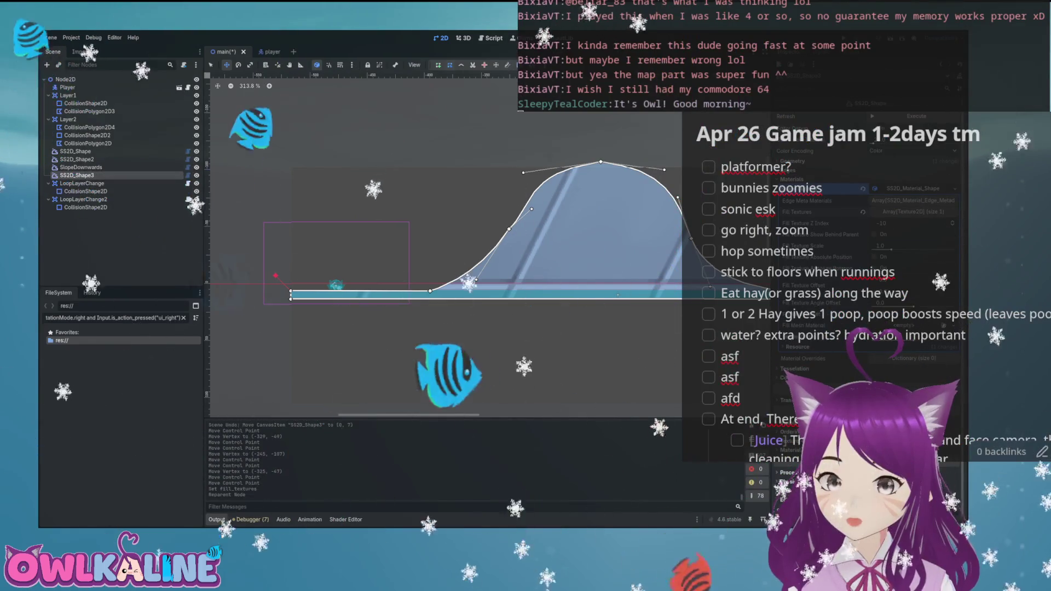
key("F2")
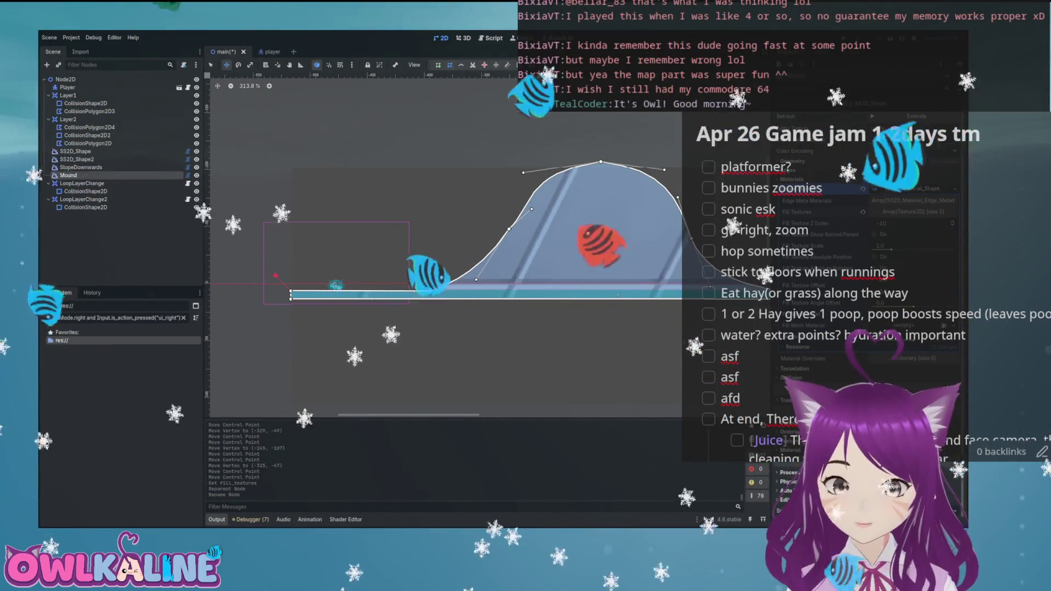
type("Mound")
key("Return")
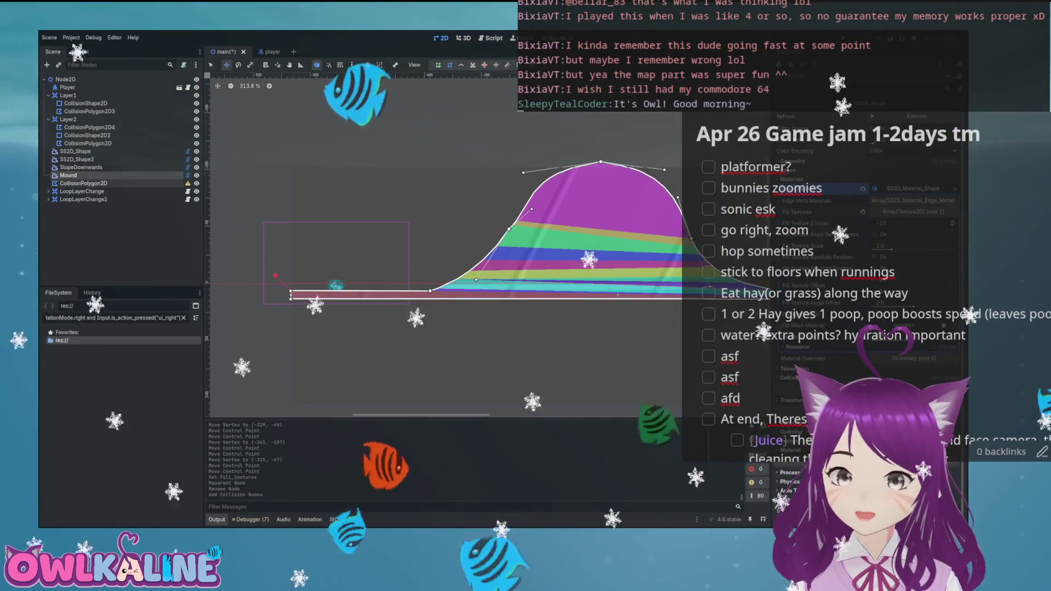
left_click(83, 183)
left_click_drag(76, 113, 76, 114)
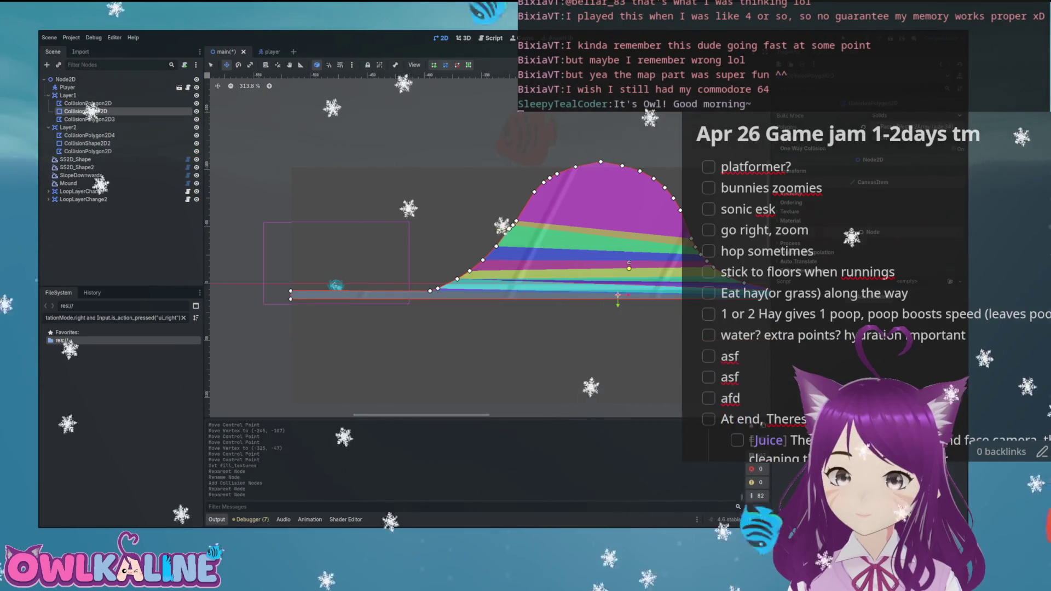
- Delete the CollisionShape2D node and confirm the removal
scroll(443, 246, "right", 5)
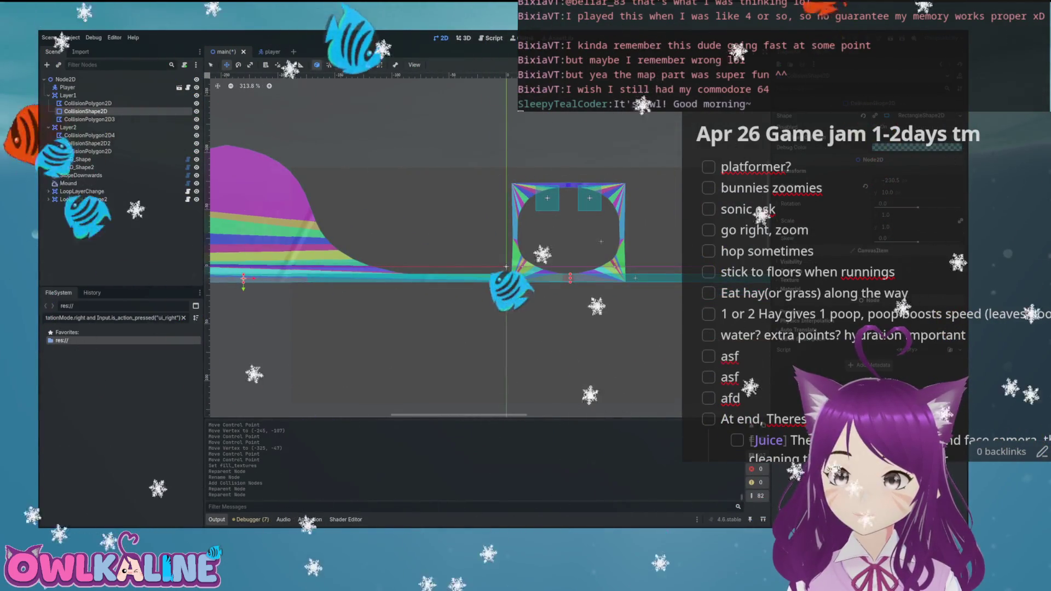
scroll(444, 246, "left", 4)
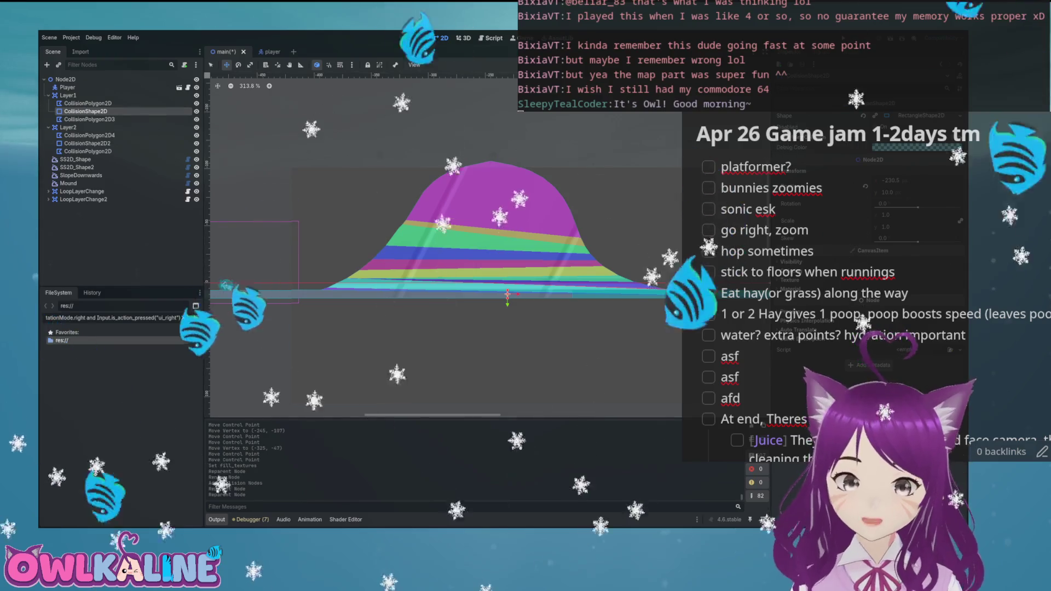
key("Delete")
left_click(523, 208)
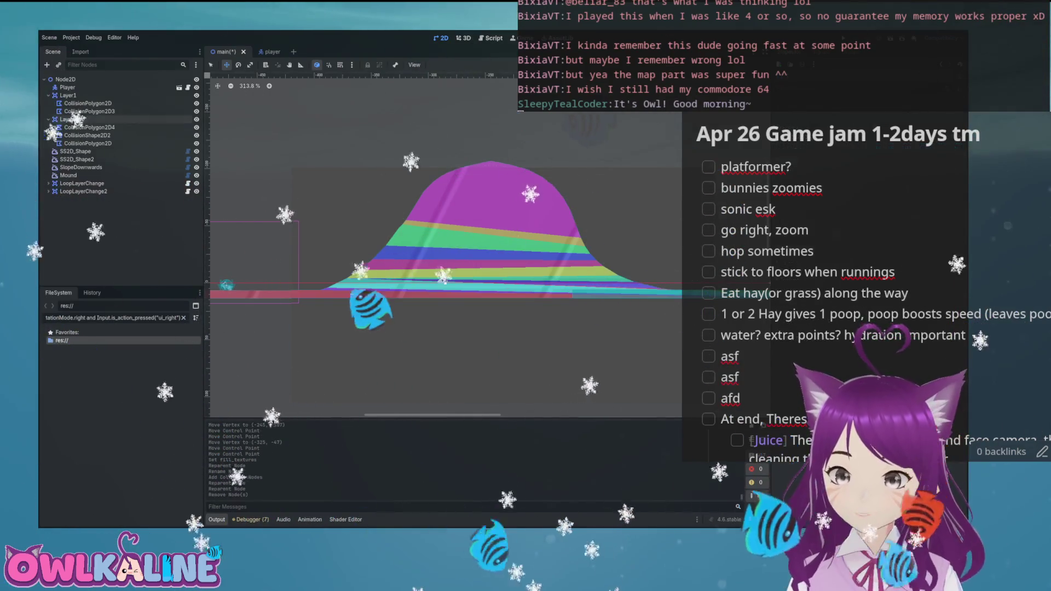
- Select the CollisionPolygon2D under Layer2 and frame it in the viewport
scroll(444, 247, "right", 5)
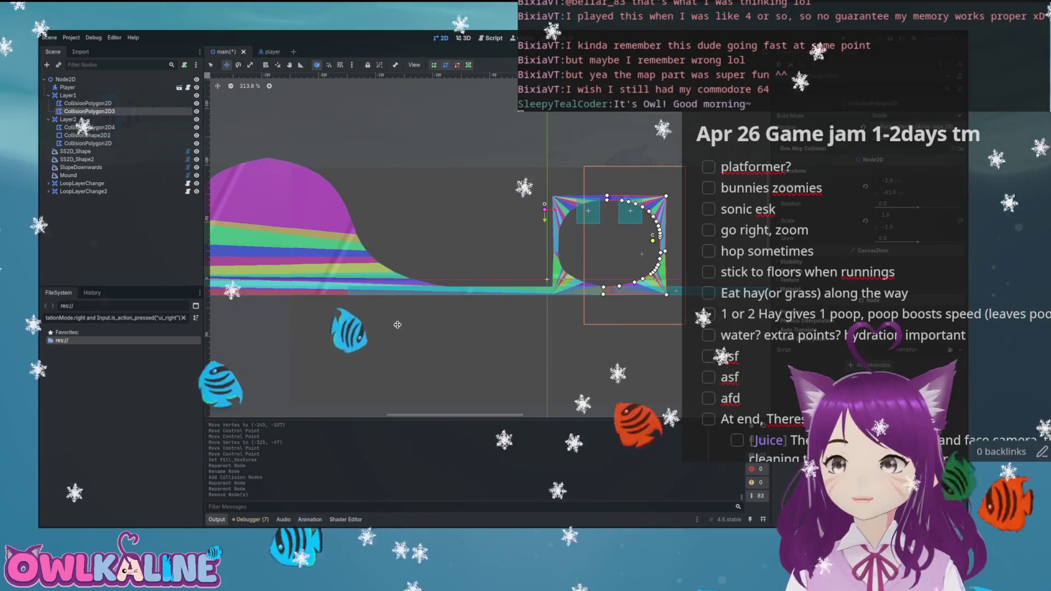
scroll(590, 182, "right", 6)
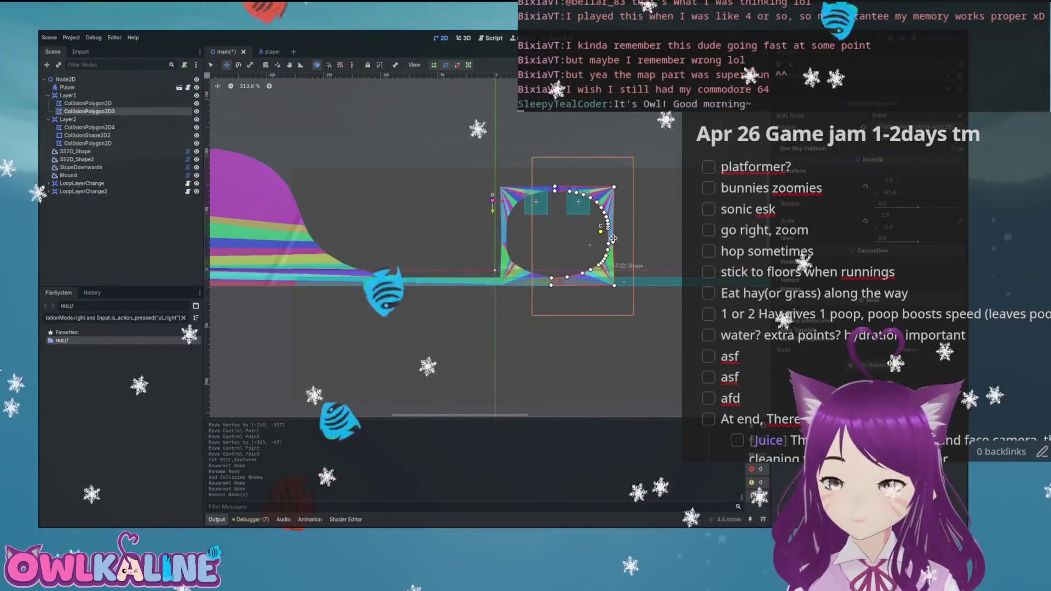
scroll(474, 199, "right", 5)
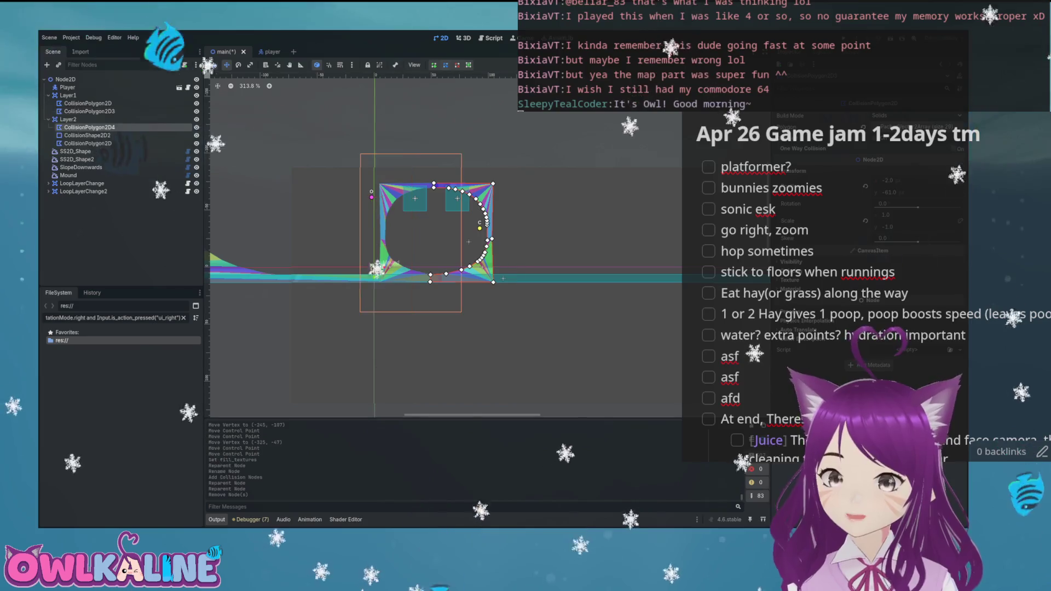
scroll(366, 240, "right", 4)
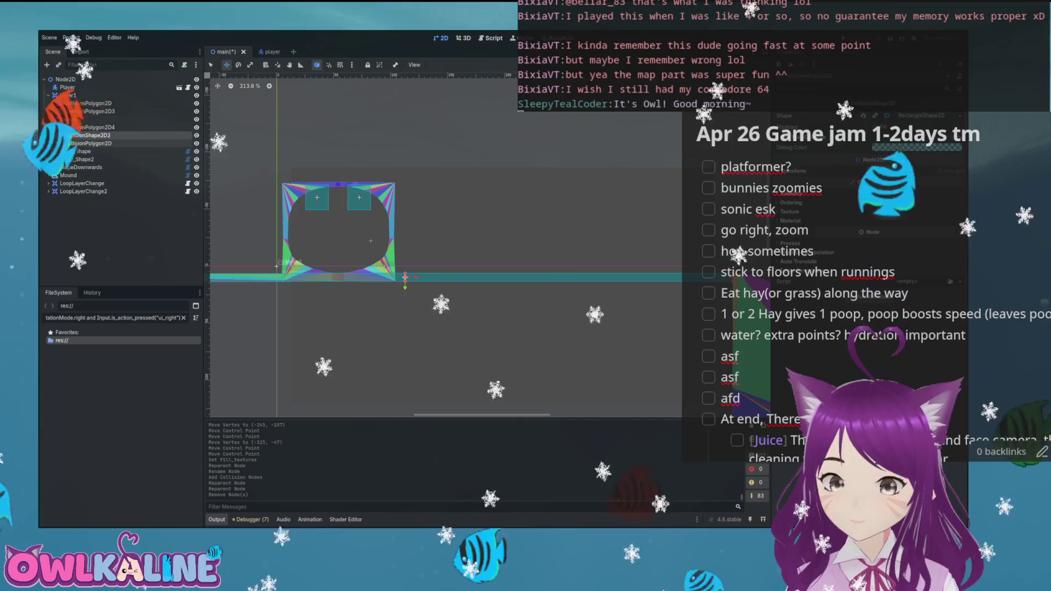
left_click(87, 143)
key("f")
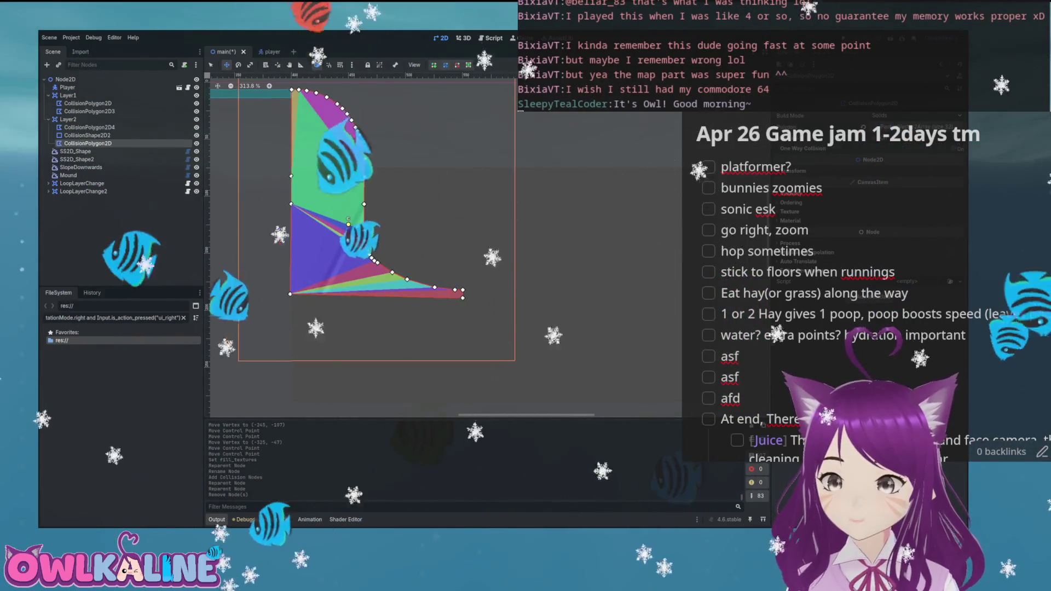
scroll(317, 251, "left", 10)
scroll(544, 331, "up", 3)
scroll(544, 331, "left", 6)
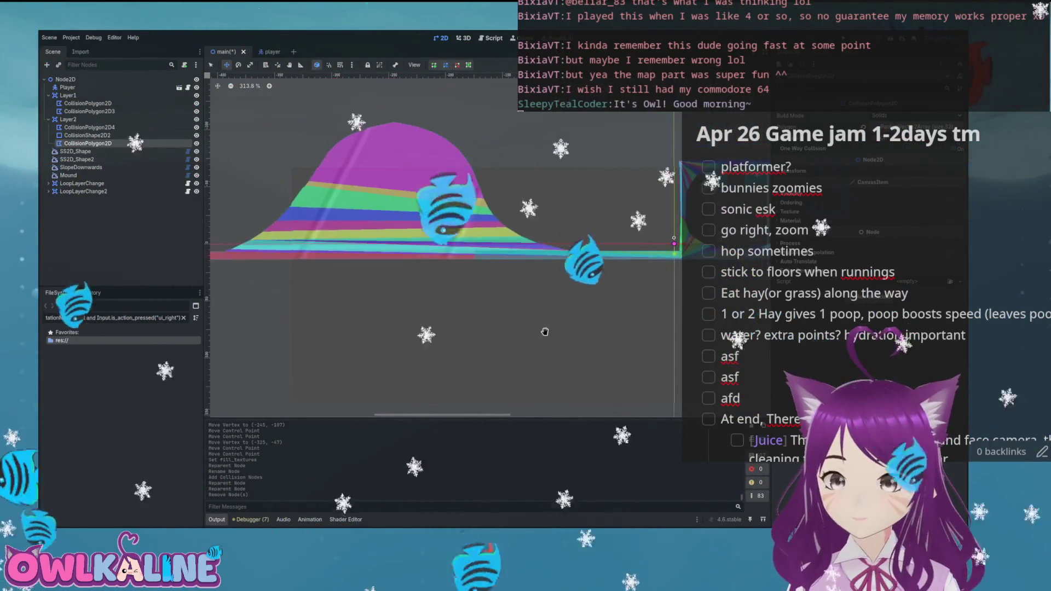
scroll(447, 247, "left", 2)
- Save the level and test-run it, running the bunny right before stopping the game
key("ctrl+s")
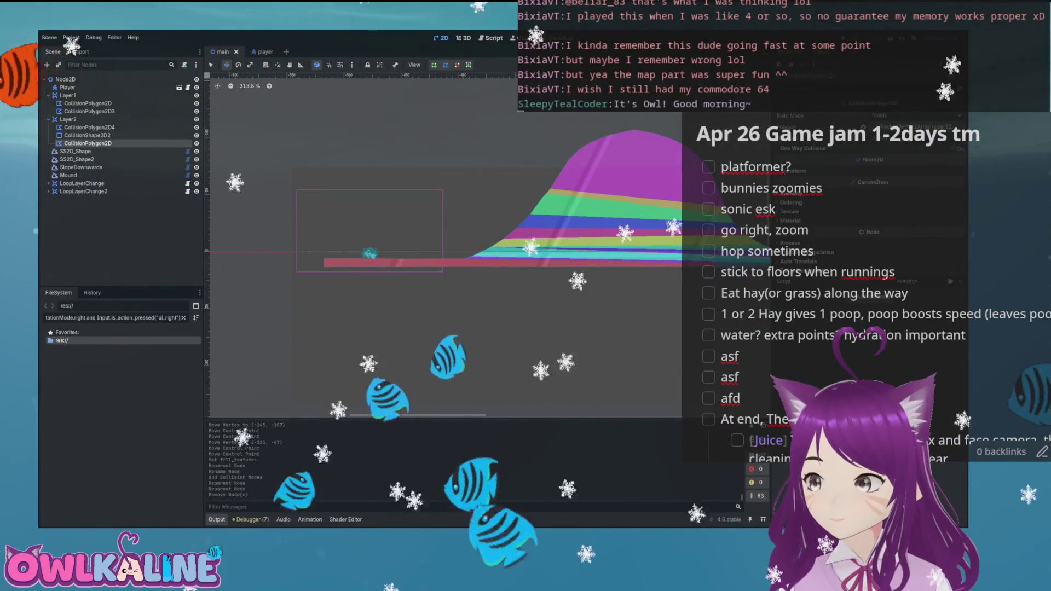
key("F5")
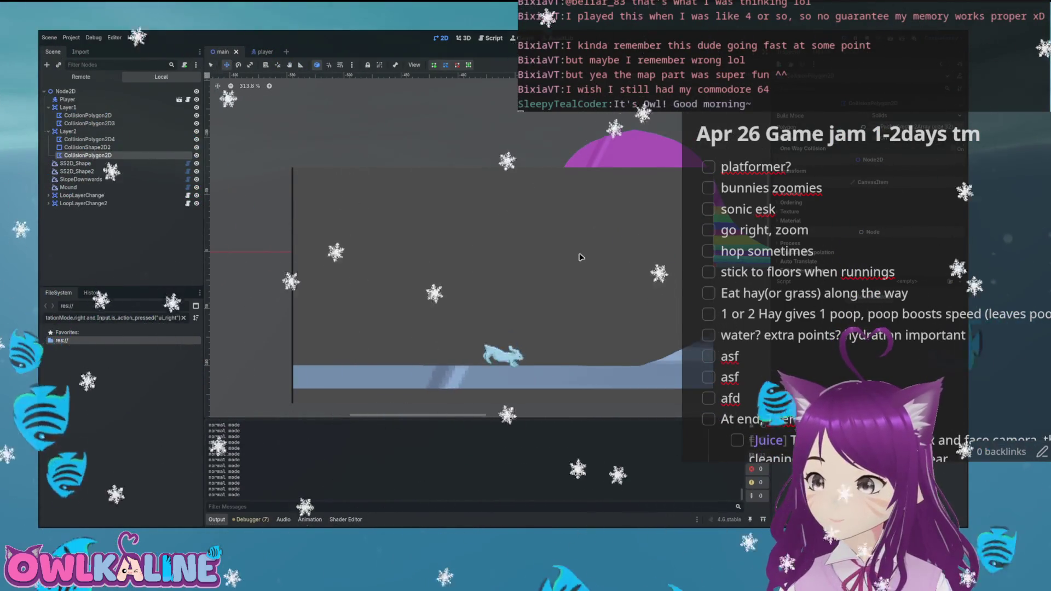
key("Right")
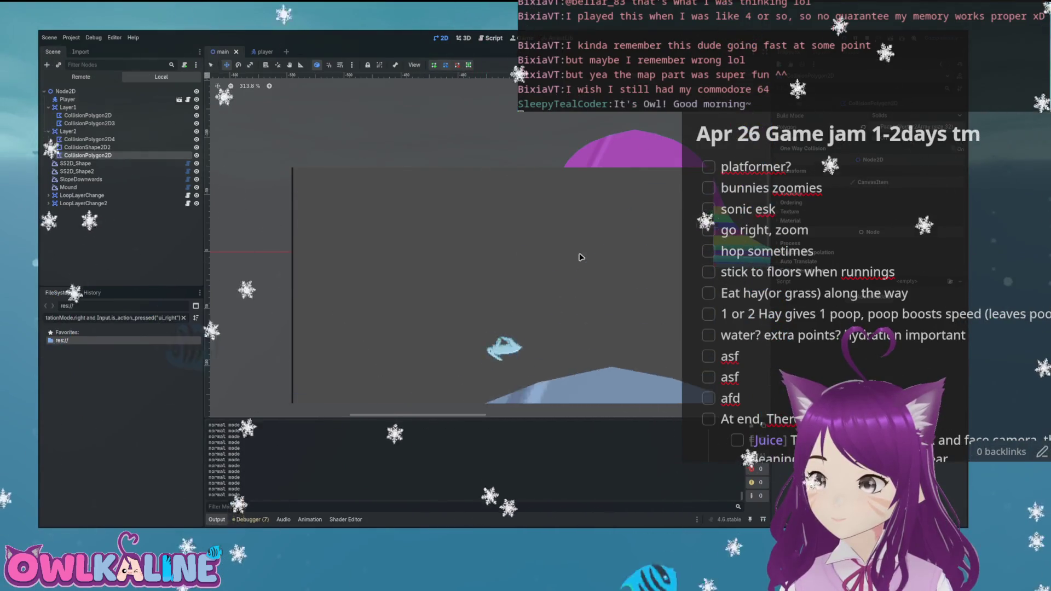
key("F8")
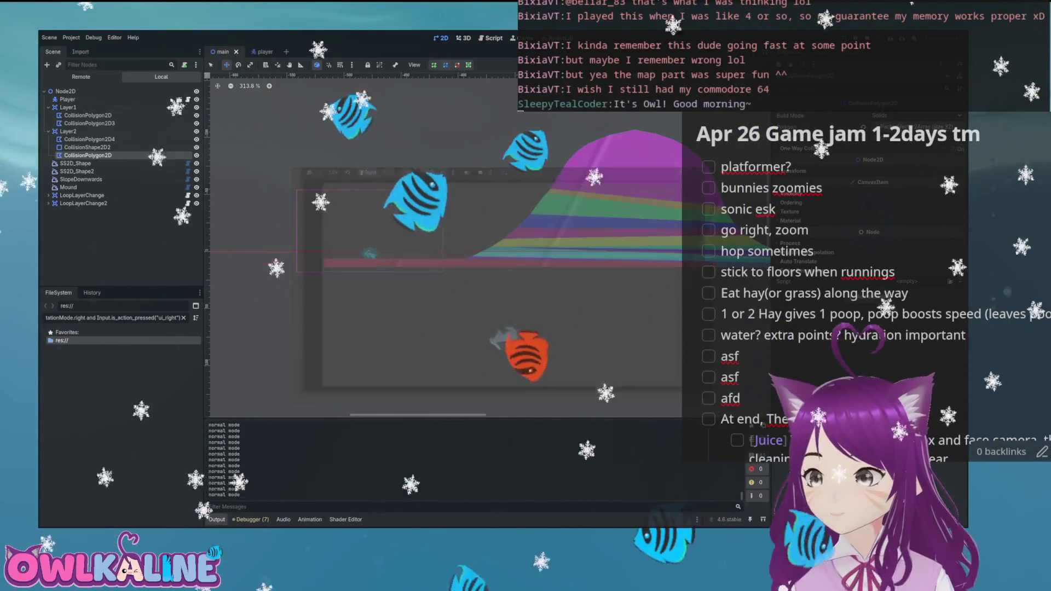
scroll(608, 141, "up", 8)
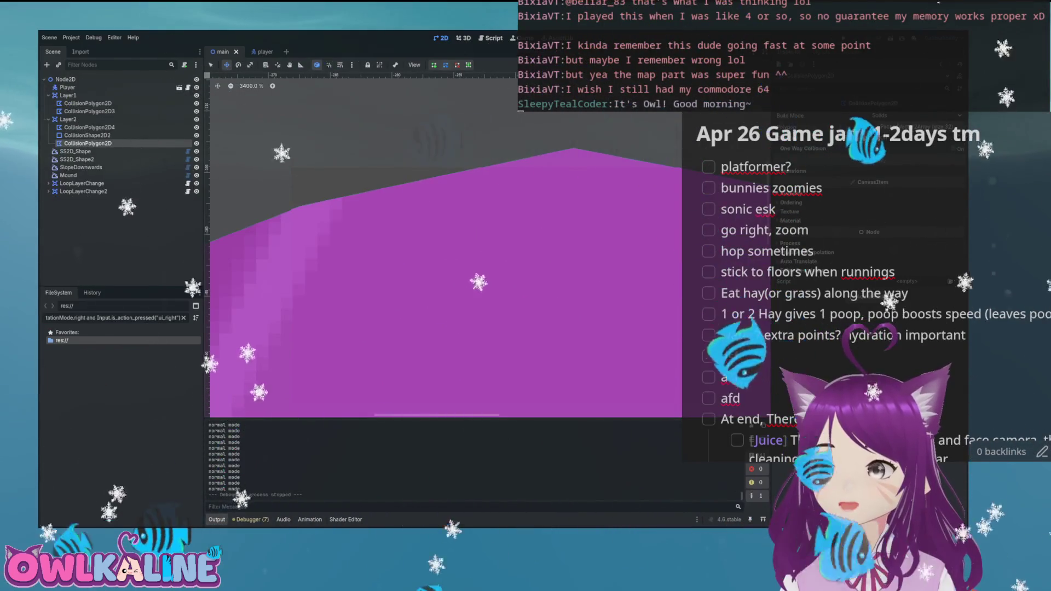
- Run a second test, sending the bunny right onto the slope, then stop the game
key("F5")
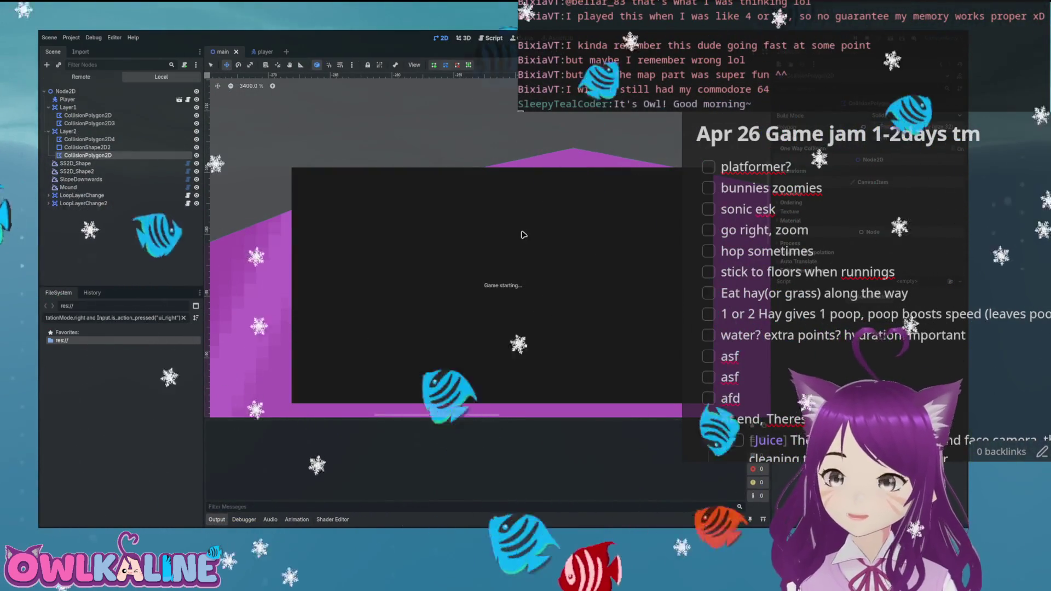
key("Right")
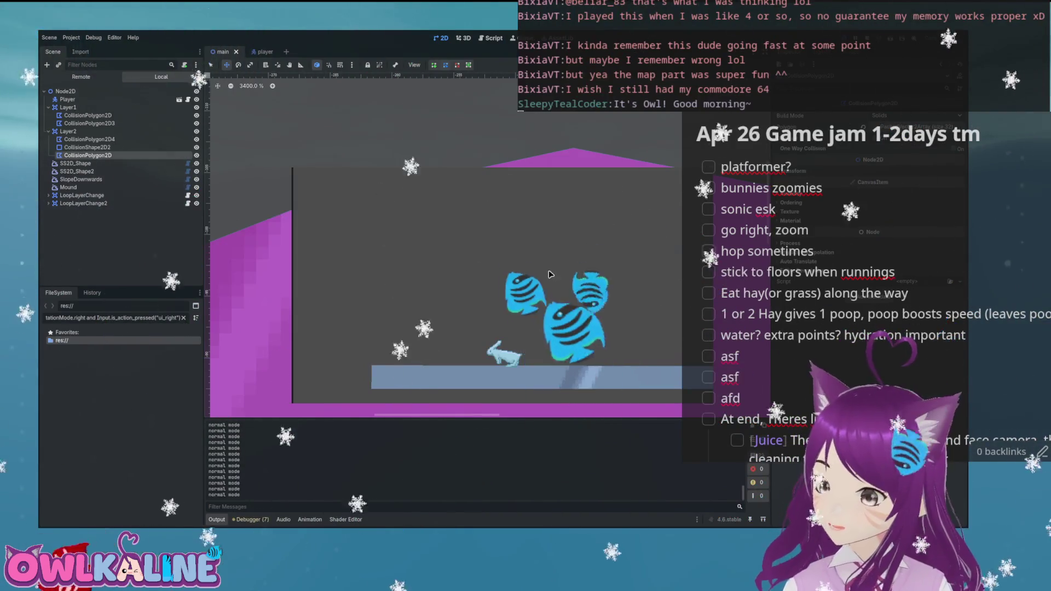
key("Right")
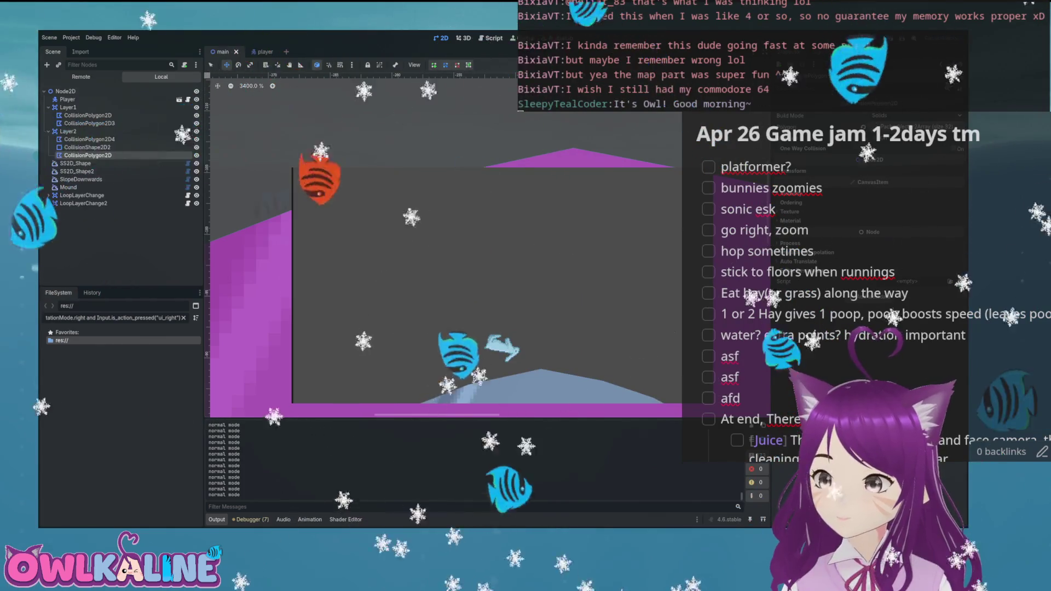
key("F8")
scroll(592, 173, "down", 12)
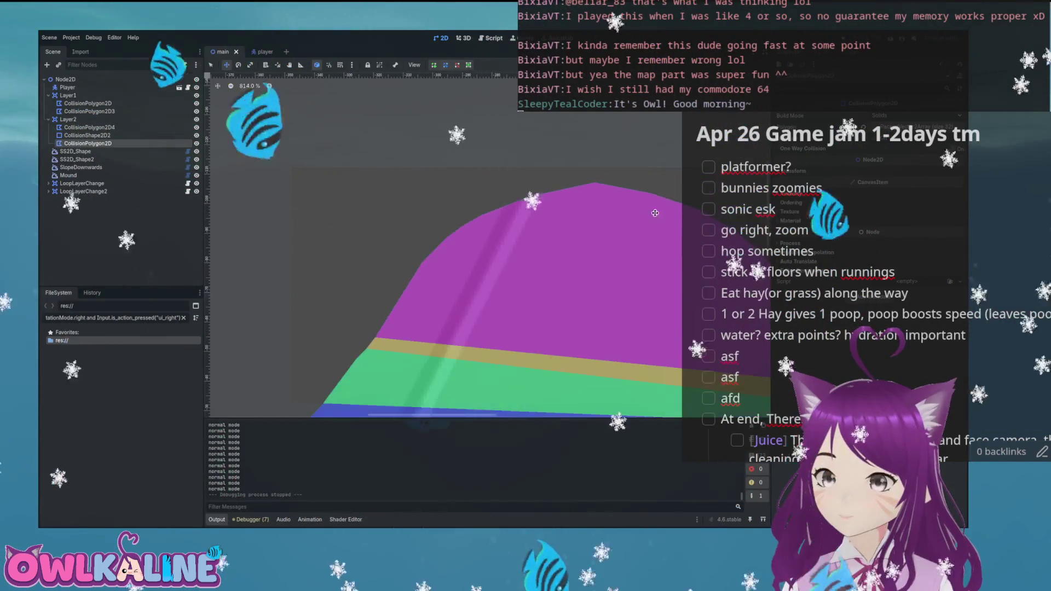
- Lower the Mound's top and stretch its curve handles into a rounder hump
left_click(434, 185)
scroll(434, 185, "up", 5)
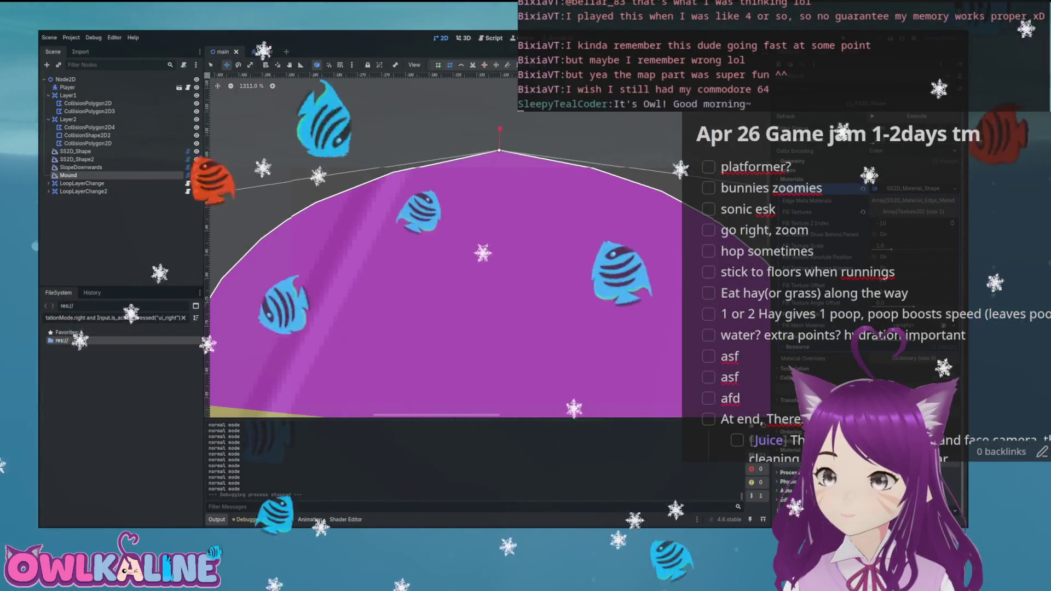
left_click_drag(499, 150, 333, 182)
scroll(391, 226, "down", 1)
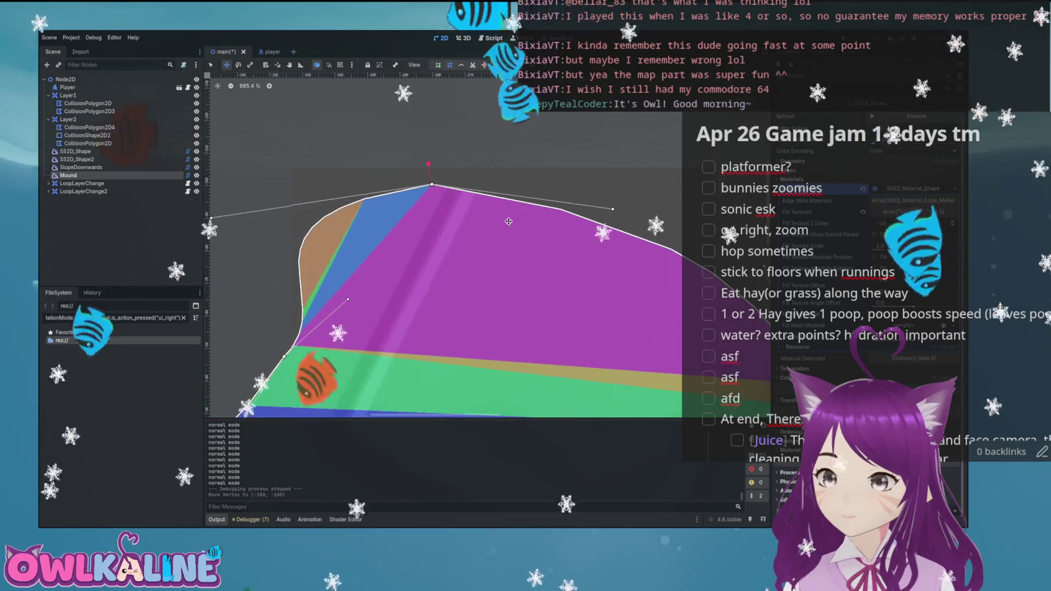
left_click_drag(616, 230, 651, 203)
scroll(603, 204, "right", 3)
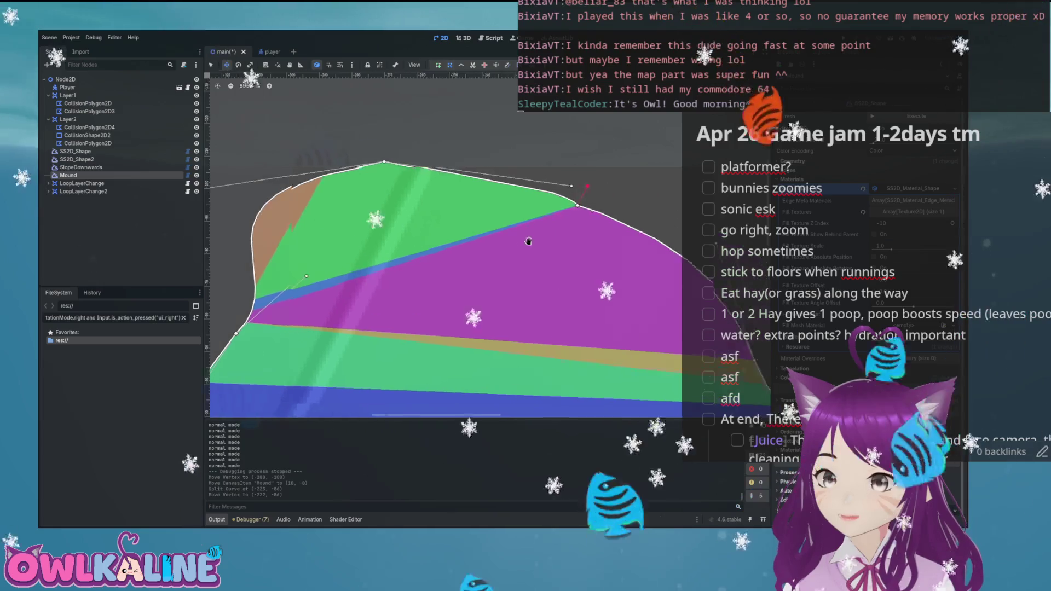
mouse_move(519, 200)
left_mouse_down()
mouse_move(562, 198)
mouse_move(435, 186)
left_mouse_up()
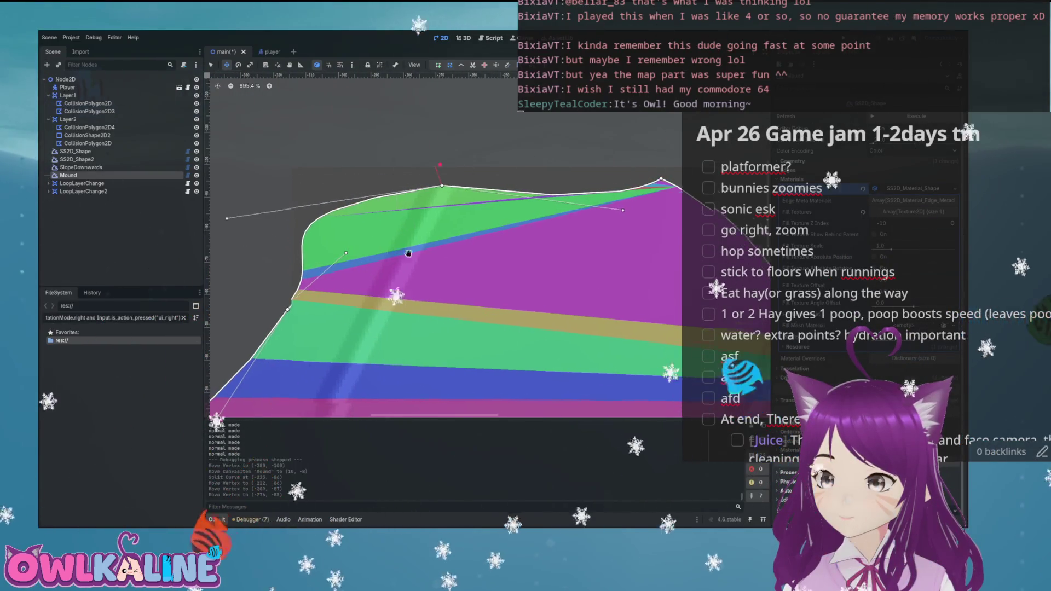
scroll(338, 185, "left", 3)
scroll(337, 185, "down", 1)
mouse_move(355, 186)
left_mouse_down()
mouse_move(577, 204)
mouse_move(503, 121)
left_mouse_up()
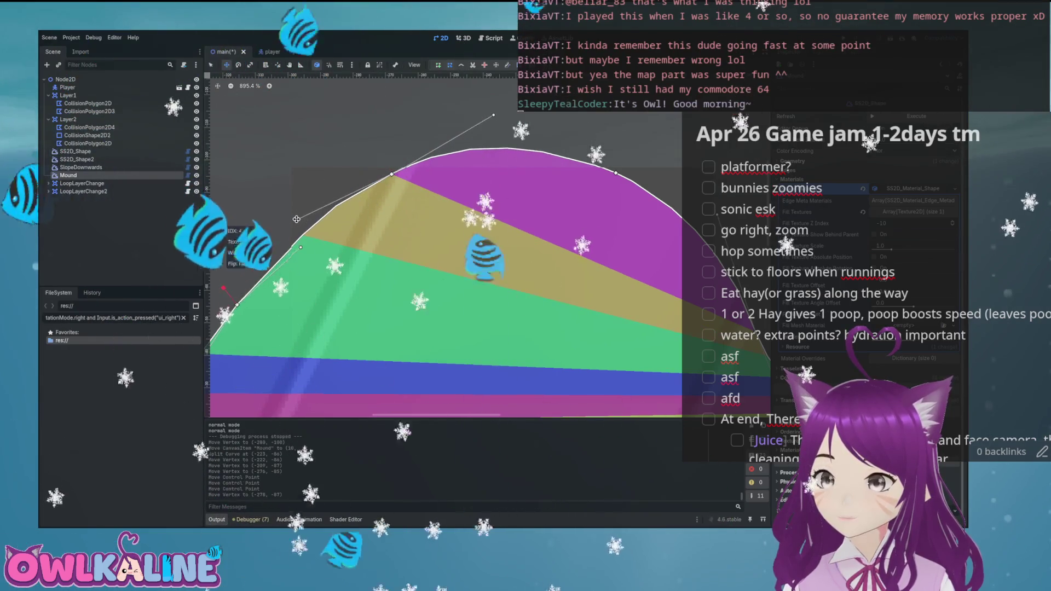
left_click_drag(298, 220, 297, 221)
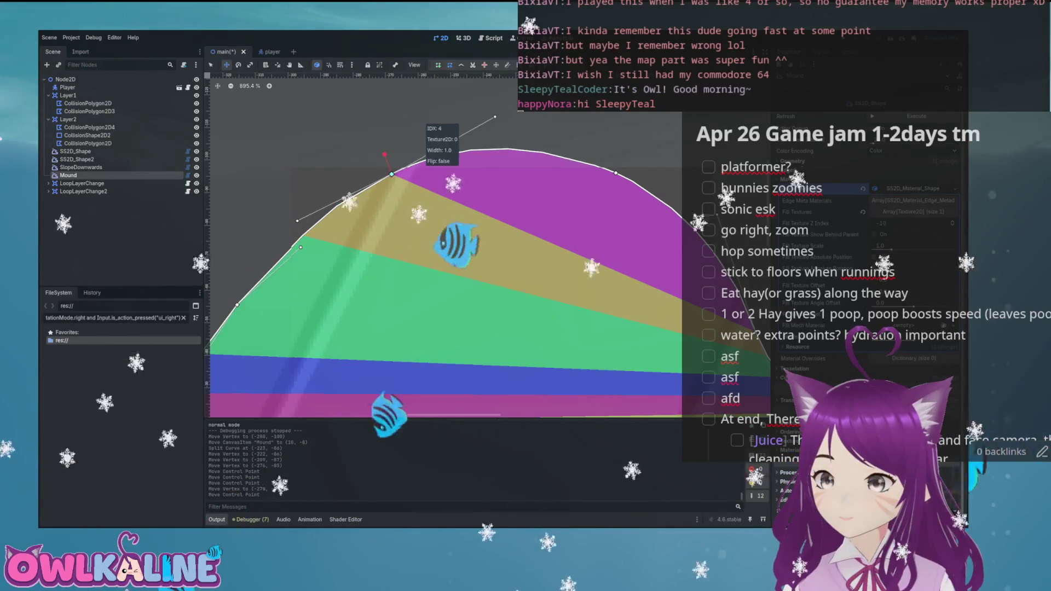
- Save the reshaped level and launch a test run
key("ctrl+s")
scroll(548, 193, "down", 5)
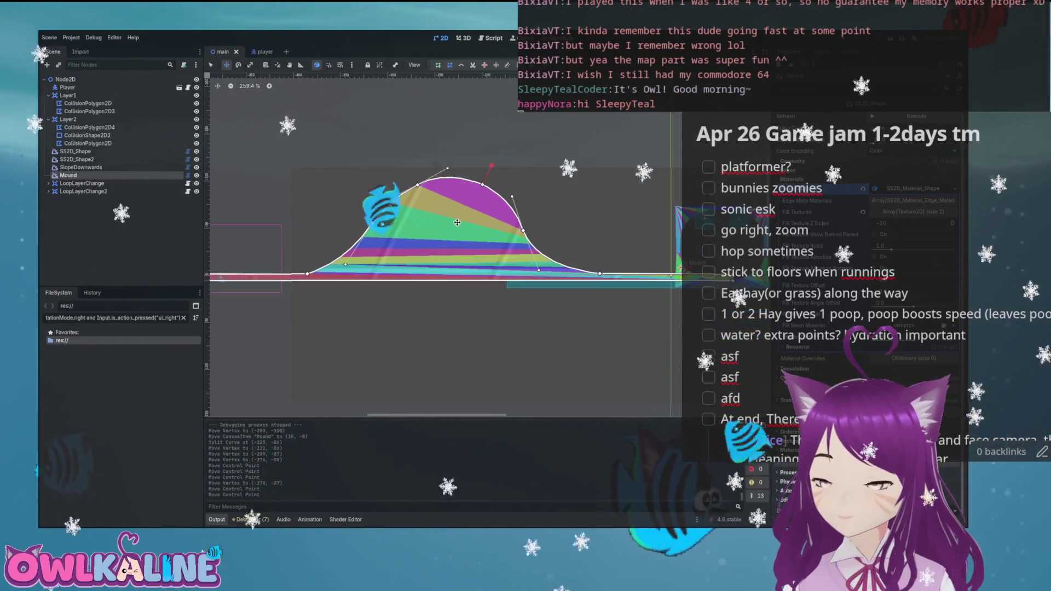
left_click_drag(354, 215, 480, 227)
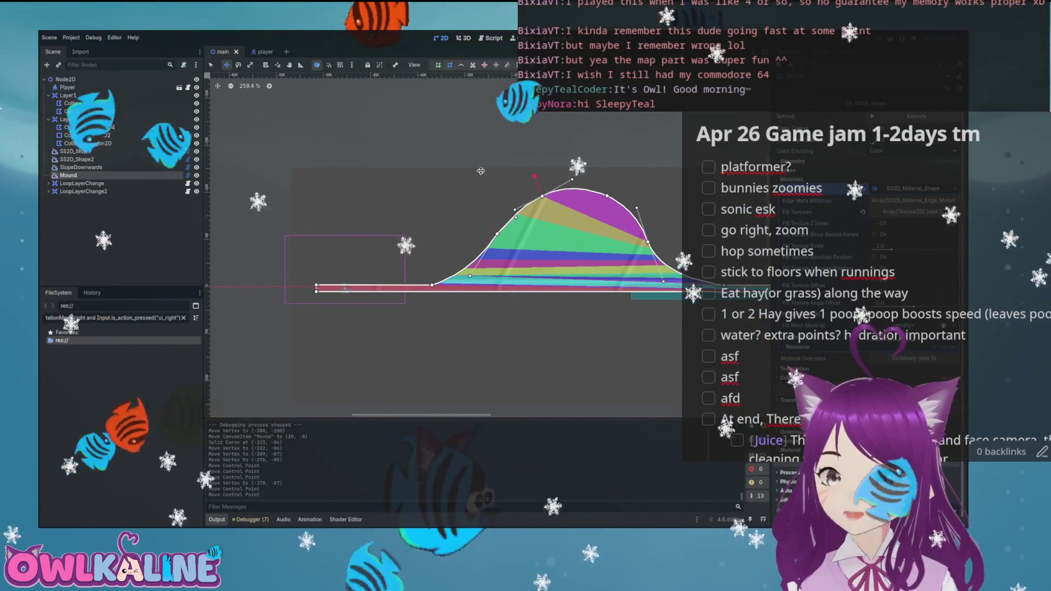
key("F5")
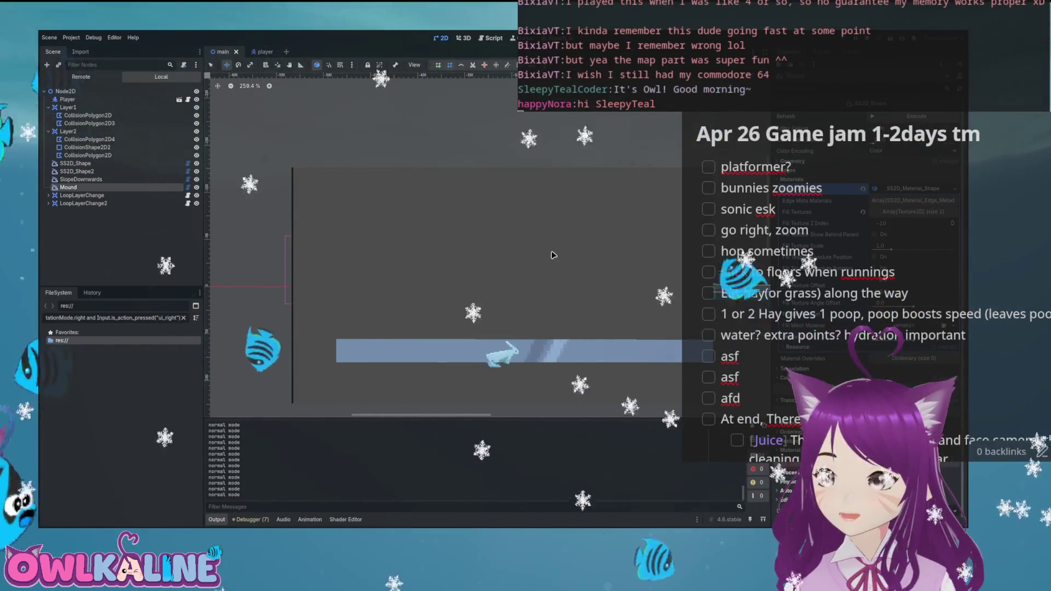
key("F8")
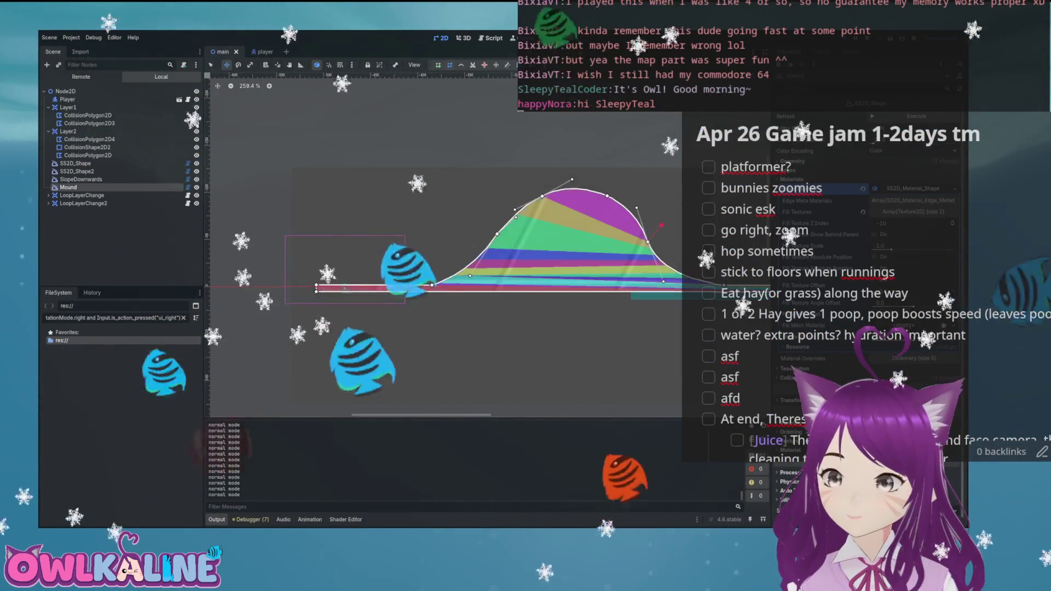
scroll(451, 215, "down", 2)
scroll(300, 177, "up", 12)
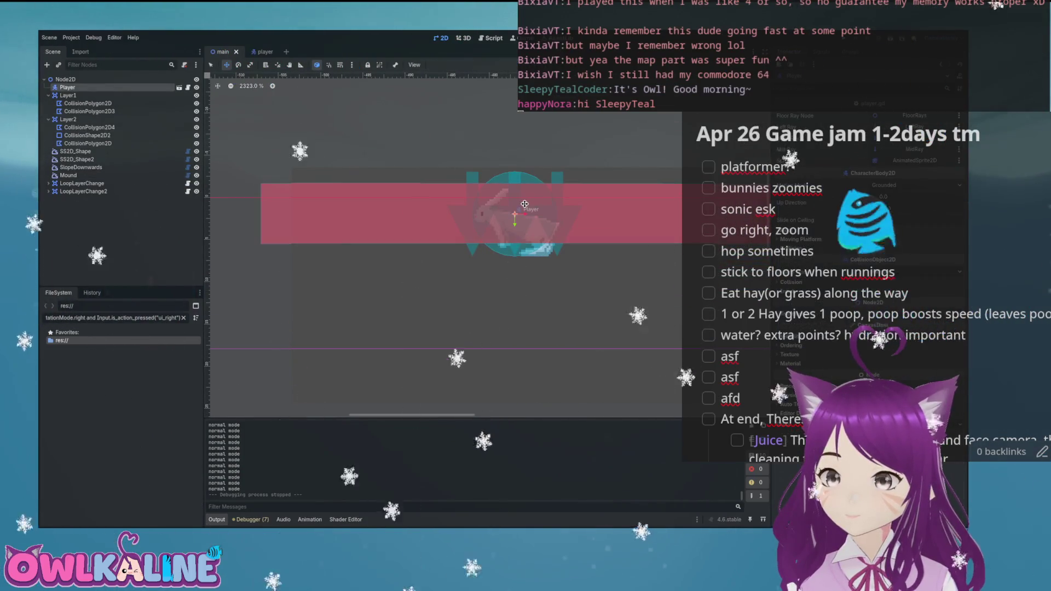
scroll(524, 204, "down", 8)
left_click(505, 179)
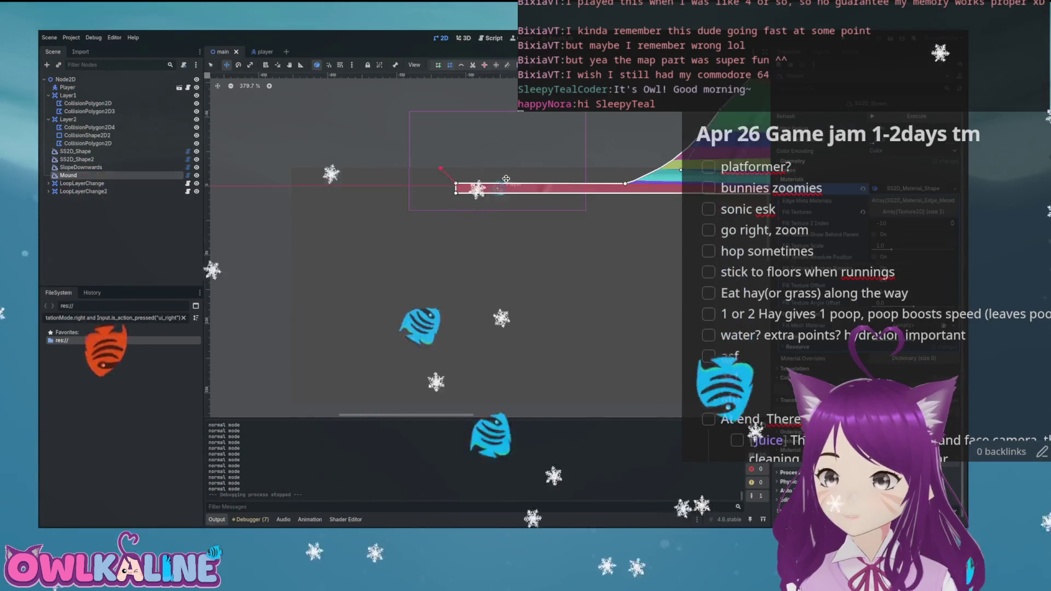
- Frame the Mound, nudge it a few pixels along the floor, and relaunch the game
key("f")
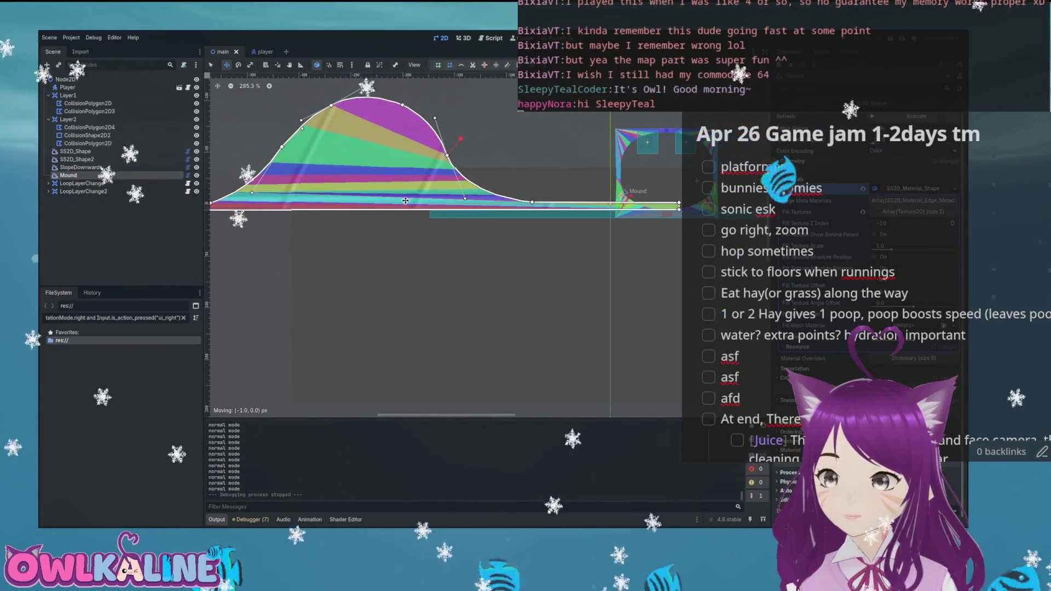
left_click_drag(406, 200, 439, 216)
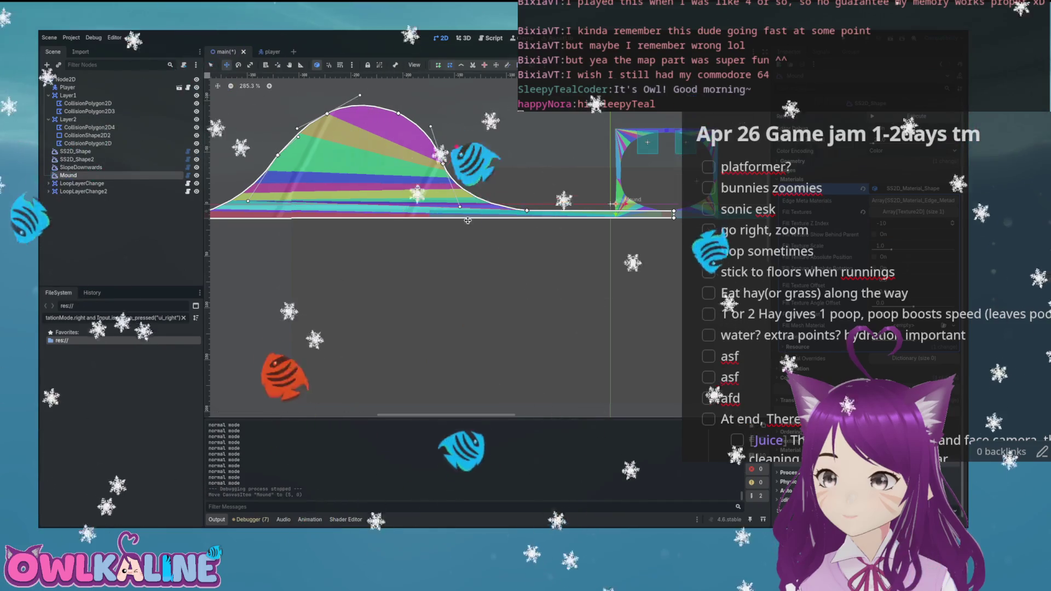
scroll(439, 215, "up", 5)
scroll(558, 220, "down", 5)
left_click_drag(433, 268, 609, 257)
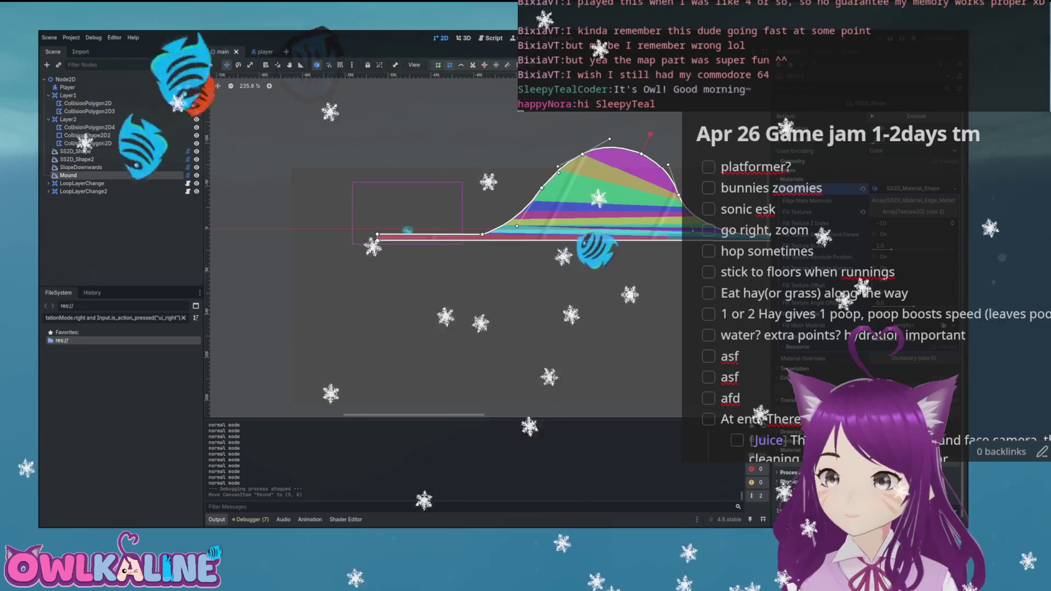
key("F5")
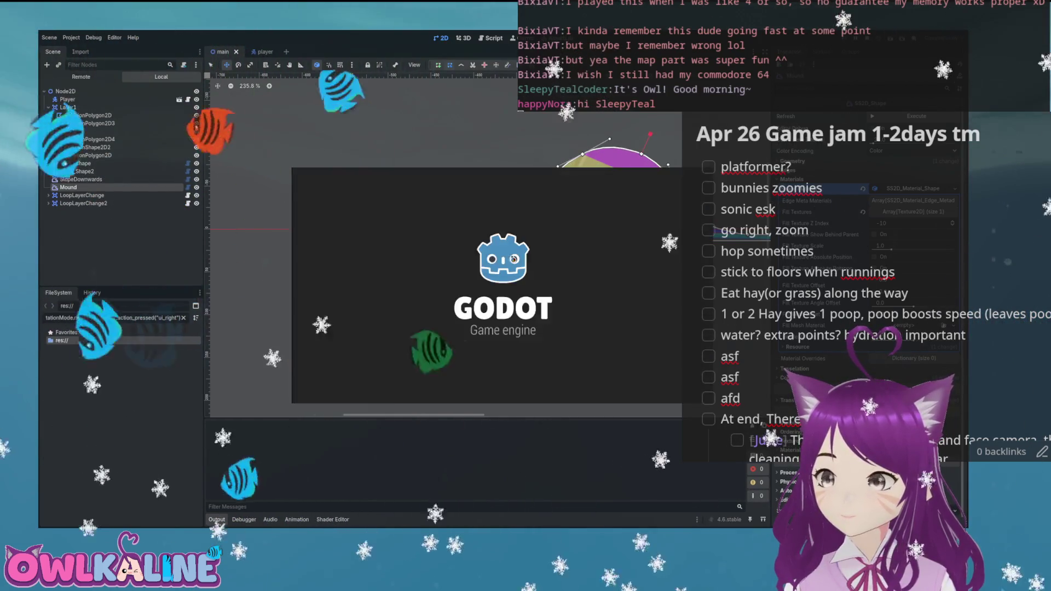
- Run the bunny right onto the slope, then stop the game
key("Right")
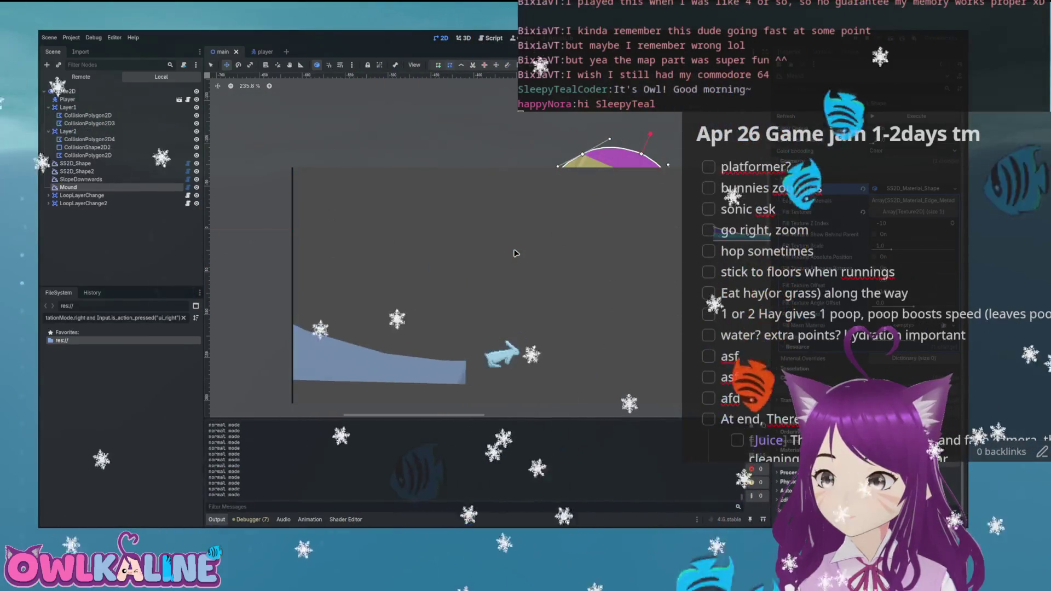
key("F8")
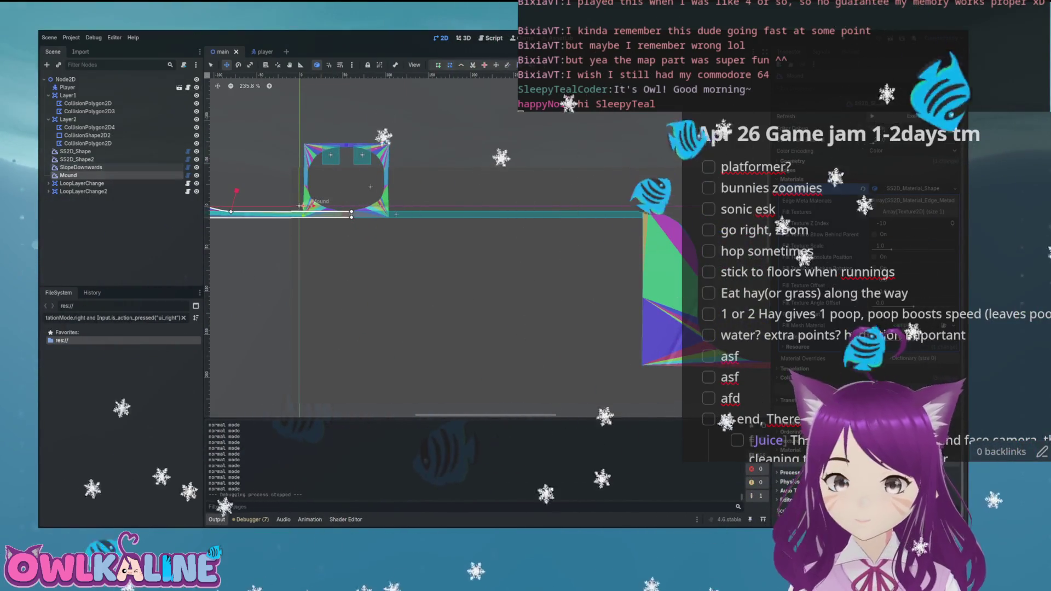
- Select SlopeDownwards' collision polygon and split its top edge with a new vertex
left_click(81, 167)
left_click_drag(533, 227, 430, 237)
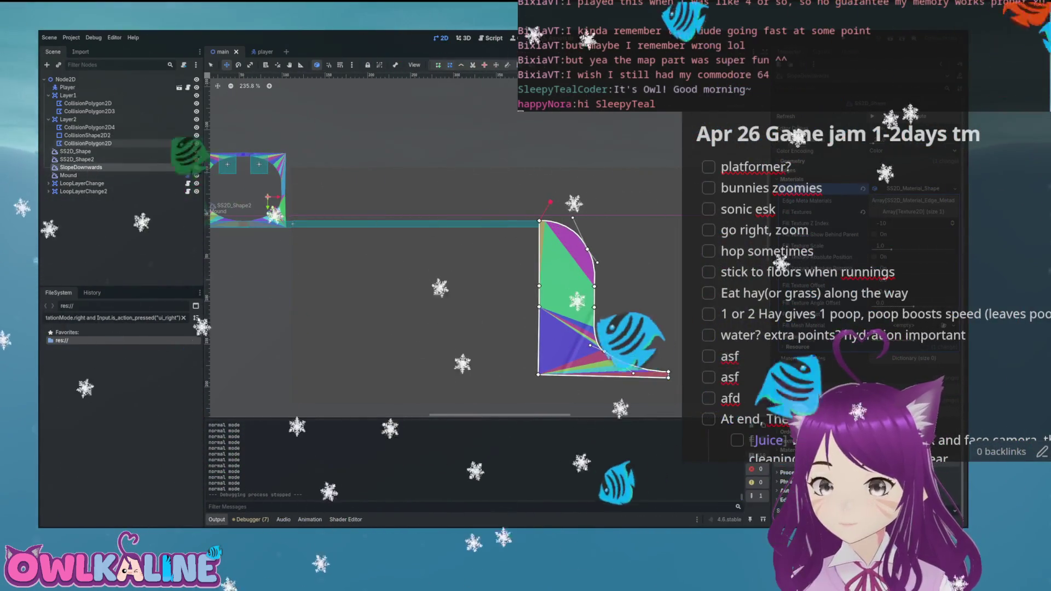
left_click(87, 143)
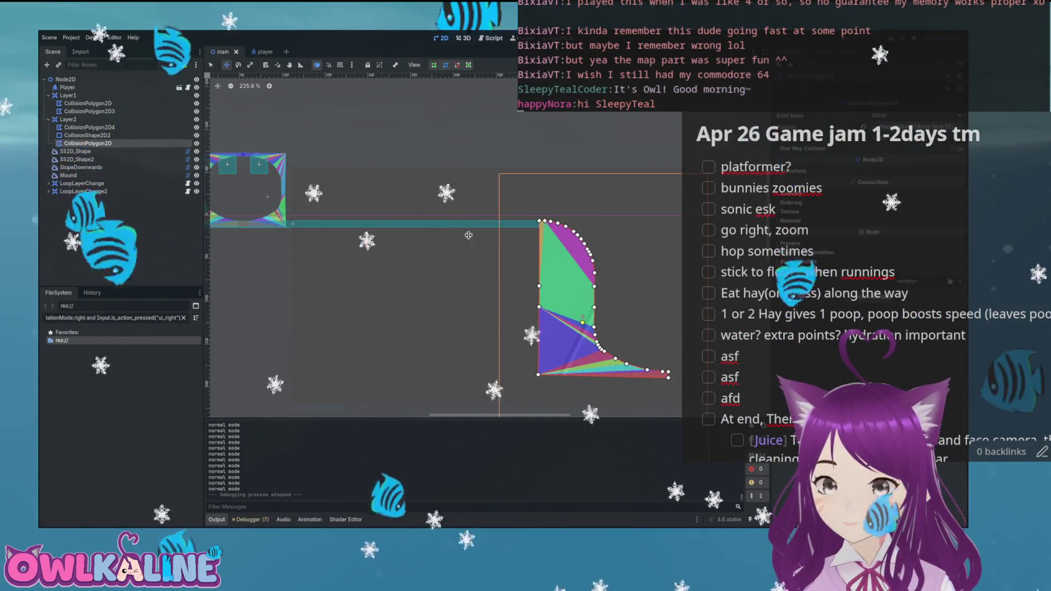
scroll(541, 229, "up", 8)
scroll(564, 198, "up", 3)
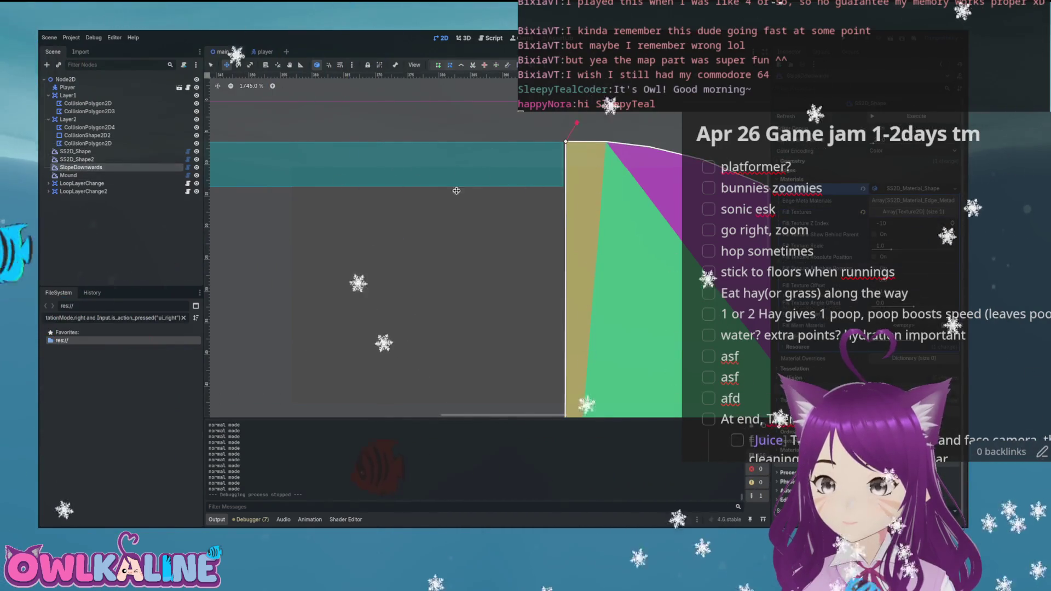
mouse_move(566, 188)
left_mouse_down()
mouse_move(429, 204)
mouse_move(287, 165)
left_mouse_up()
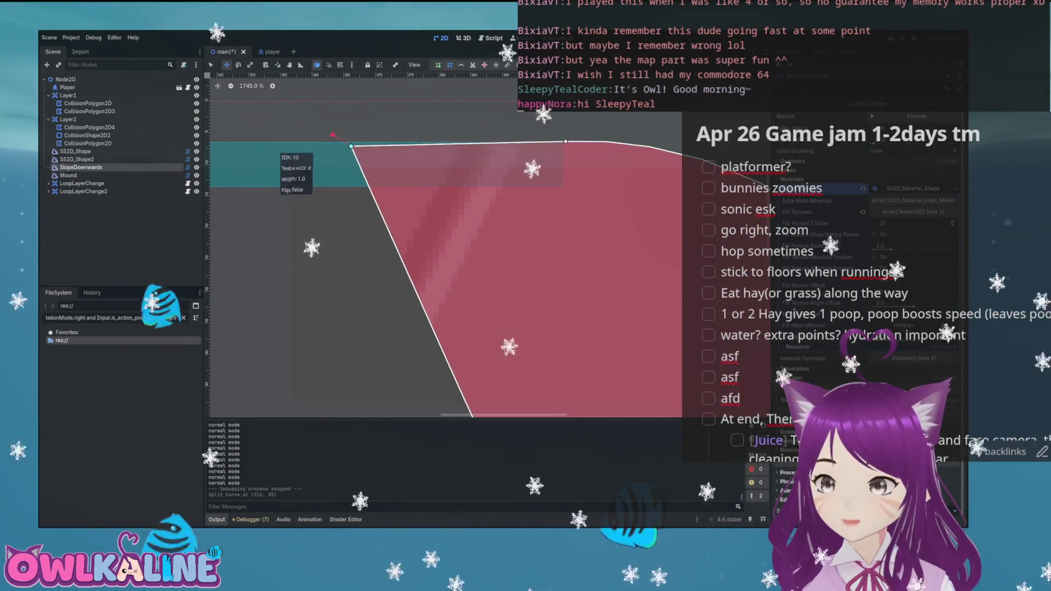
- Flatten the sloped section and delete the slope's peak point
scroll(286, 164, "down", 5)
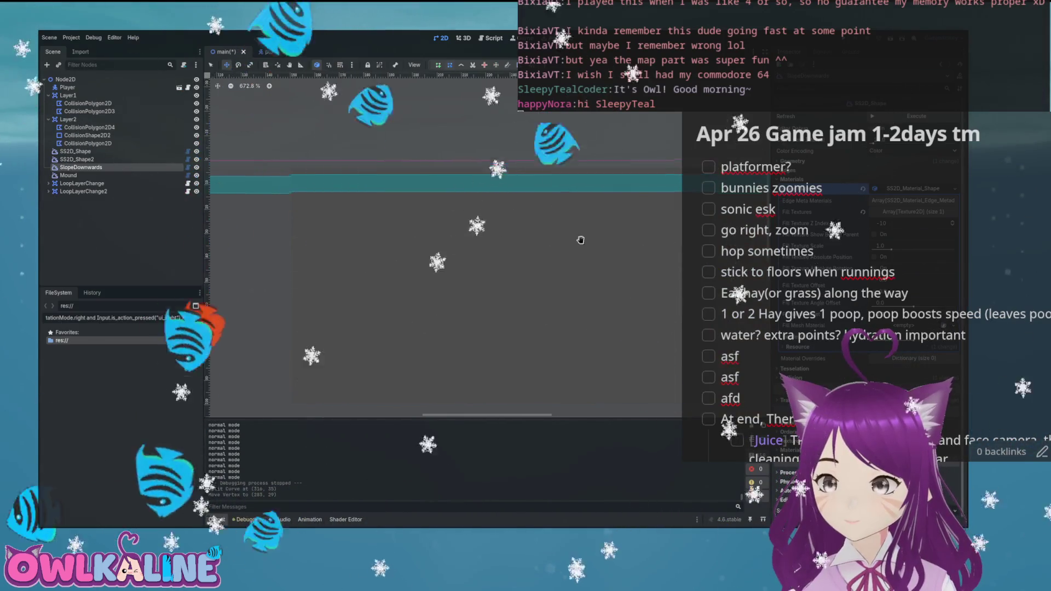
scroll(347, 240, "right", 10)
scroll(658, 221, "down", 5)
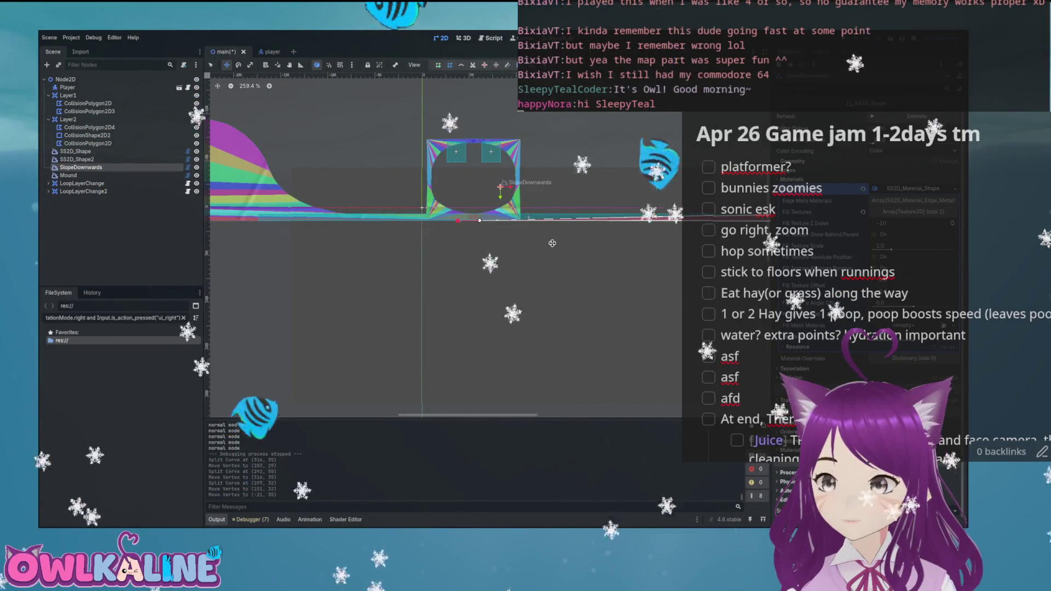
scroll(528, 239, "right", 8)
scroll(528, 239, "up", 3)
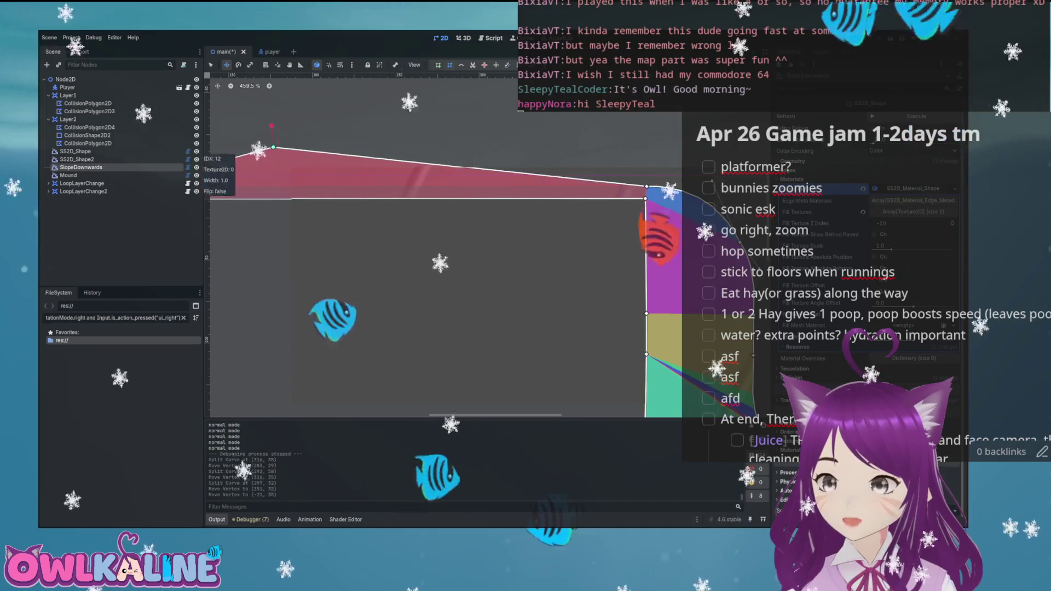
scroll(534, 194, "left", 8)
left_click_drag(454, 190, 447, 188)
right_click(640, 148)
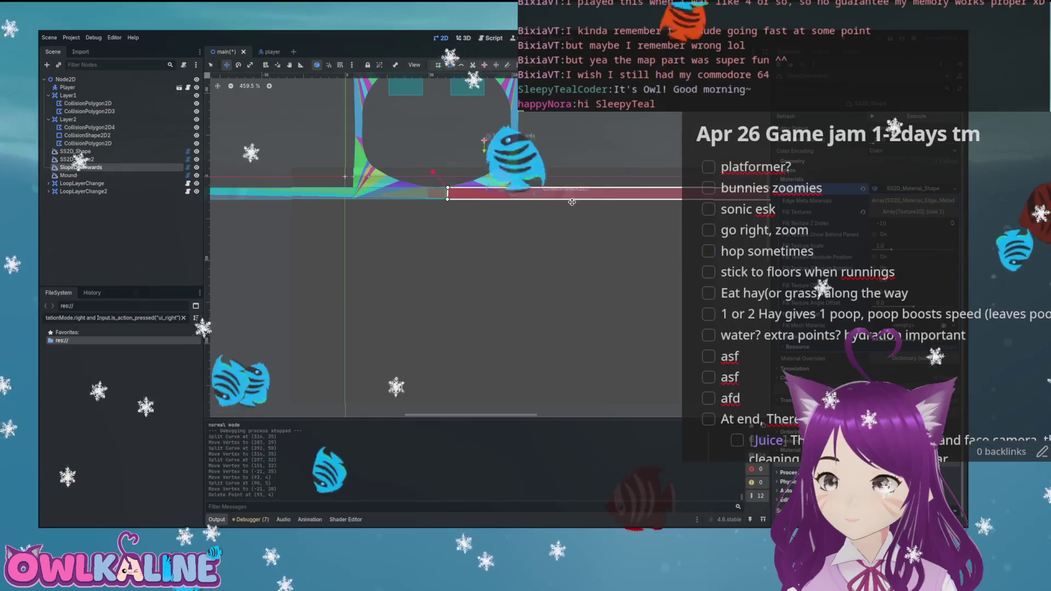
- Align the bottom-left vertex under the top to straighten the edge, then save the scene
scroll(586, 198, "up", 10)
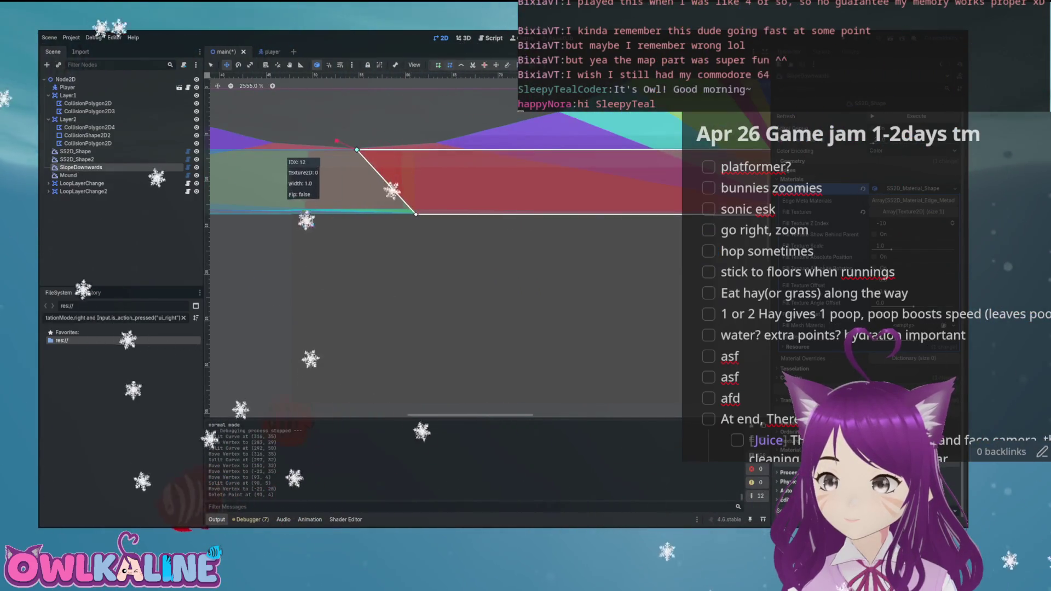
left_click_drag(351, 213, 353, 213)
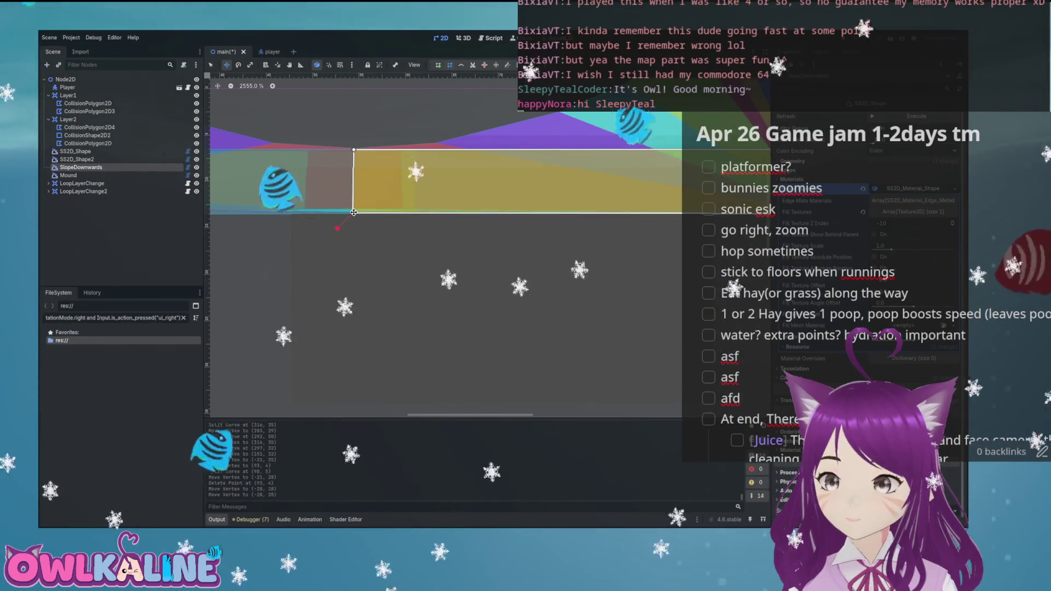
scroll(354, 213, "down", 10)
scroll(494, 265, "up", 5)
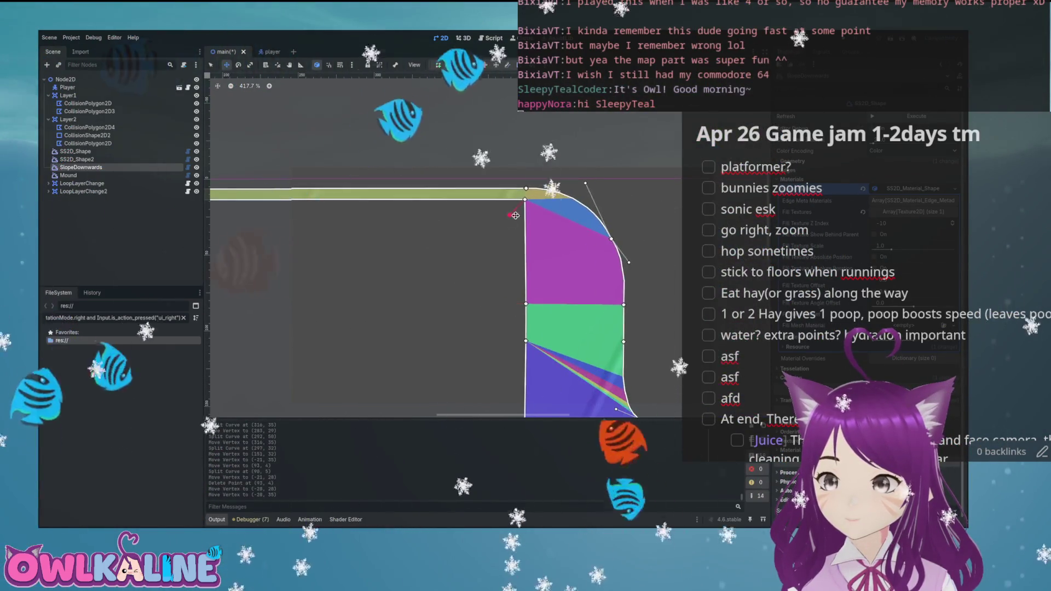
scroll(511, 221, "up", 5)
scroll(493, 202, "down", 7)
scroll(490, 219, "down", 2)
key("ctrl+s")
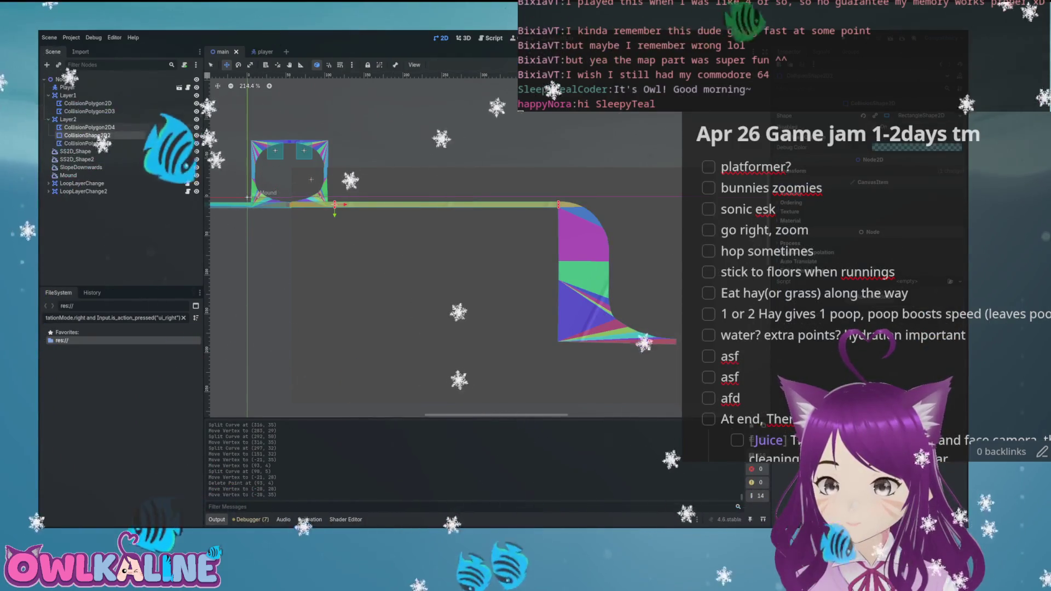
- Select the Layer2 collision polygon and LoopLayerChange2, then undo the accidental polygon move
left_click(88, 143)
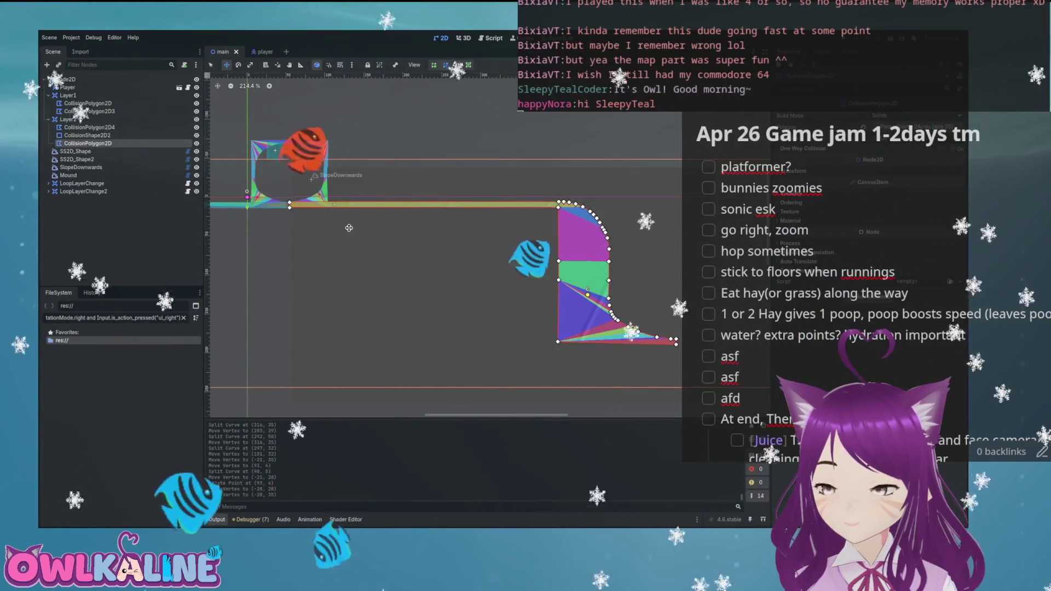
scroll(459, 202, "up", 2)
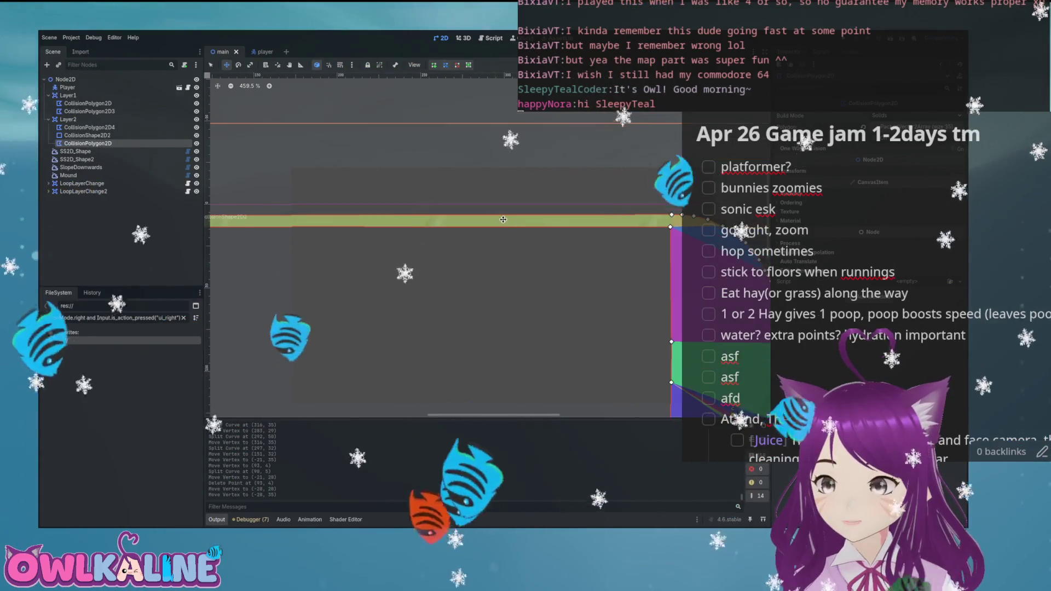
mouse_move(495, 293)
left_mouse_down()
mouse_move(291, 168)
mouse_move(216, 169)
left_mouse_up()
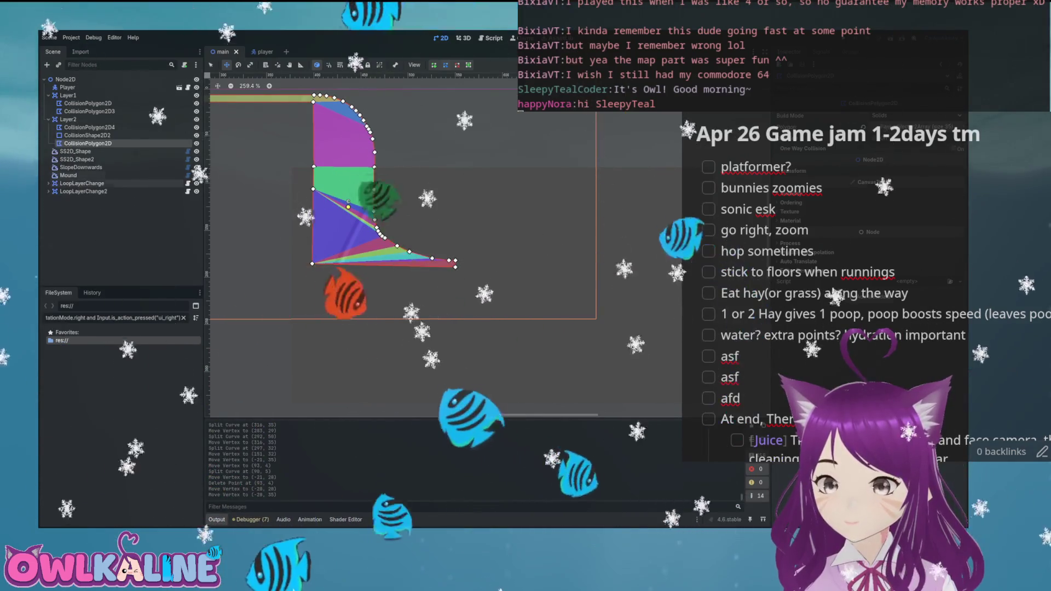
left_click(83, 191)
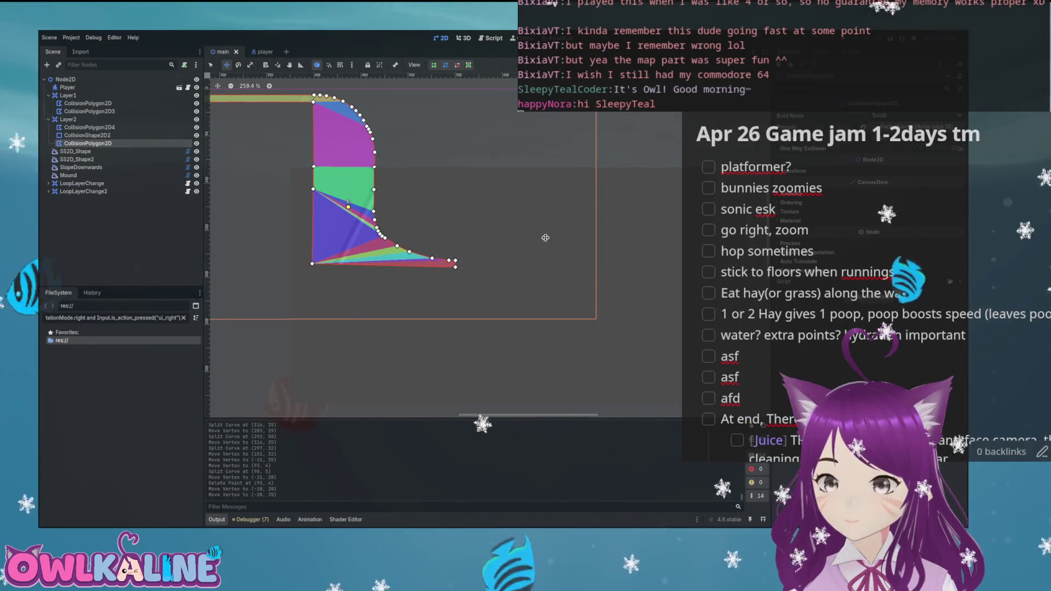
scroll(344, 251, "up", 5)
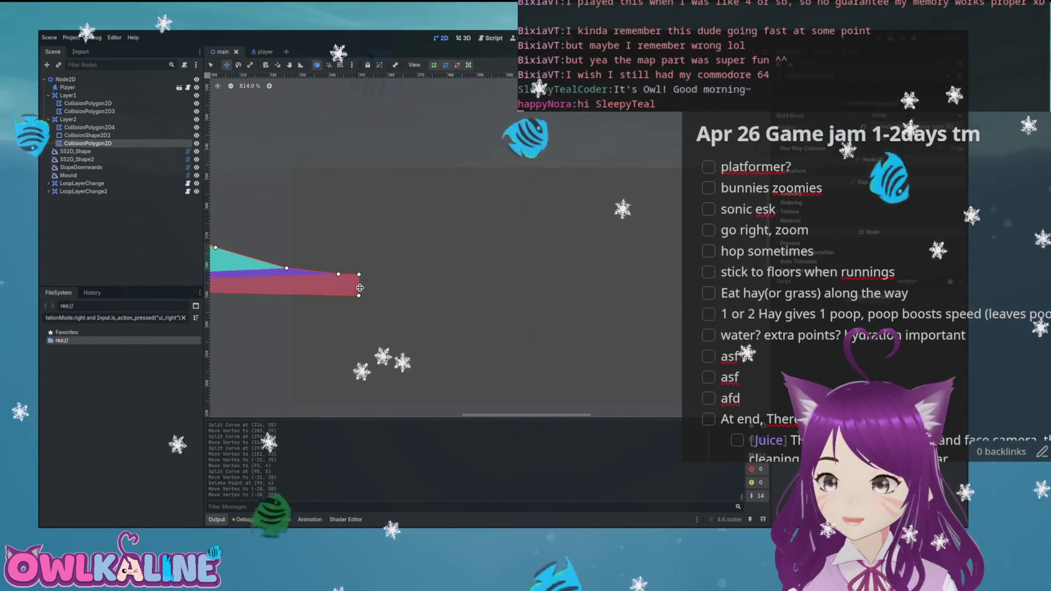
key("ctrl+z")
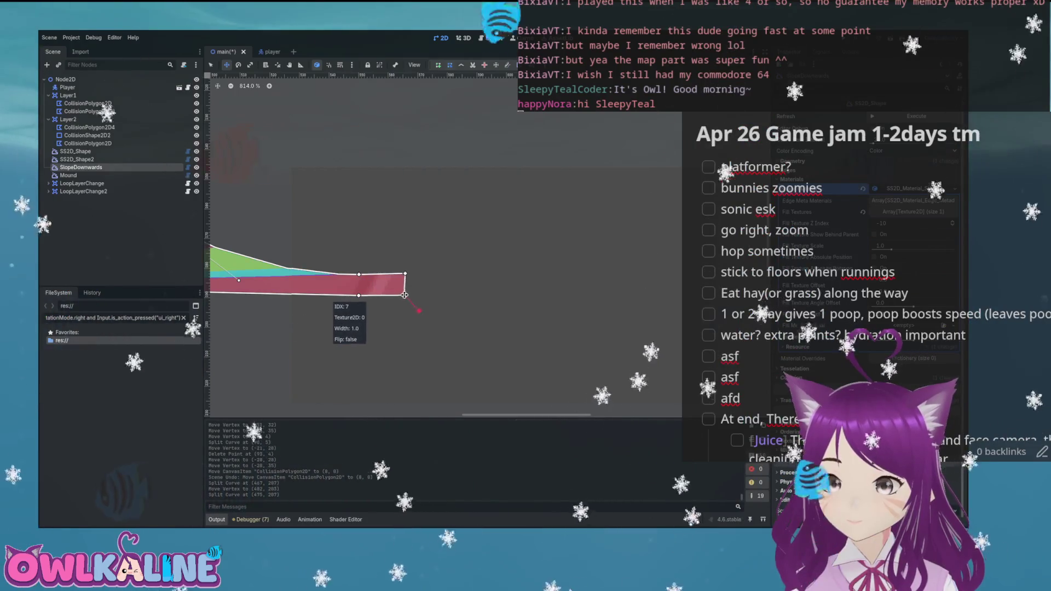
- Remove the extra right-edge vertices and pull new ones up-right into a steep ramp
left_click(406, 288)
key("ctrl+z")
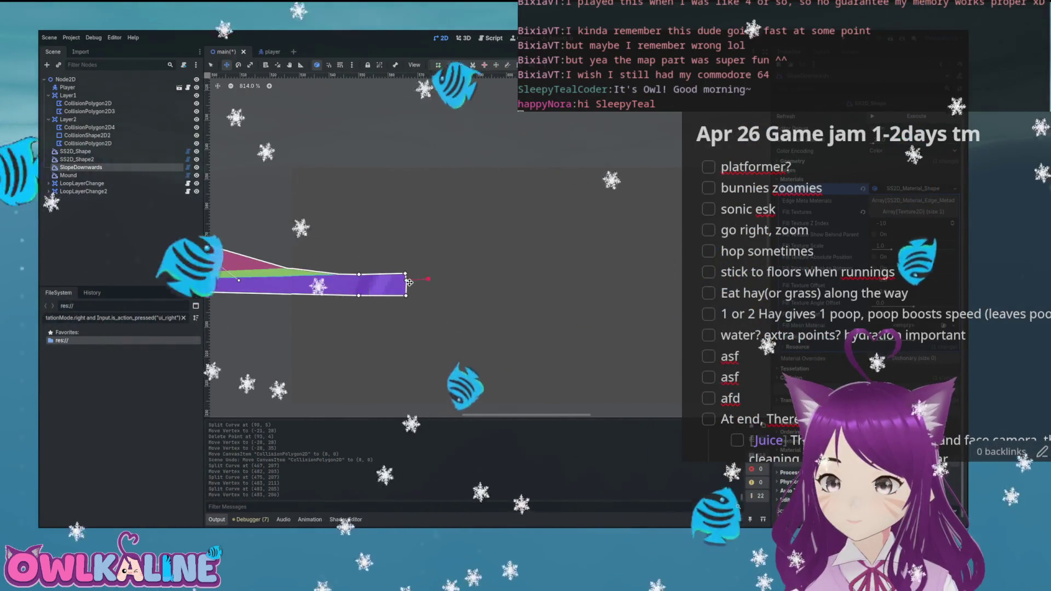
right_click(409, 284)
right_click(408, 285)
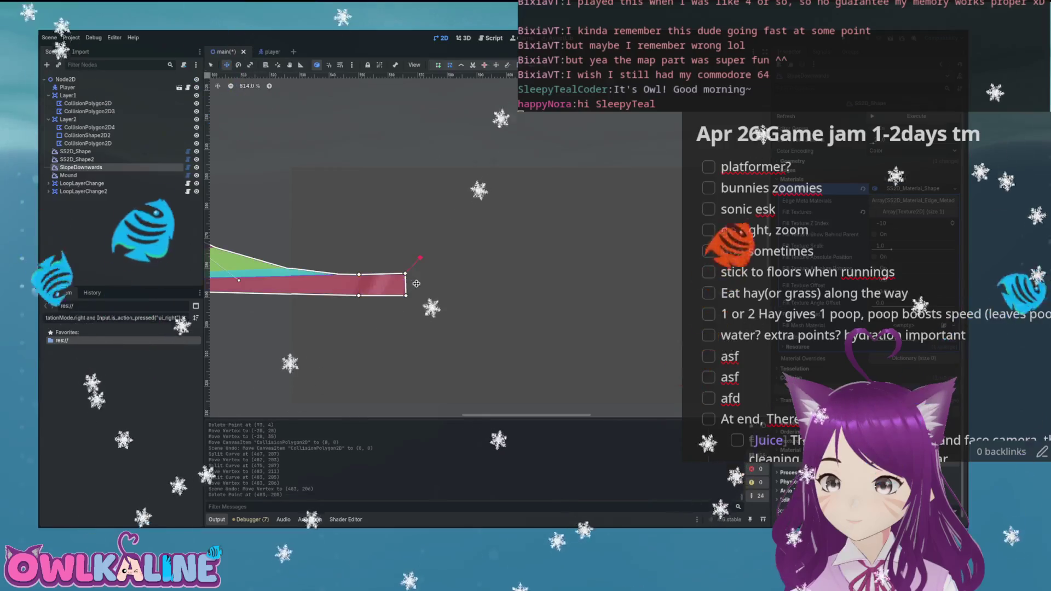
left_click_drag(406, 276, 405, 274)
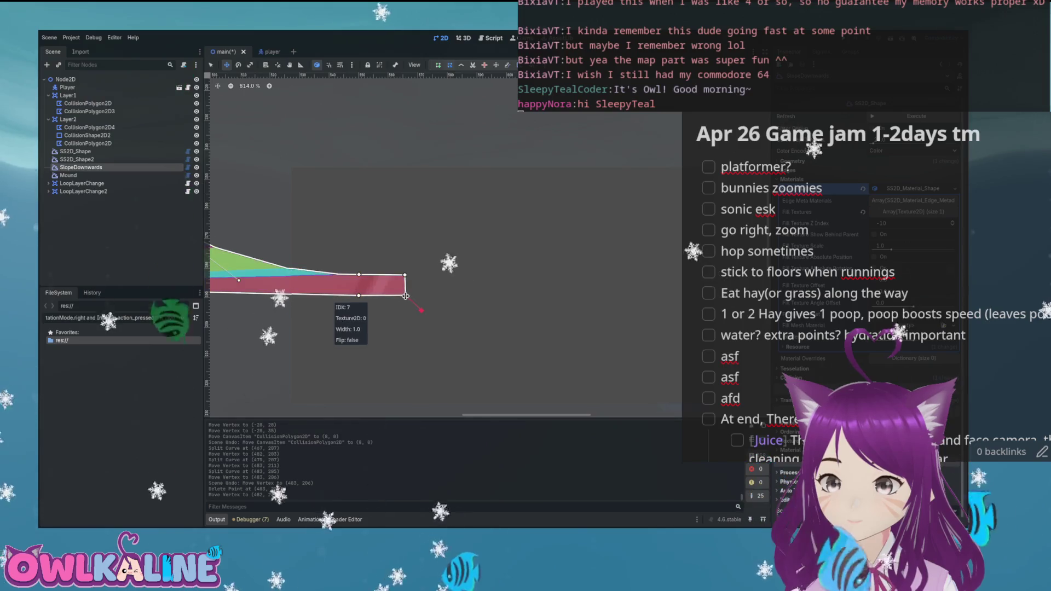
mouse_move(405, 285)
left_mouse_down()
mouse_move(429, 284)
mouse_move(505, 207)
mouse_move(534, 125)
left_mouse_up()
mouse_move(441, 252)
left_mouse_down()
mouse_move(592, 300)
mouse_move(641, 302)
left_mouse_up()
scroll(613, 304, "down", 6)
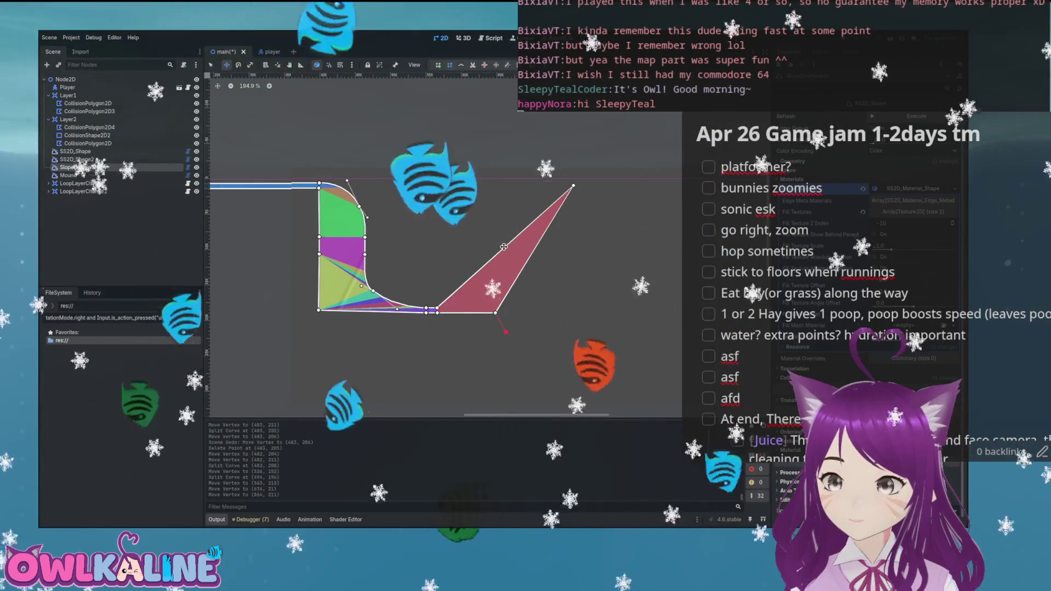
- Add curved vertices along the ramp's slope edge and pull their handles to bend the bottom of the rise
left_click_drag(503, 247, 500, 243)
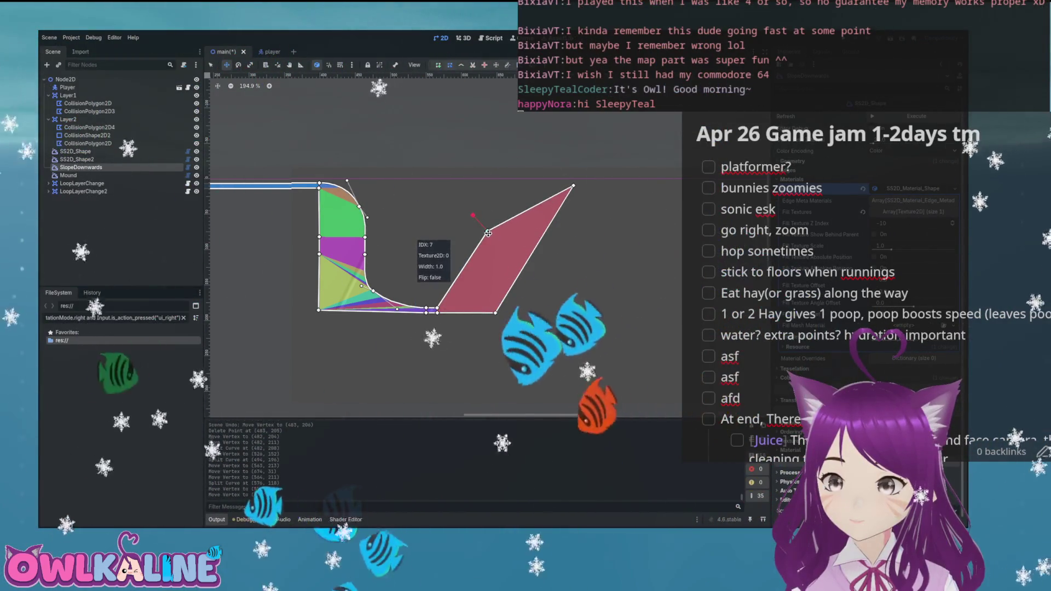
scroll(489, 234, "up", 3)
scroll(490, 235, "up", 7)
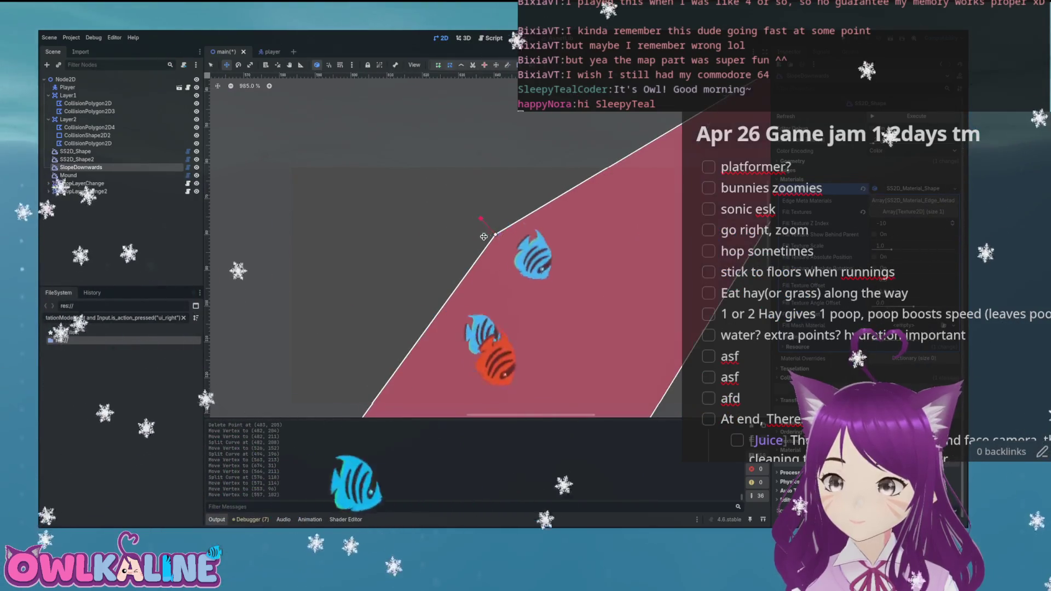
left_click_drag(503, 252, 462, 268)
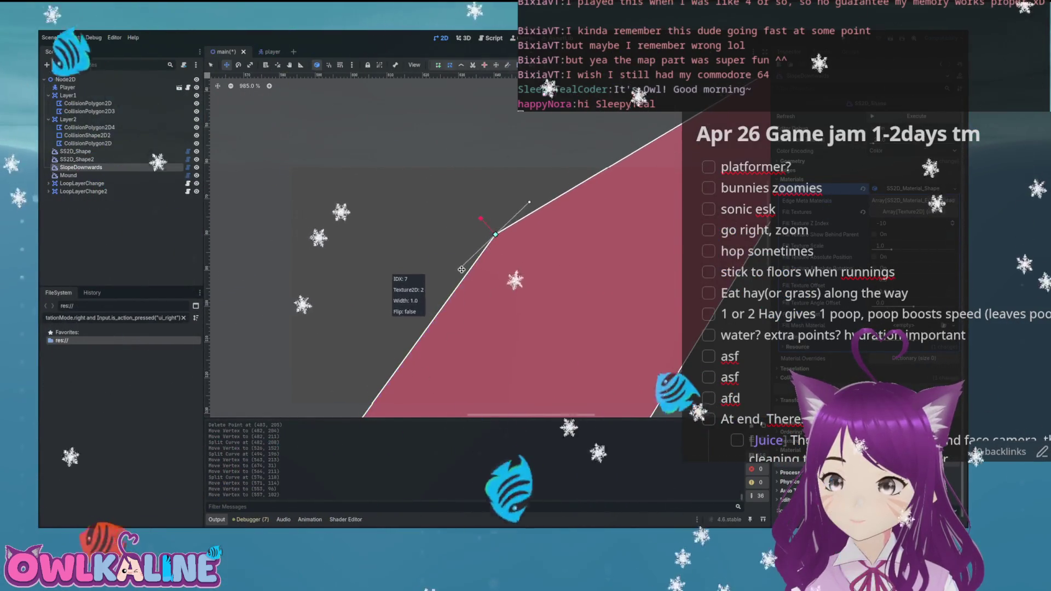
scroll(462, 272, "down", 4)
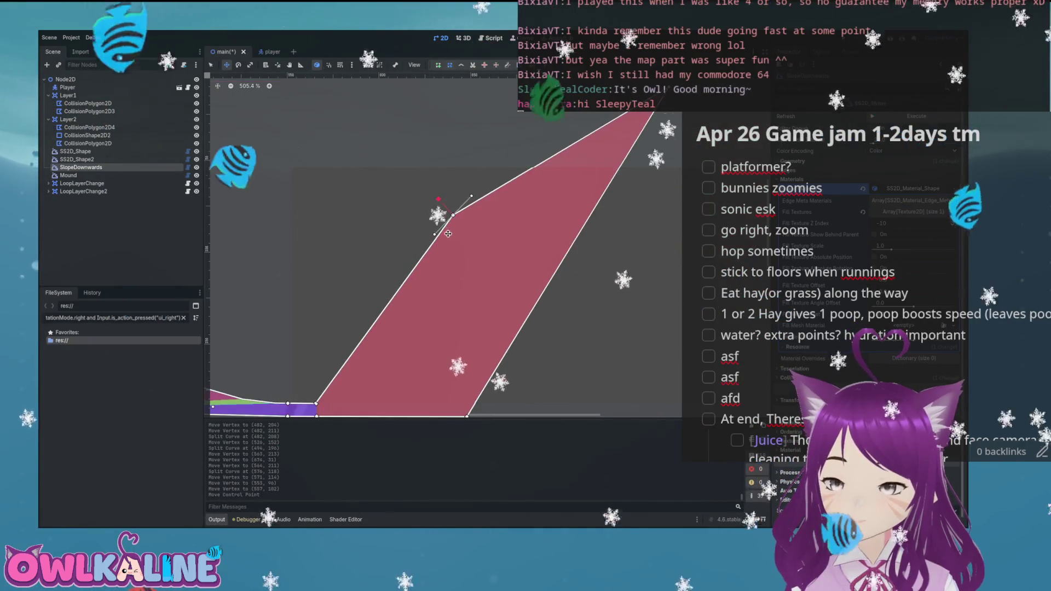
left_click(386, 307)
left_click_drag(386, 310, 436, 384)
scroll(432, 319, "down", 1)
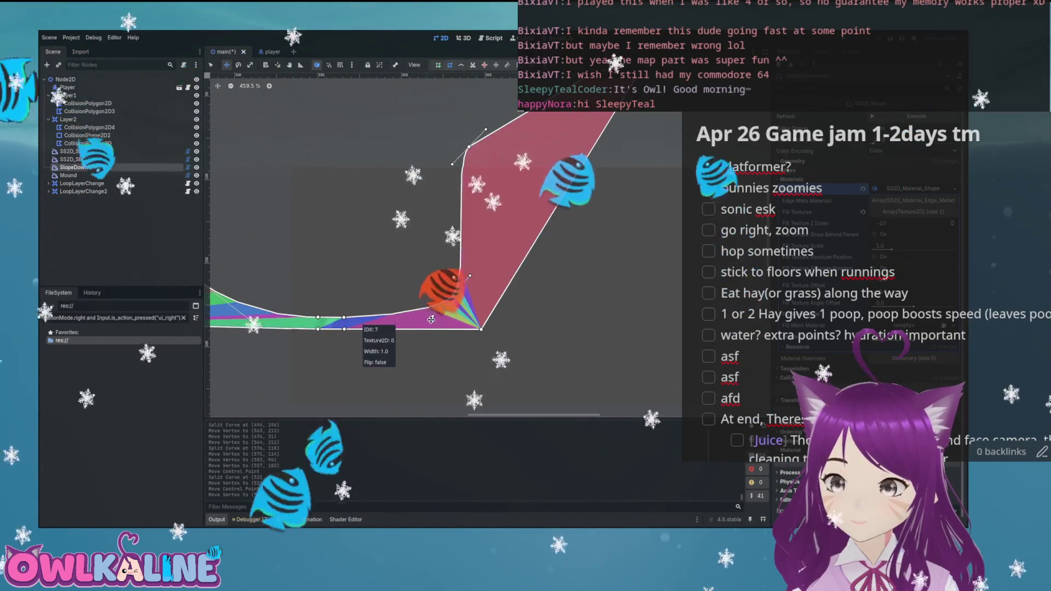
left_click_drag(422, 334, 463, 290)
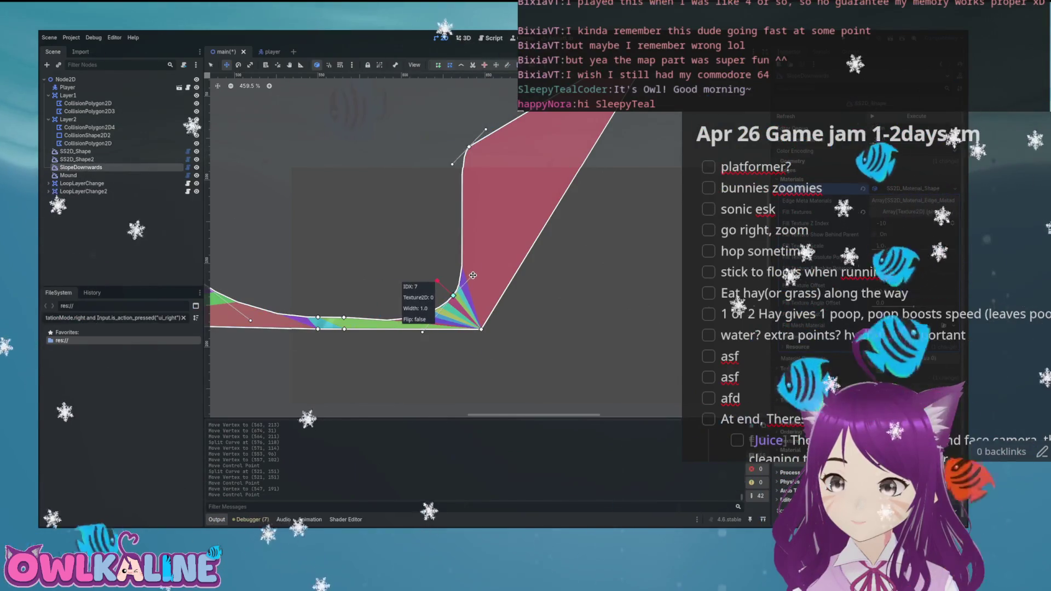
- Remove the slope's top corner point and pull new points out to form a steep rise
right_click(468, 146)
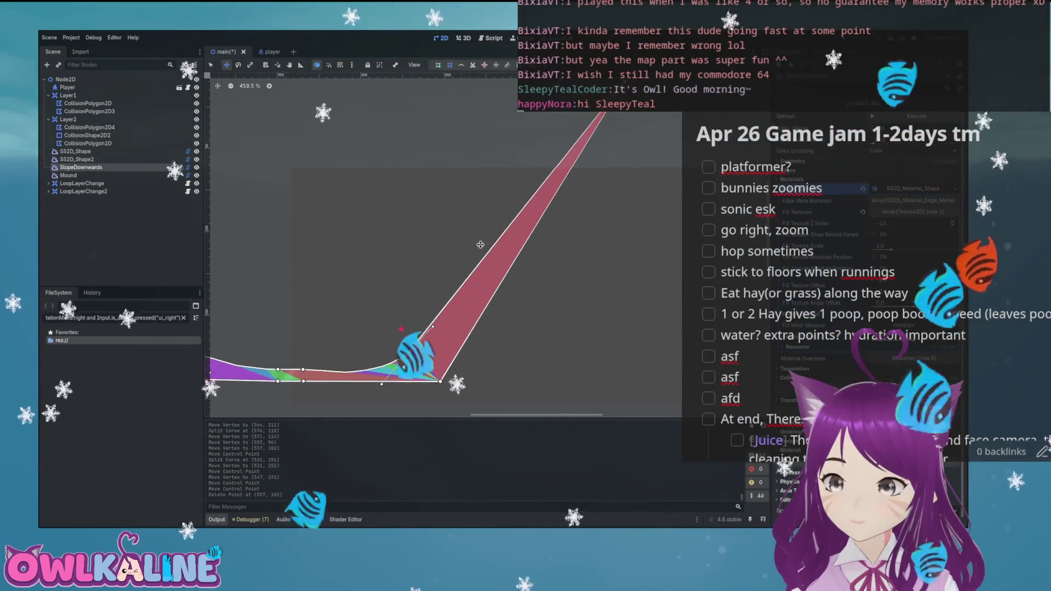
left_click_drag(489, 251, 442, 157)
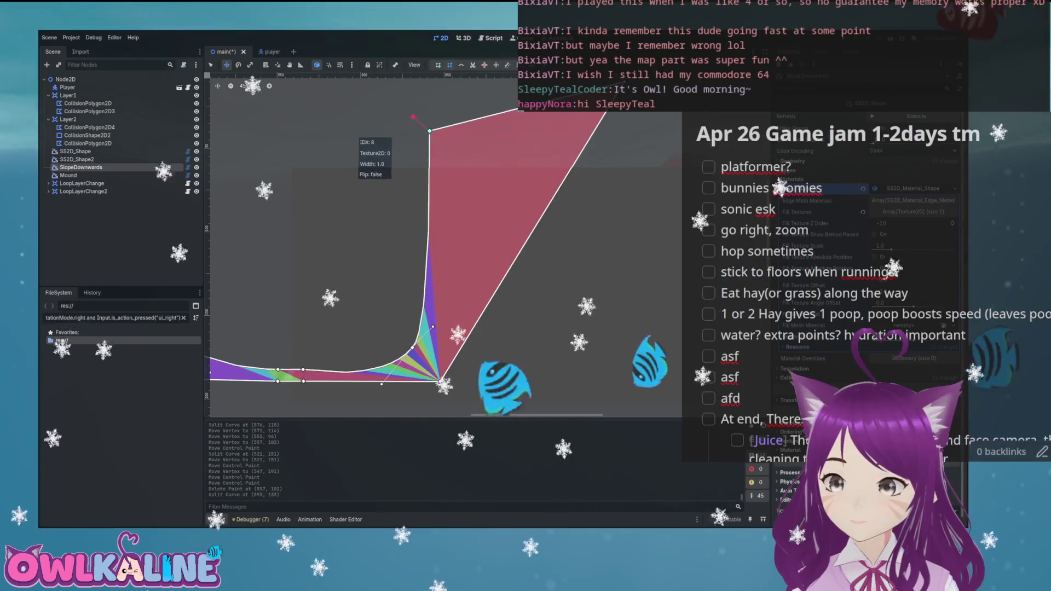
left_click_drag(436, 126, 427, 200)
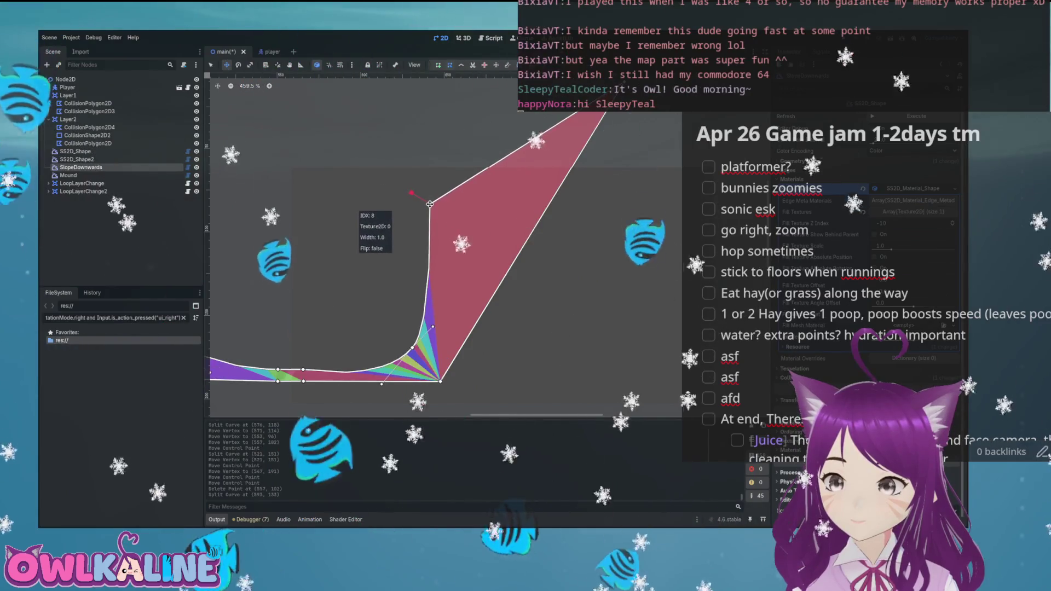
scroll(392, 211, "down", 5)
scroll(346, 280, "up", 8)
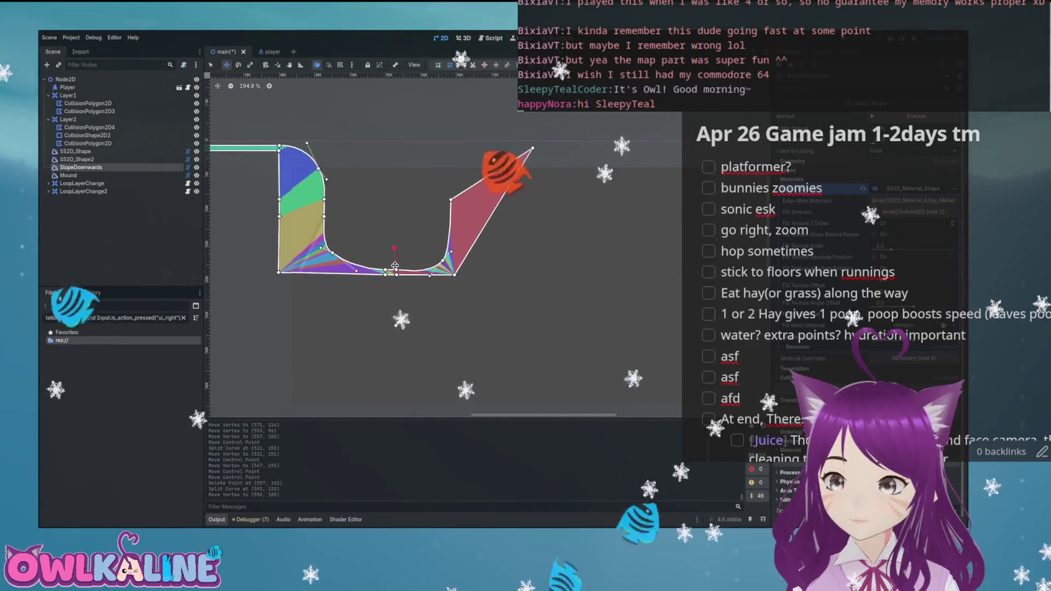
left_click_drag(594, 304, 548, 246)
scroll(548, 246, "down", 5)
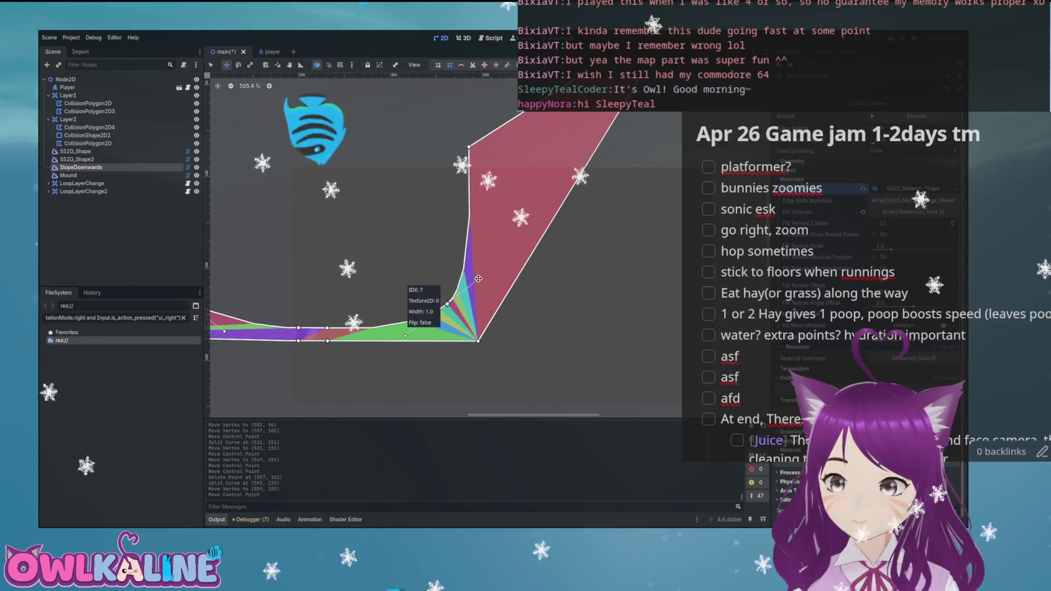
scroll(383, 274, "up", 5)
scroll(383, 274, "right", 3)
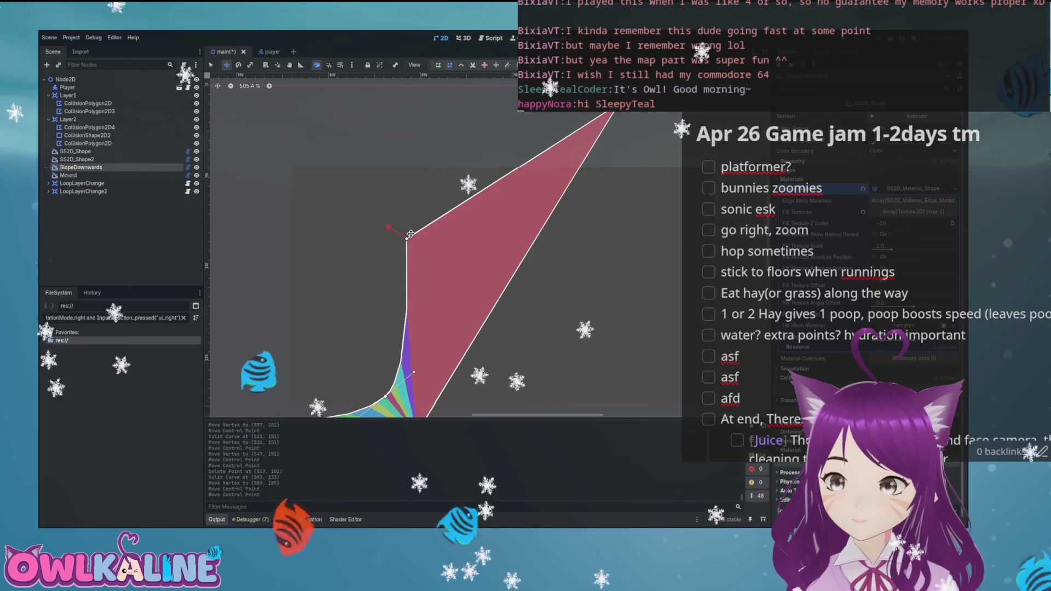
- Bend the top of the wall into a smooth arc and thin it with a raised right-edge point
left_click_drag(407, 239, 411, 239)
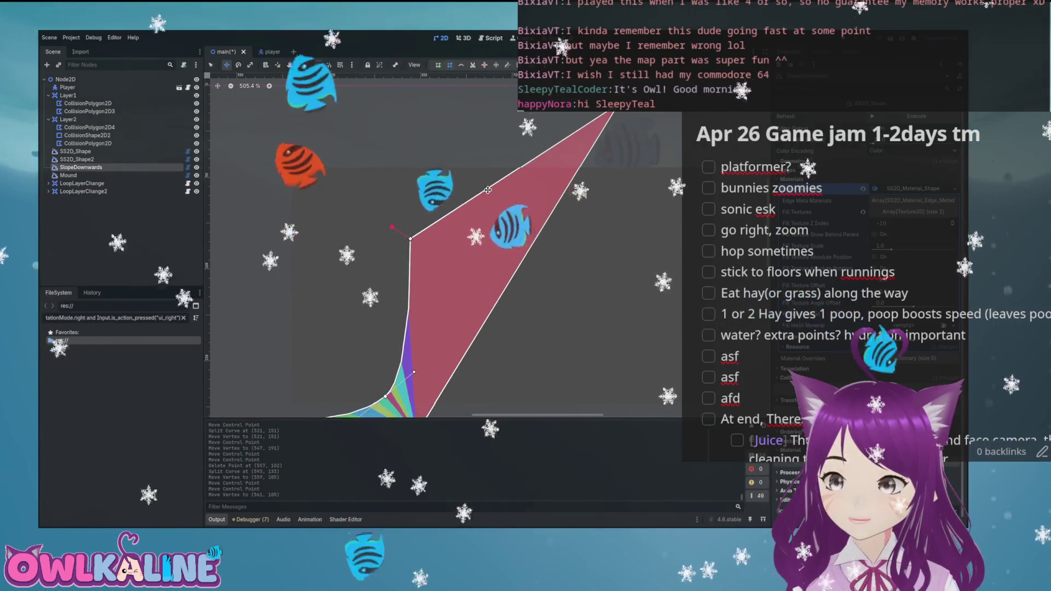
left_click_drag(489, 189, 470, 143)
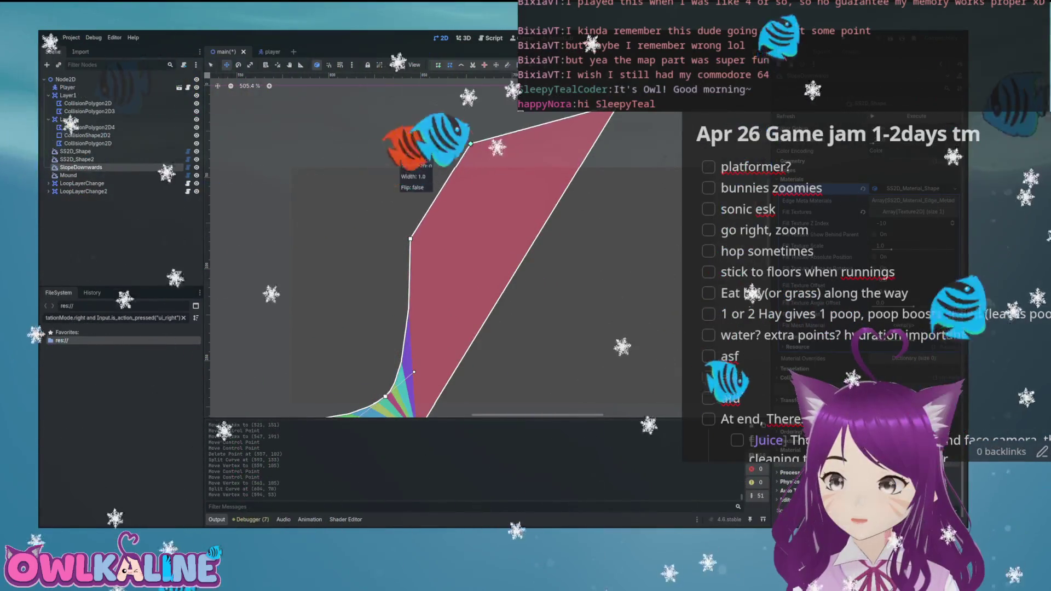
left_click_drag(471, 144, 425, 156)
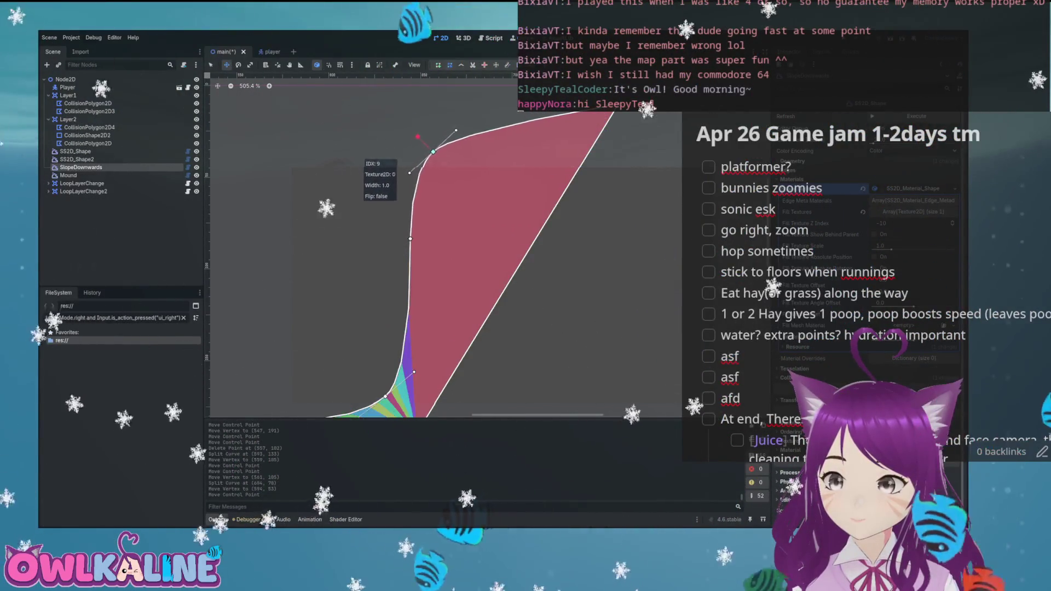
left_click_drag(398, 176, 466, 123)
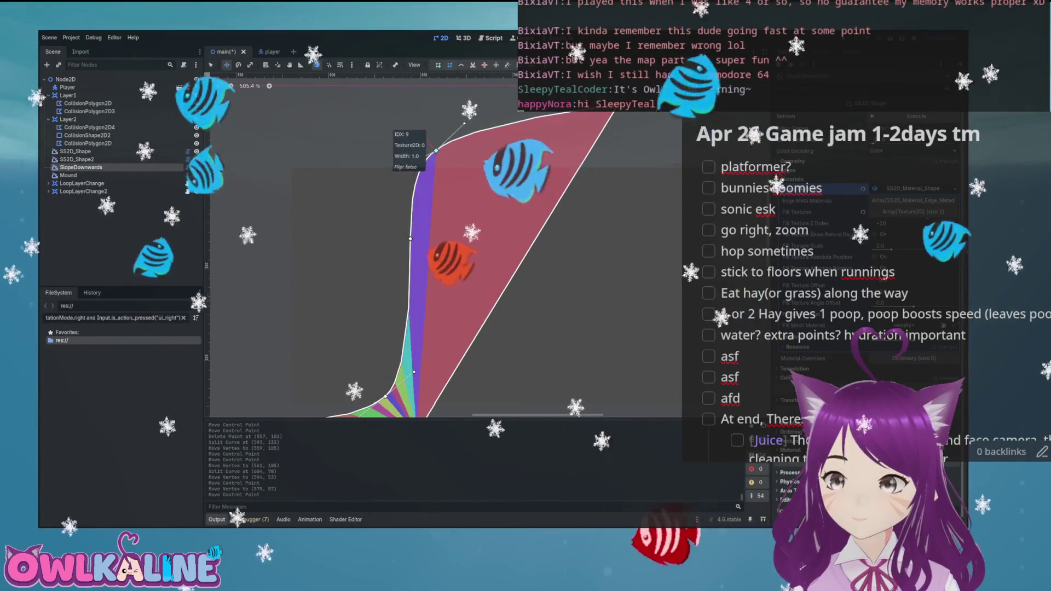
scroll(415, 249, "right", 5)
scroll(415, 249, "down", 2)
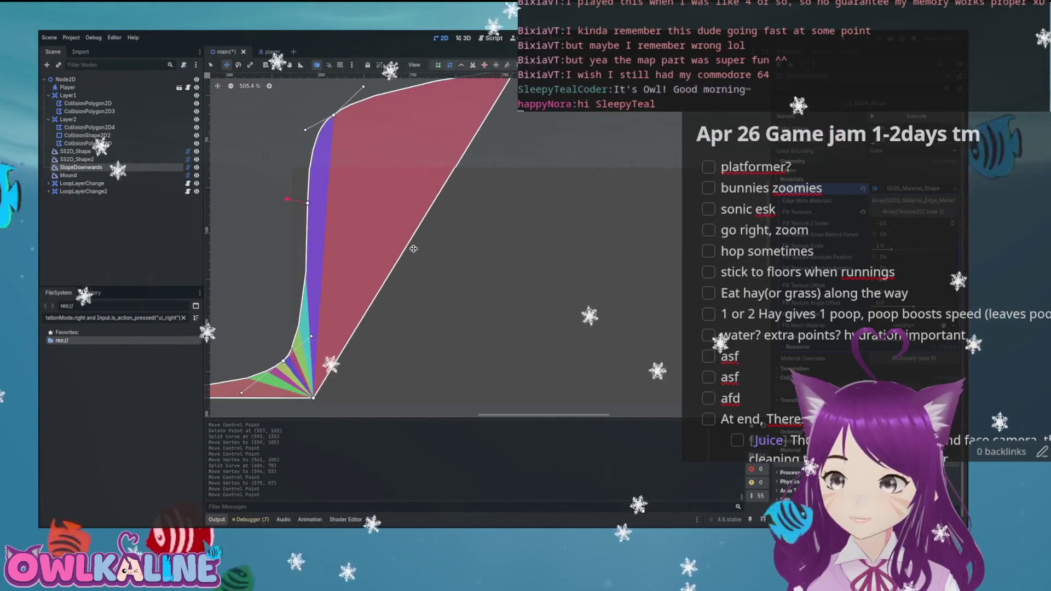
left_click_drag(416, 233, 398, 218)
left_click_drag(331, 181, 332, 135)
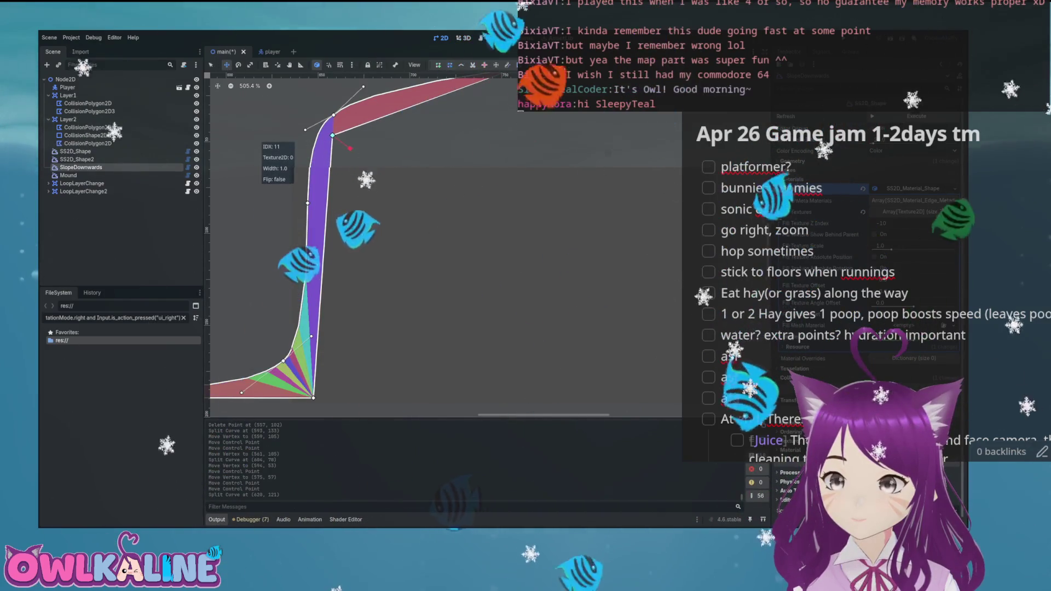
scroll(501, 252, "up", 8)
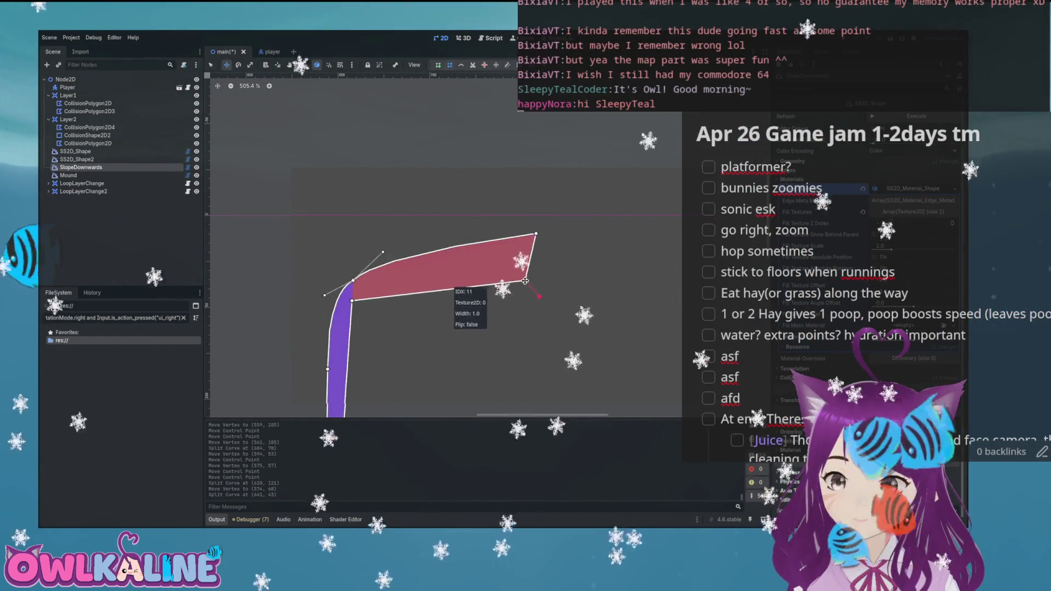
- Raise the upper shape's corner and stretch the ledge level out to the right
scroll(354, 261, "up", 5)
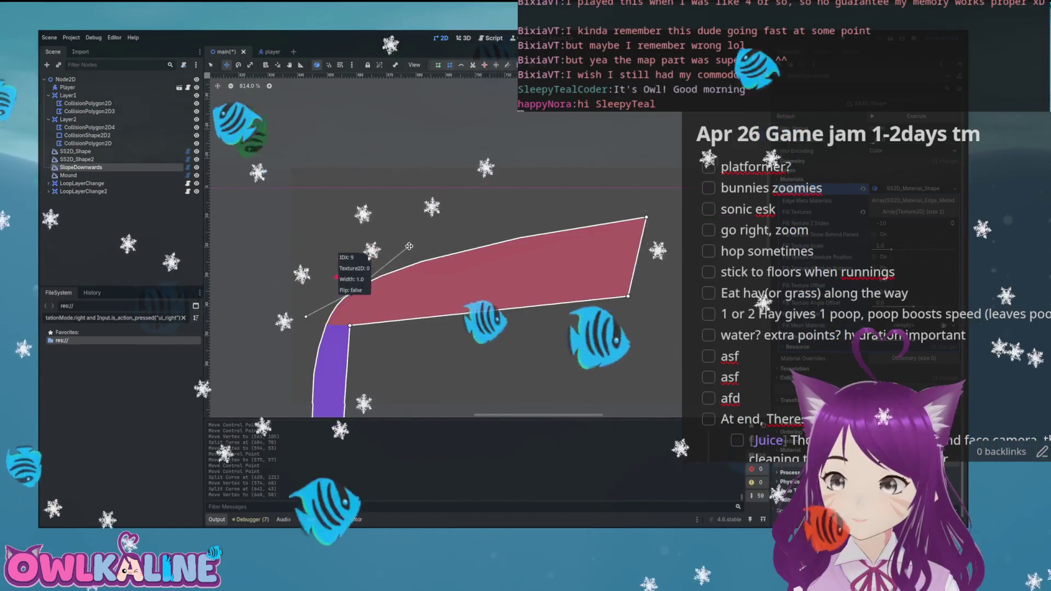
scroll(513, 258, "right", 3)
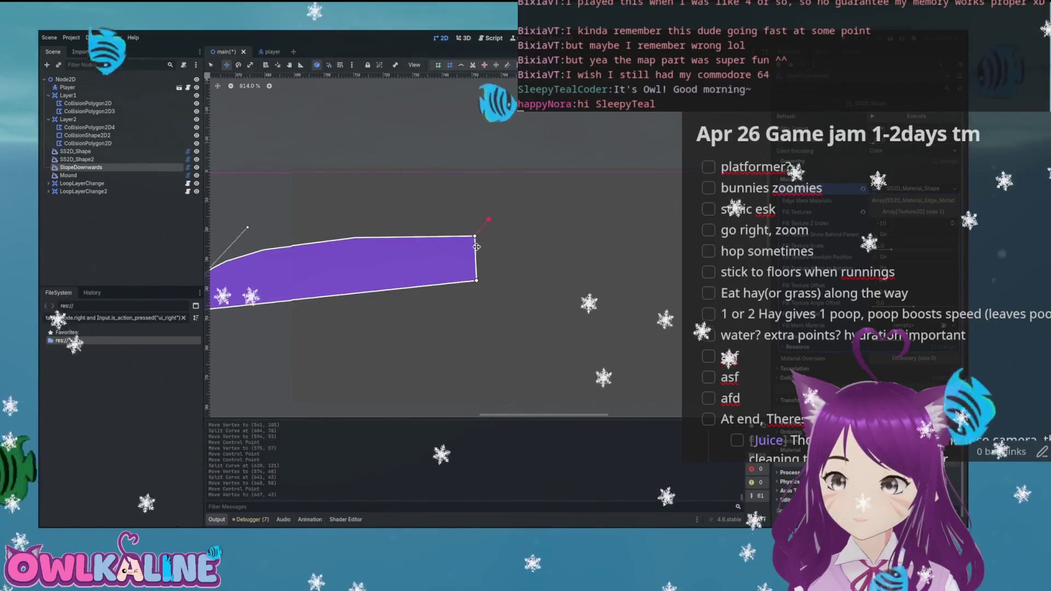
left_click_drag(475, 272, 473, 257)
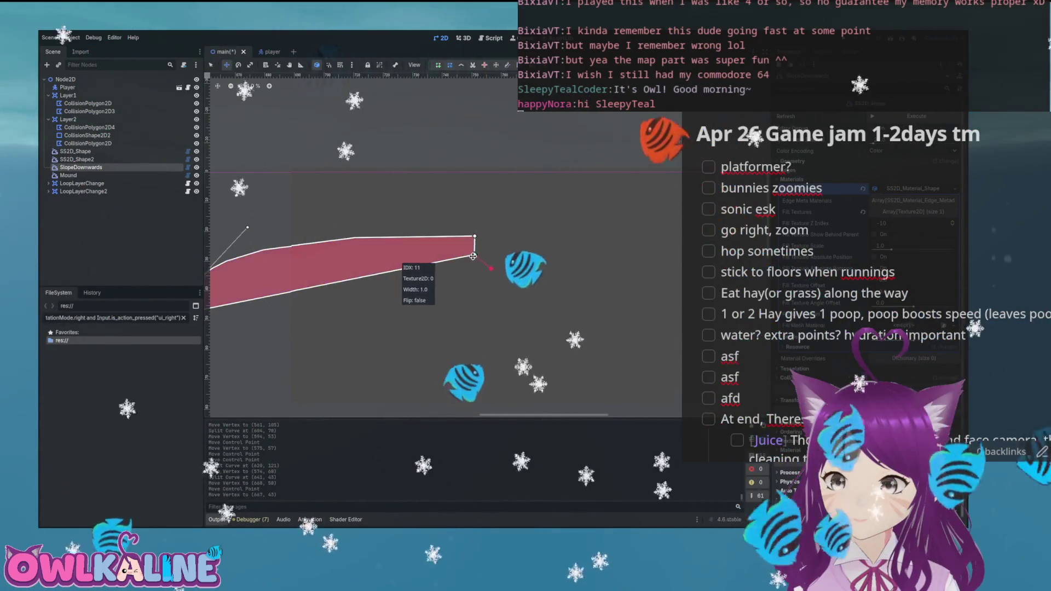
scroll(472, 255, "down", 5)
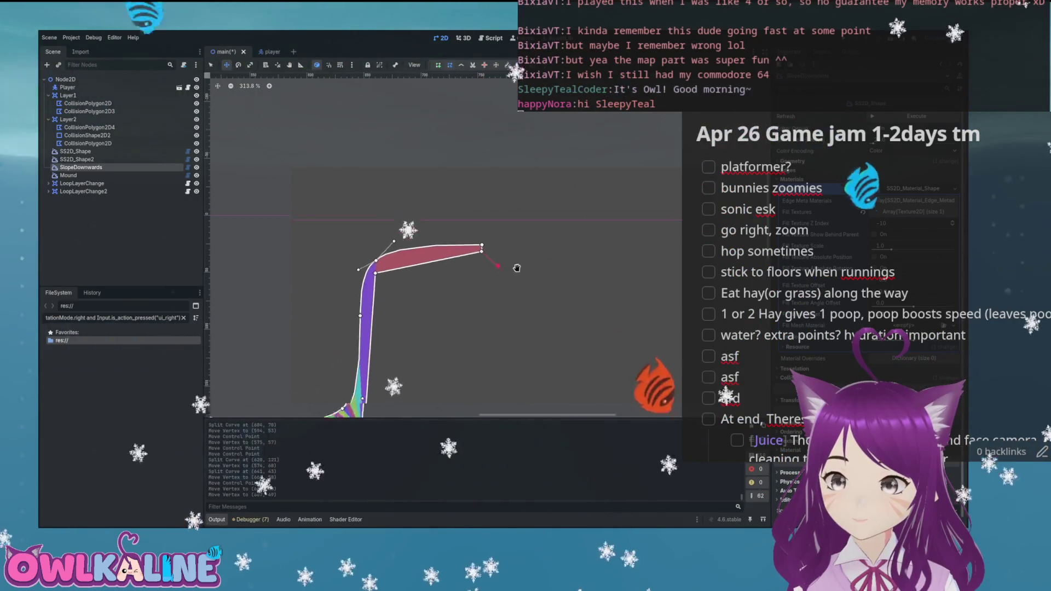
scroll(508, 176, "up", 3)
scroll(509, 175, "right", 3)
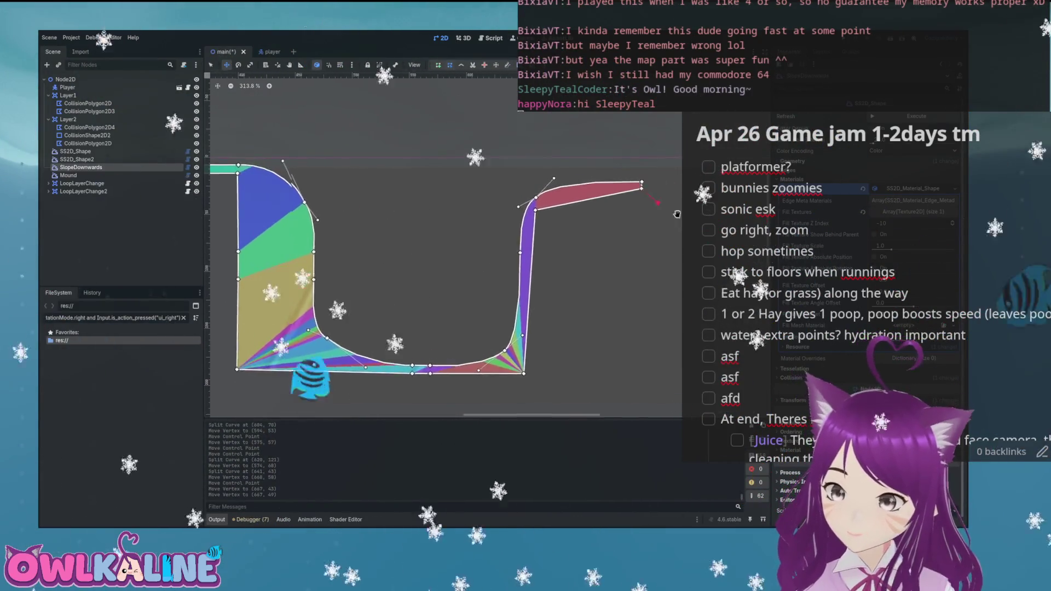
left_click_drag(505, 182, 707, 174)
scroll(472, 207, "right", 3)
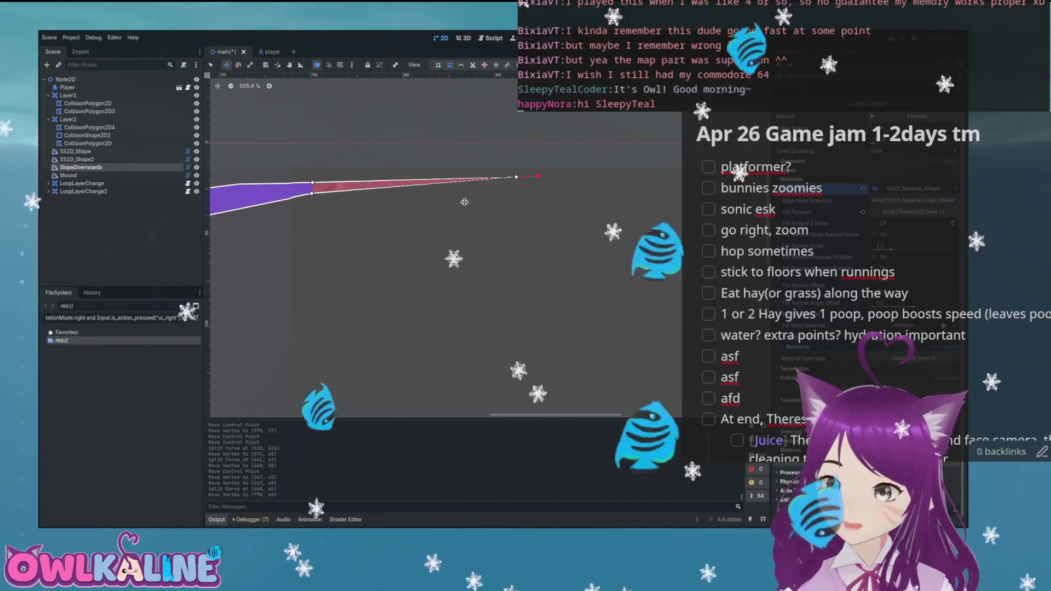
left_click_drag(391, 188, 460, 206)
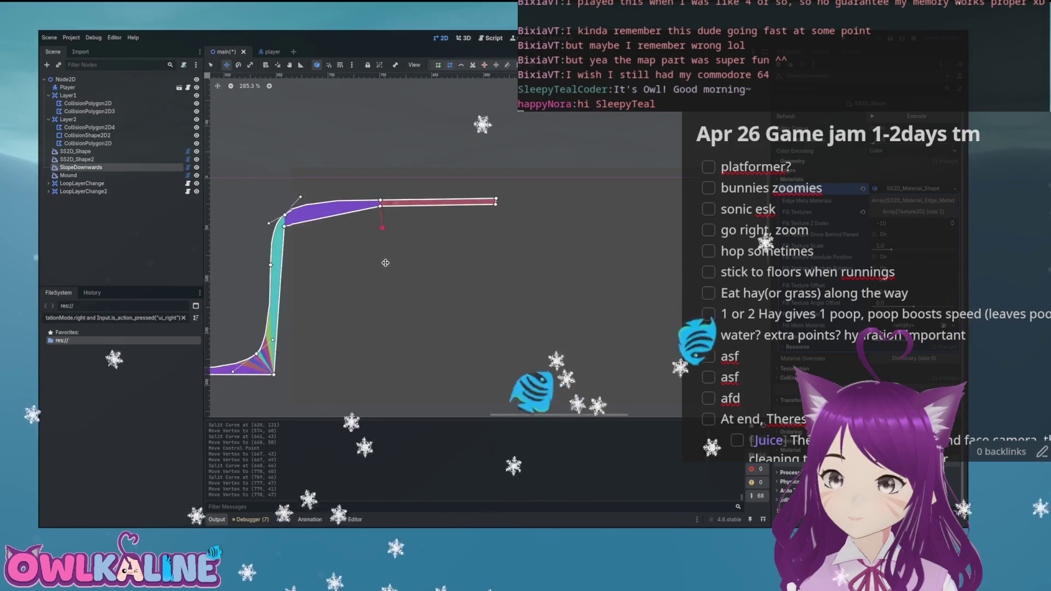
scroll(390, 259, "down", 3)
- Save the main scene and run the game to test the curve
key("ctrl+s")
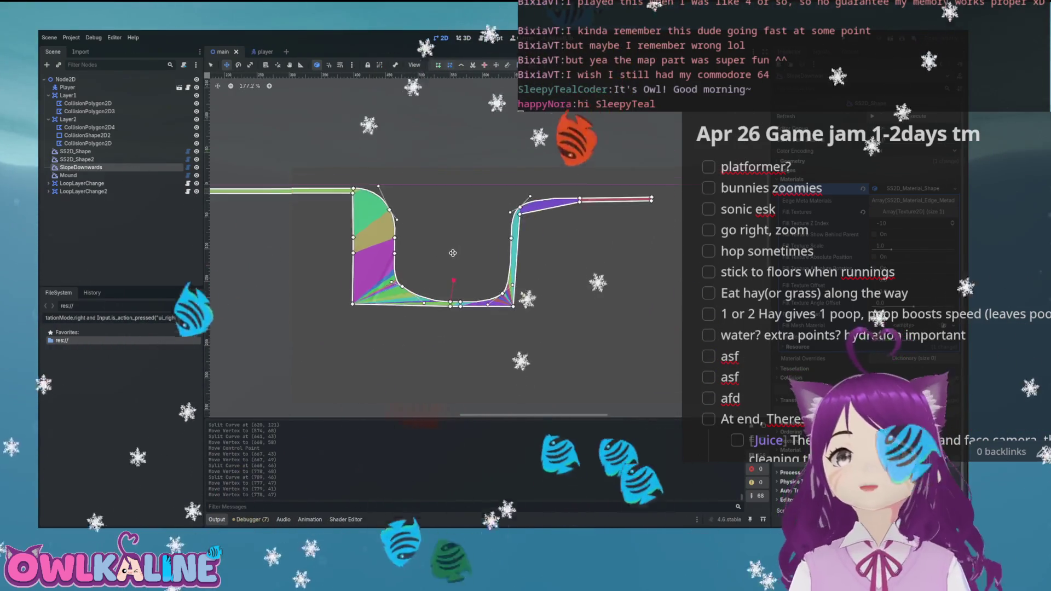
scroll(402, 196, "up", 2)
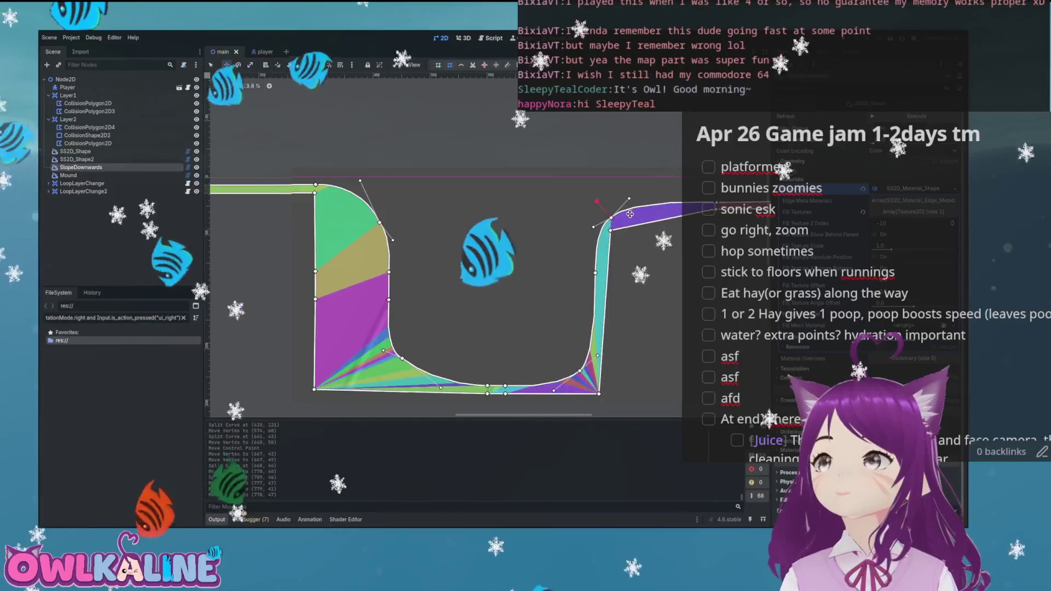
scroll(632, 214, "up", 8)
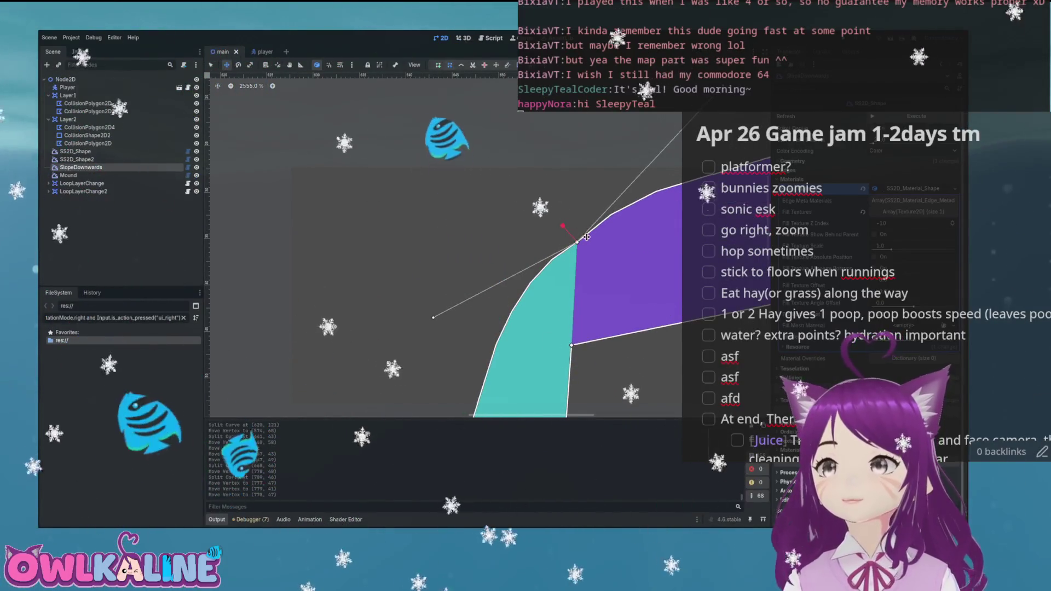
scroll(497, 191, "down", 9)
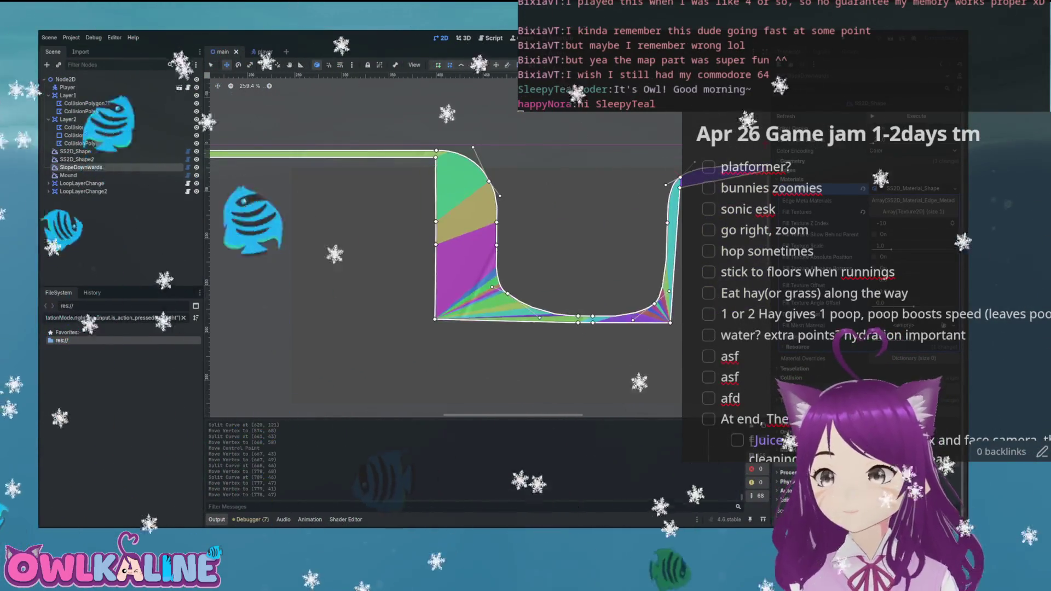
key("F5")
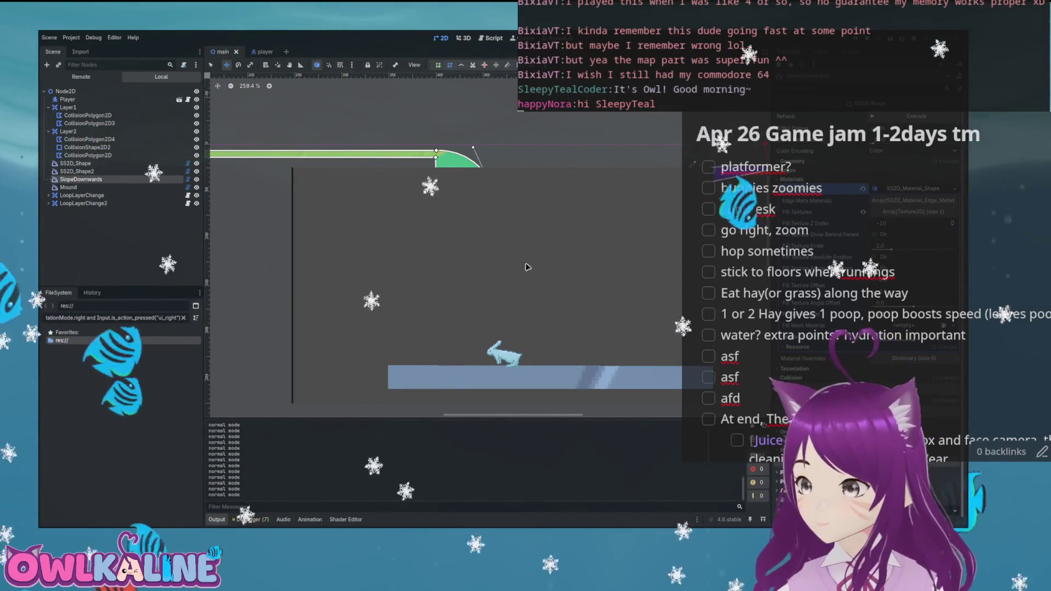
key("Right")
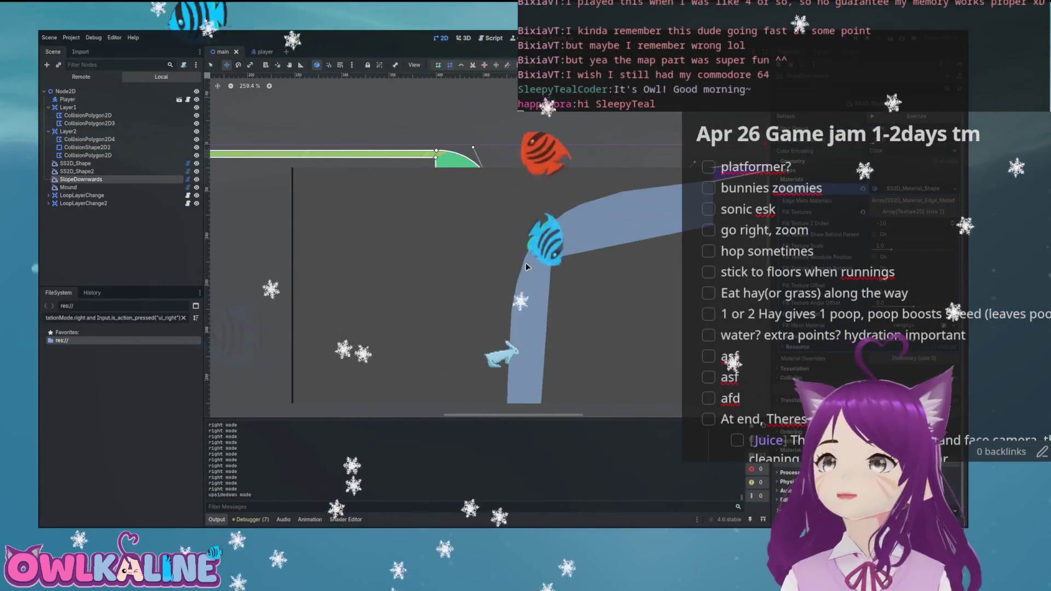
key("F8")
scroll(573, 216, "up", 8)
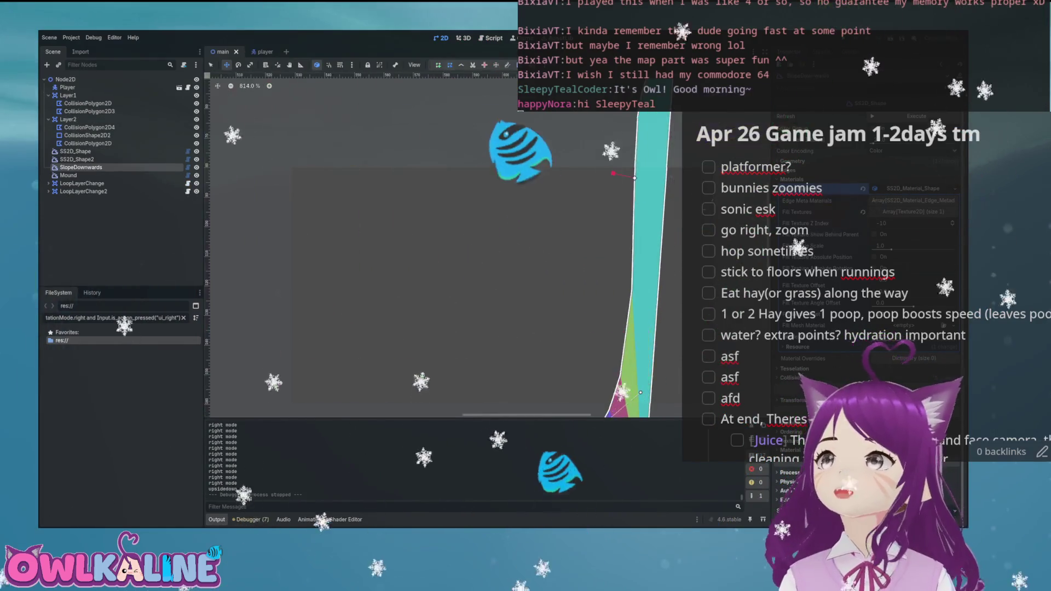
- Round the wall-to-ledge corner by adjusting its Bezier handles, then run the game again
left_click_drag(603, 295, 592, 380)
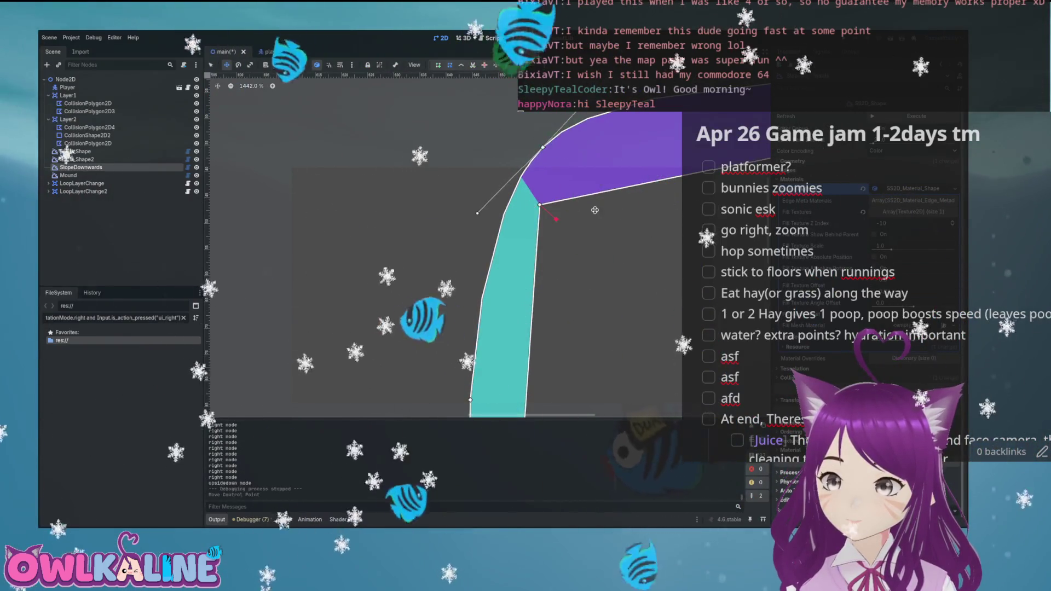
left_click_drag(477, 215, 428, 290)
mouse_move(580, 152)
left_mouse_down()
mouse_move(588, 145)
mouse_move(552, 106)
mouse_move(555, 114)
left_mouse_up()
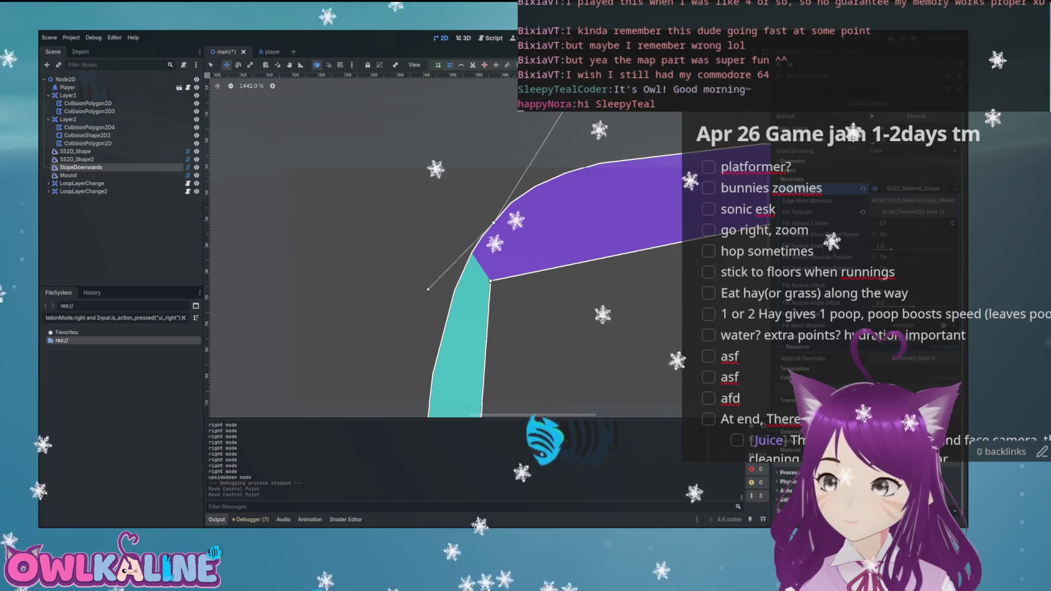
key("F5")
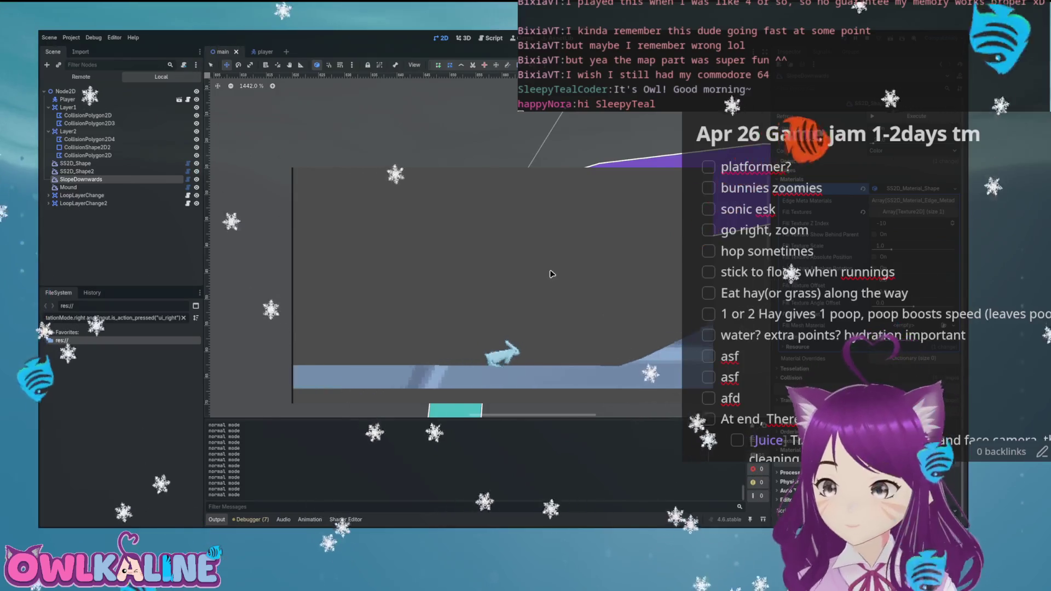
- Run the bunny right over the mound and up the curved wall, then stop the game
key("Right")
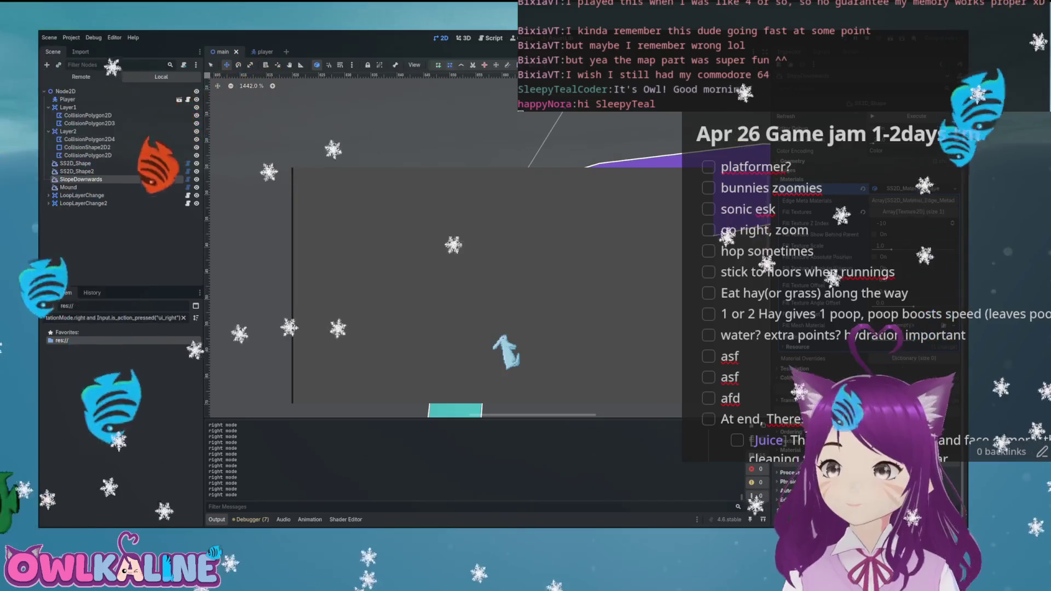
key("F8")
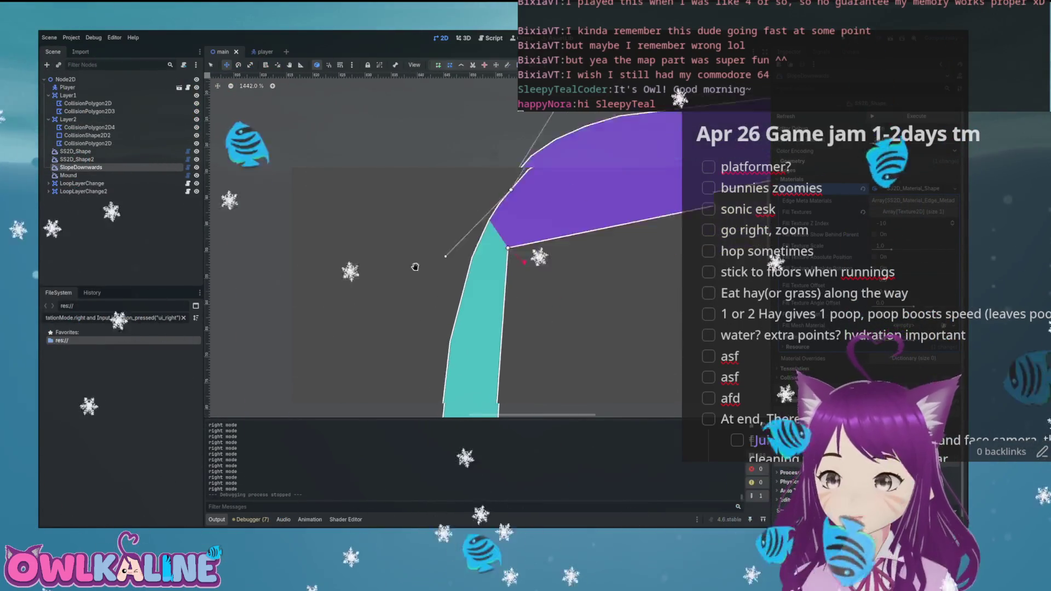
- Raise the wall-top vertex and swing its tangent upward to smooth the corner, then run the game
scroll(427, 199, "down", 3)
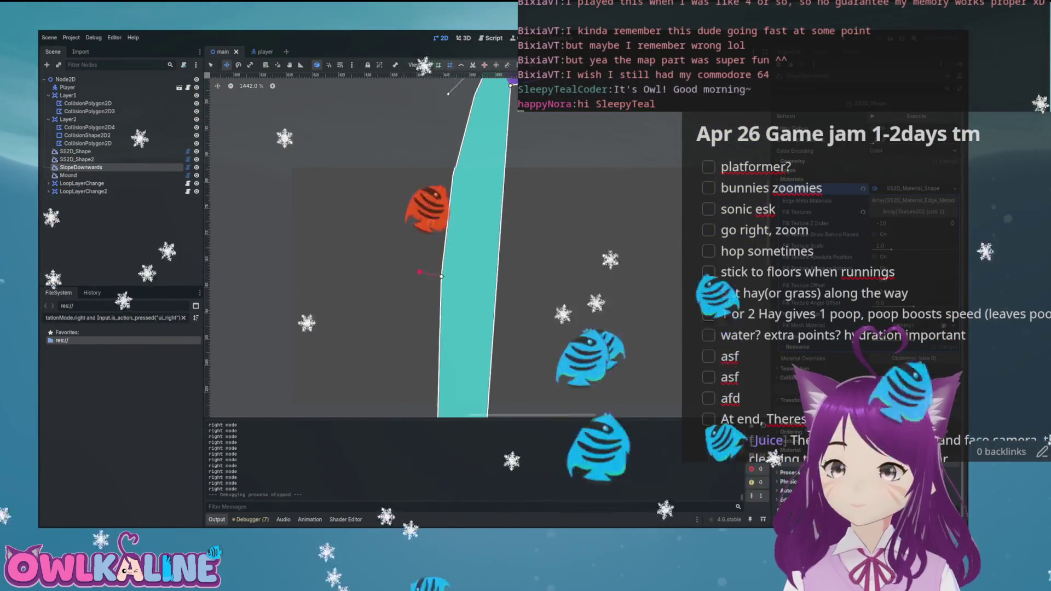
scroll(433, 262, "up", 3)
scroll(417, 313, "down", 6)
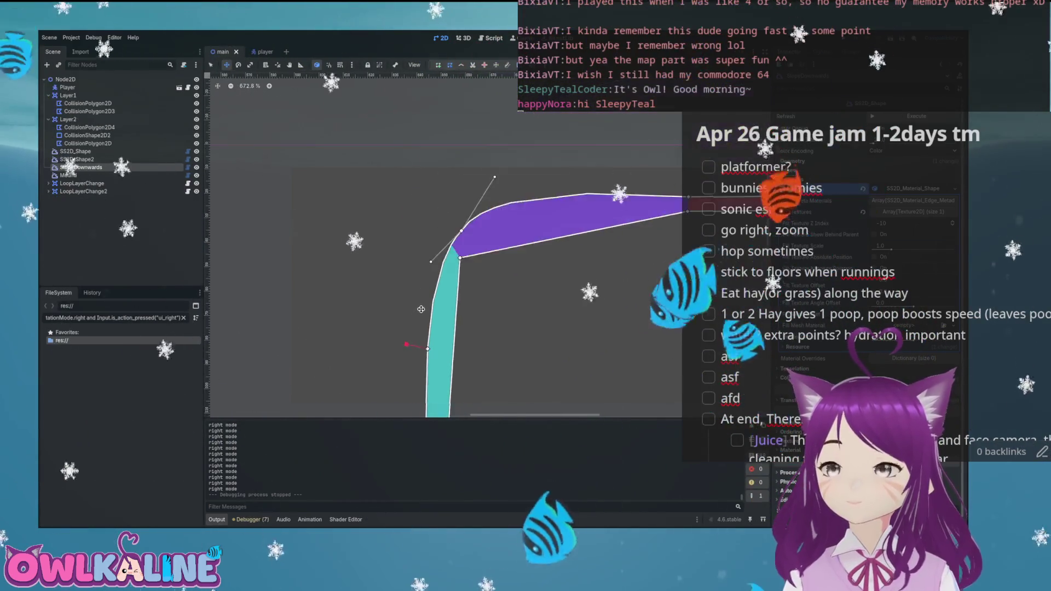
scroll(457, 198, "up", 3)
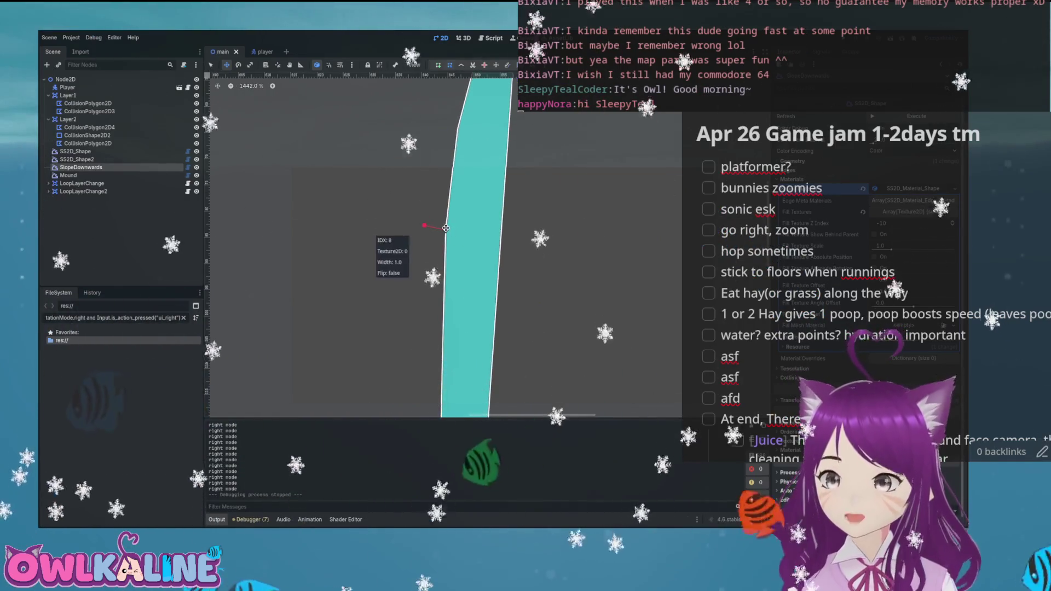
left_click_drag(447, 230, 445, 191)
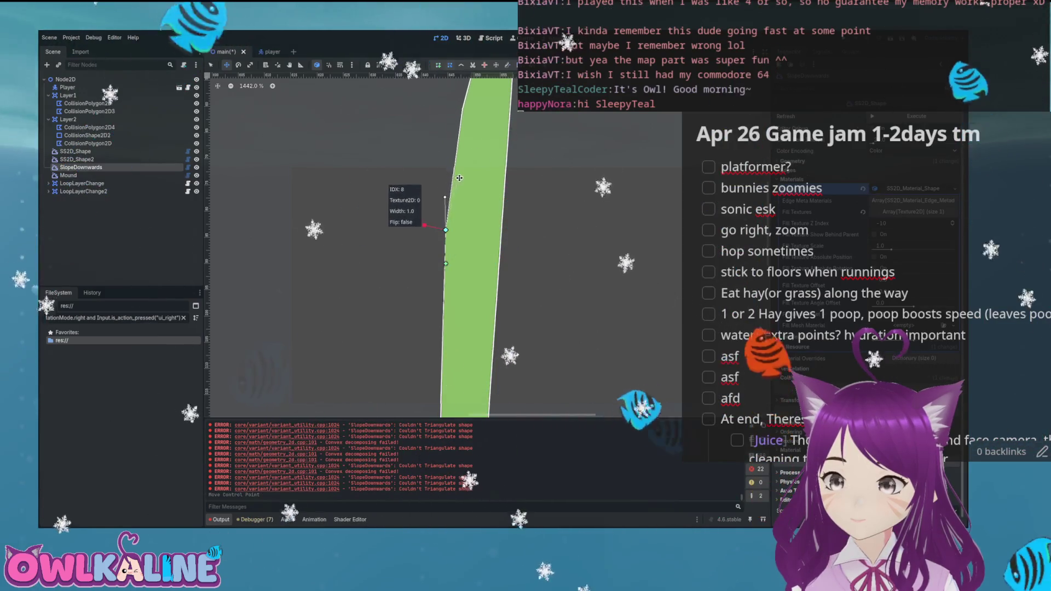
mouse_move(414, 265)
left_mouse_down()
mouse_move(425, 219)
mouse_move(453, 203)
left_mouse_up()
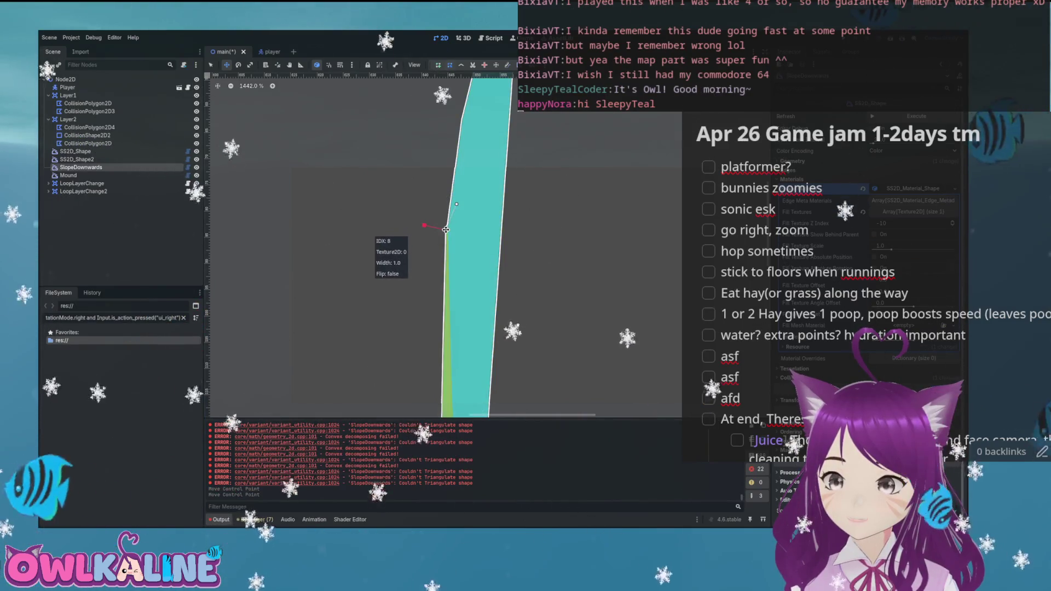
scroll(463, 229, "up", 3)
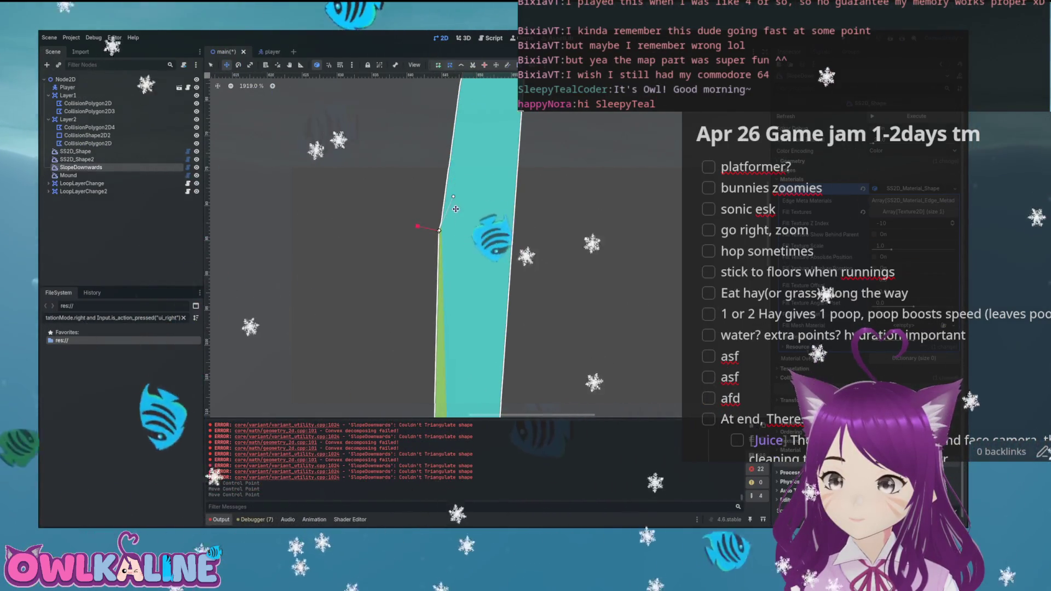
left_click_drag(450, 196, 428, 189)
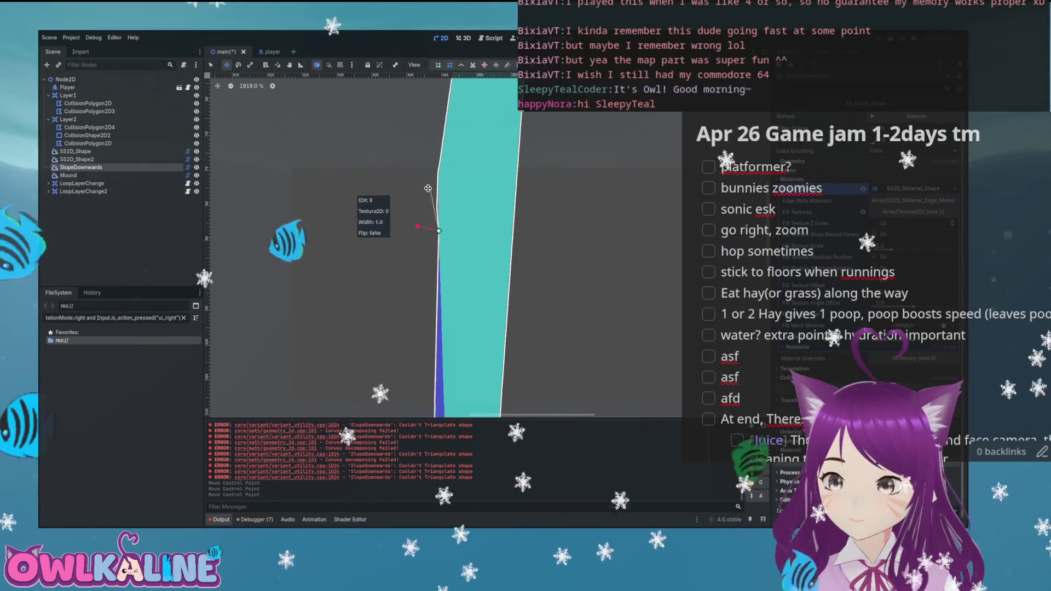
scroll(549, 320, "down", 7)
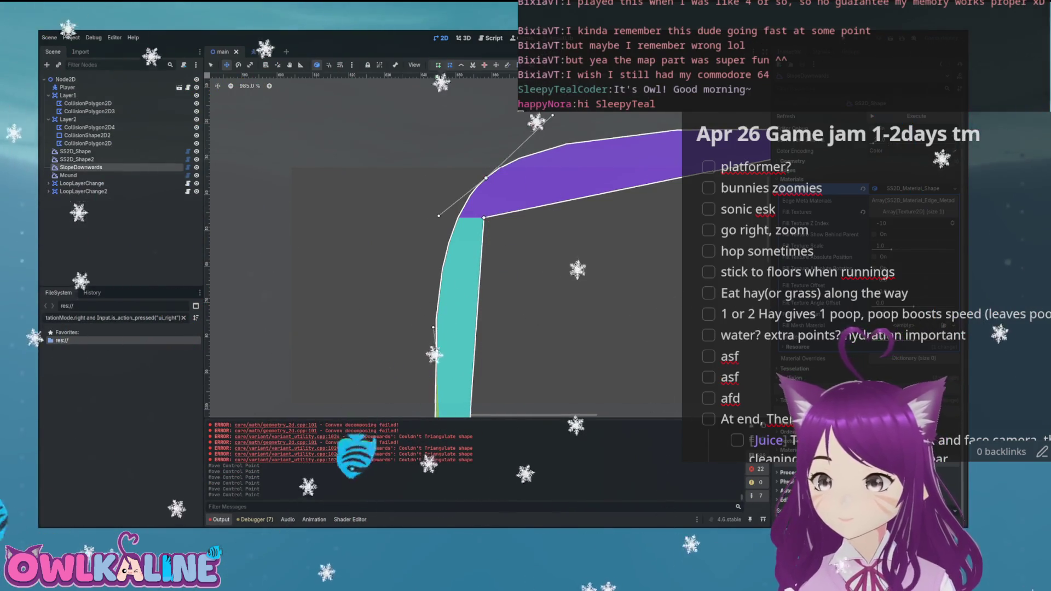
key("F5")
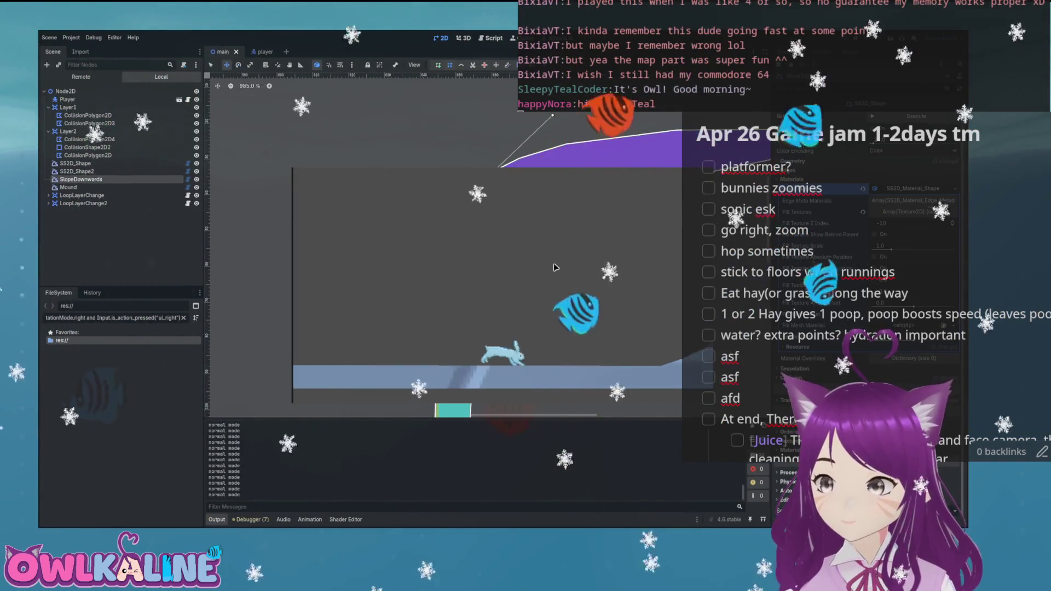
- Run the bunny onto the mound, up the curved wall and off the ramp, then stop
key("Right")
key("Right")
key("Right")
key("Right")
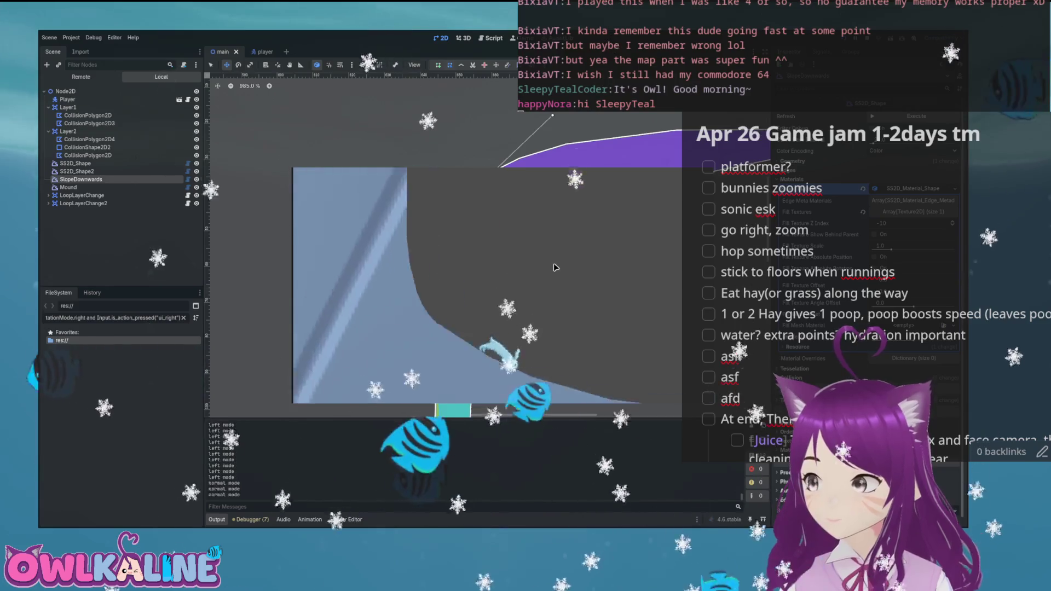
key("Right")
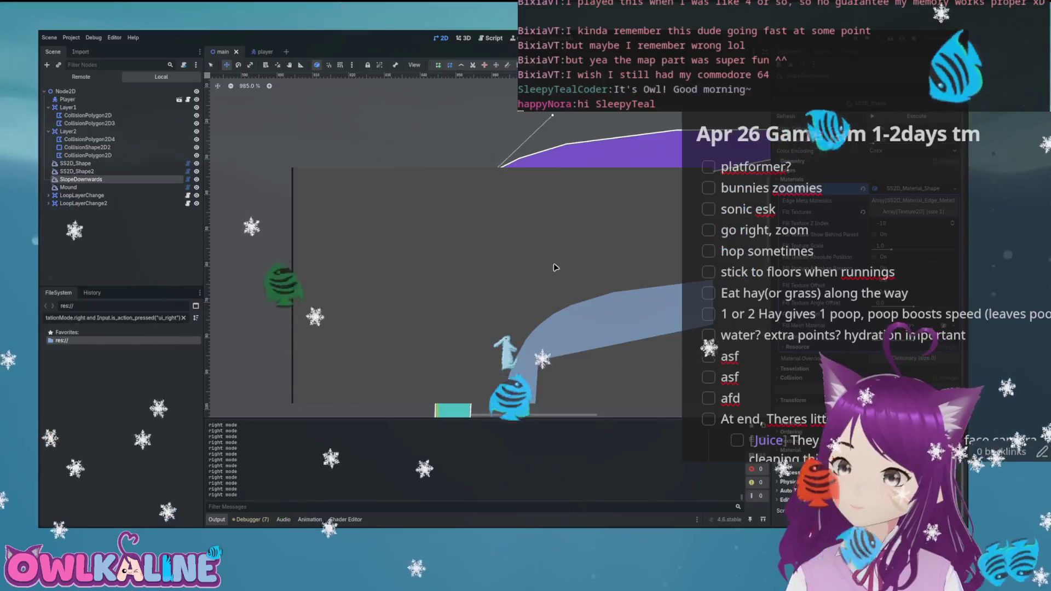
key("Right")
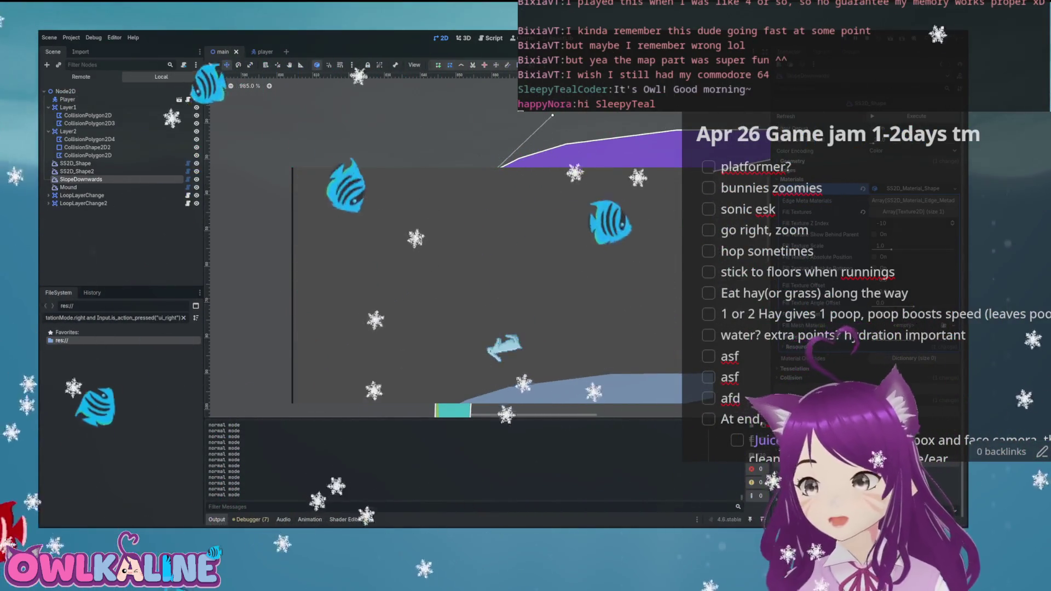
key("F8")
- Switch to the player scene and open its script
scroll(491, 264, "down", 5)
right_click(492, 264)
key("Escape")
scroll(571, 289, "down", 10)
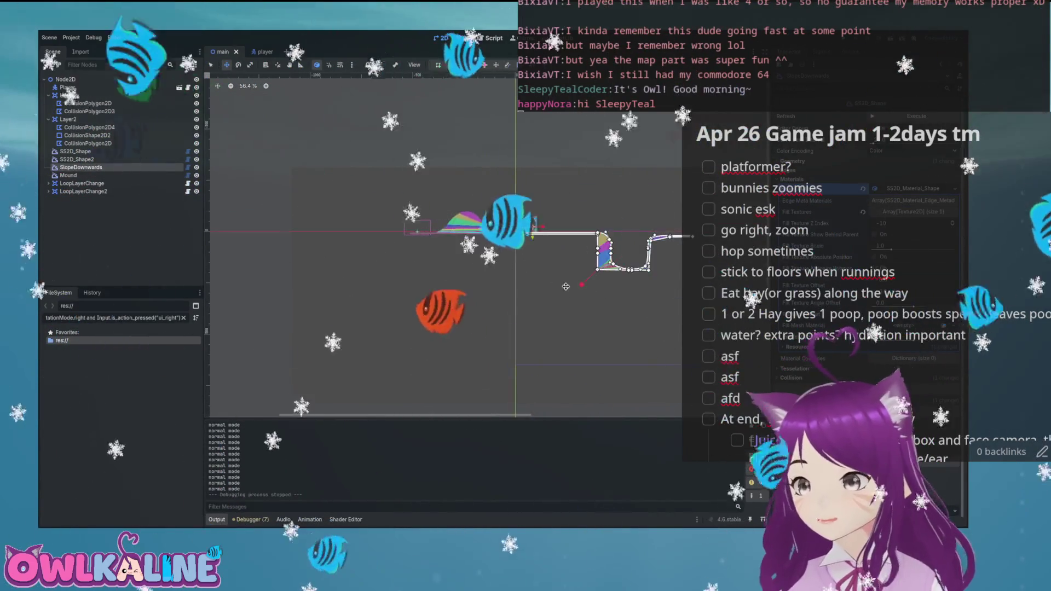
scroll(564, 282, "up", 3)
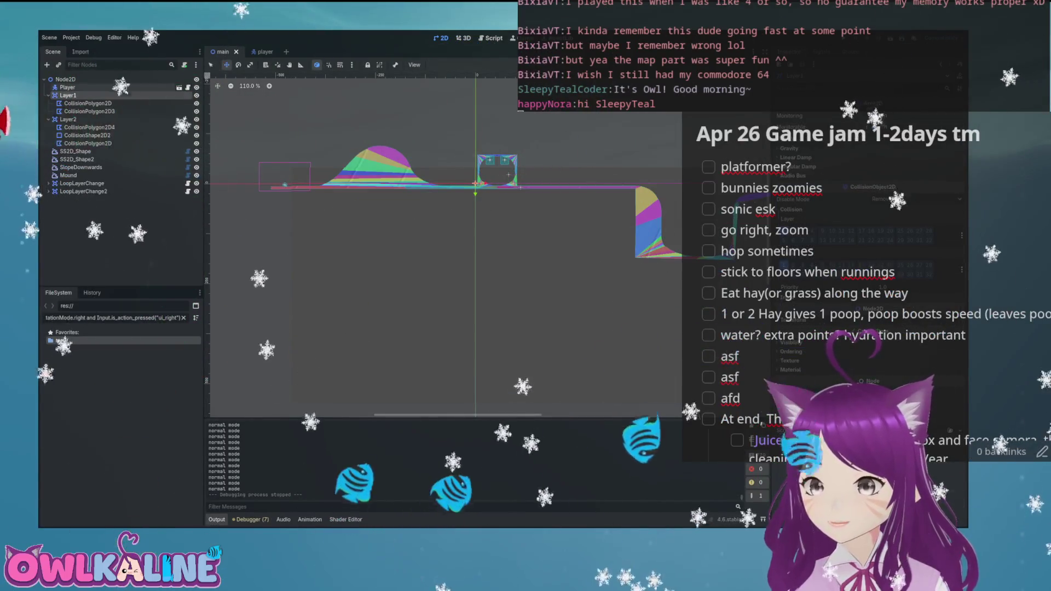
scroll(527, 270, "up", 4)
scroll(527, 270, "up", 5)
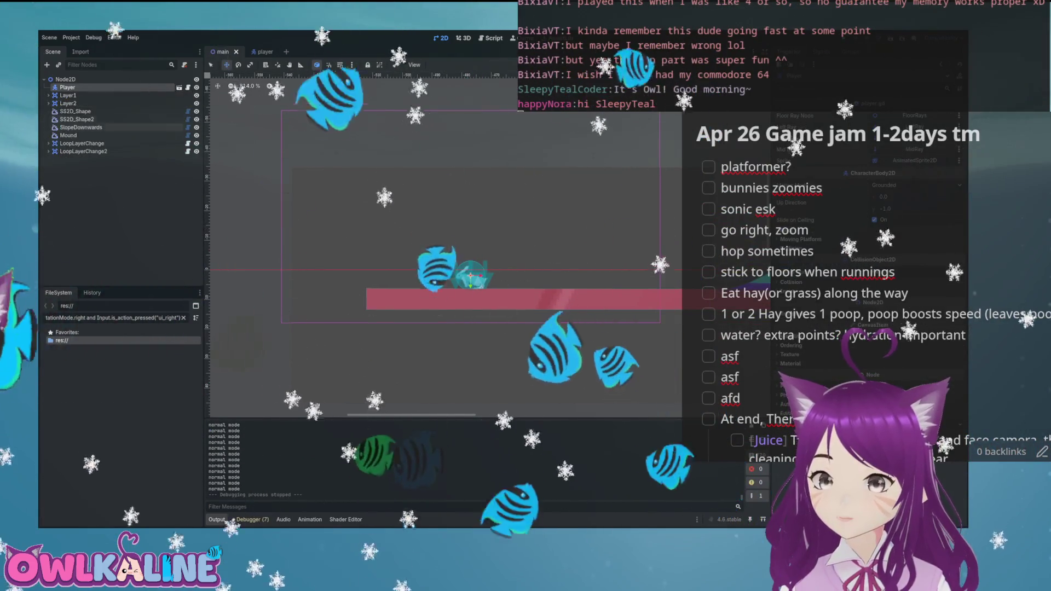
key("ctrl+Tab")
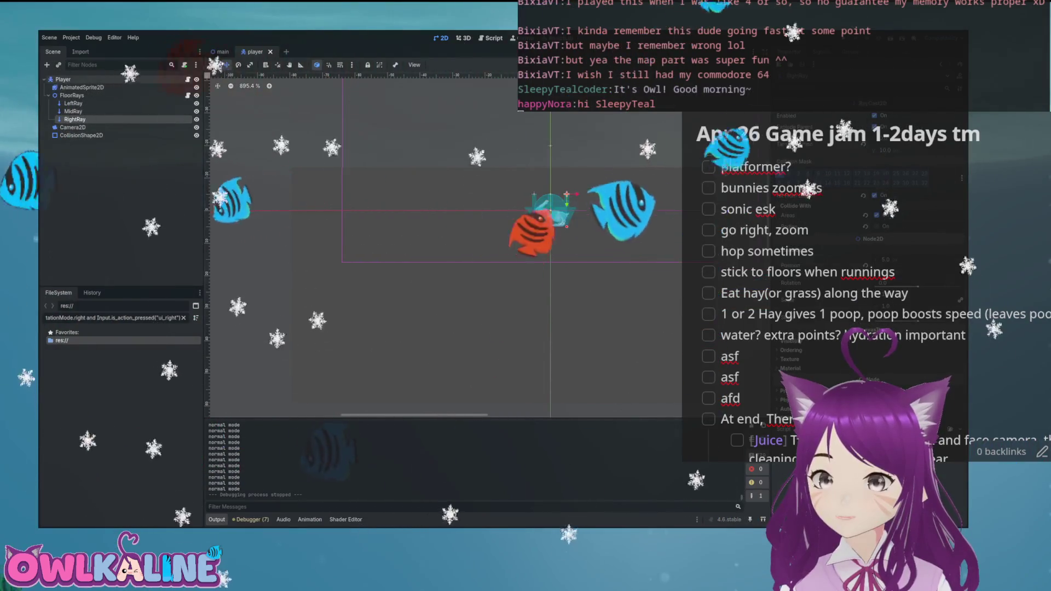
key("ctrl+F3")
- Delete the commented-out #velocity += Vector2.from_angle(...) line from _physics_process
scroll(436, 214, "up", 10)
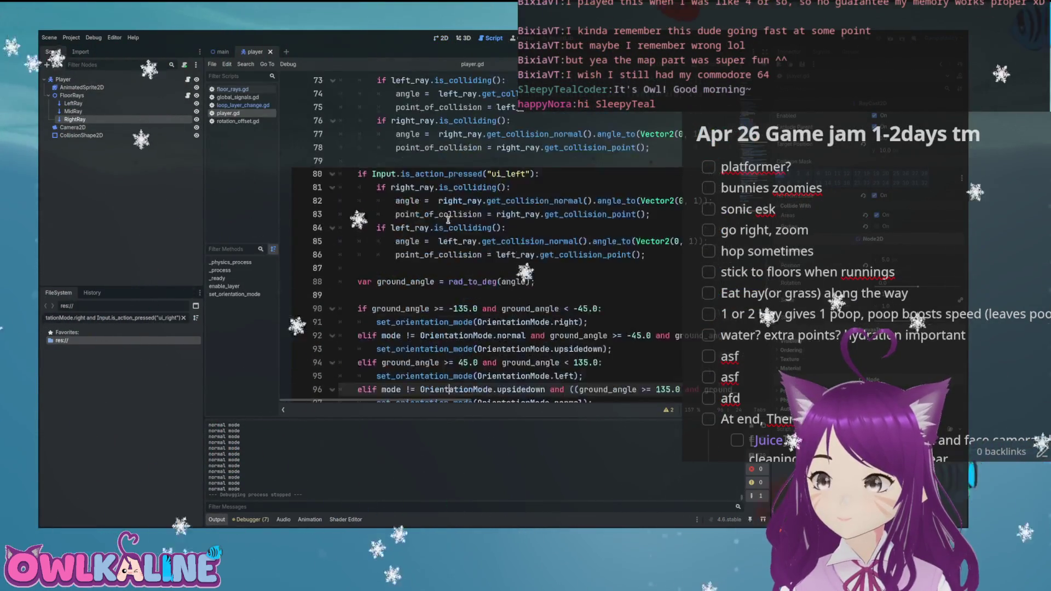
scroll(448, 220, "down", 1)
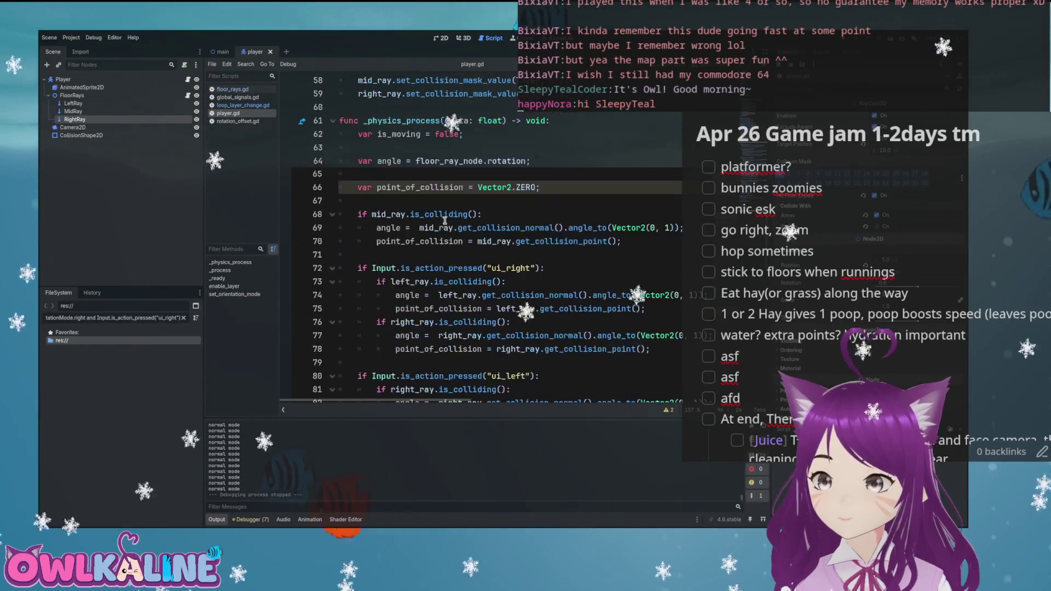
scroll(423, 174, "down", 15)
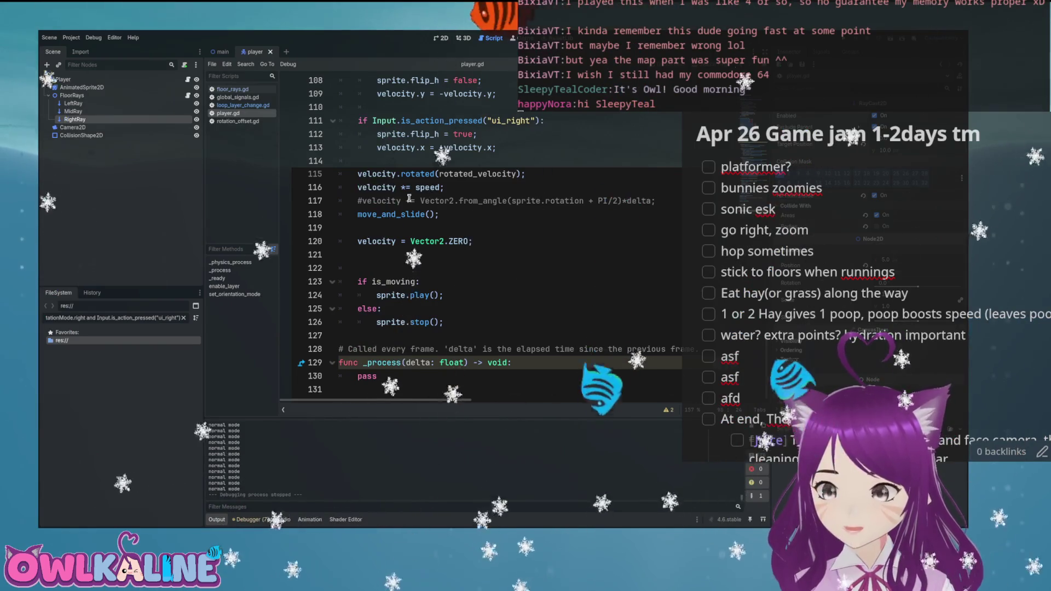
mouse_move(678, 201)
left_mouse_down()
mouse_move(423, 186)
mouse_move(384, 82)
mouse_move(356, 77)
mouse_move(339, 77)
mouse_move(334, 181)
mouse_move(339, 120)
left_mouse_up()
key("BackSpace")
scroll(462, 207, "down", 15)
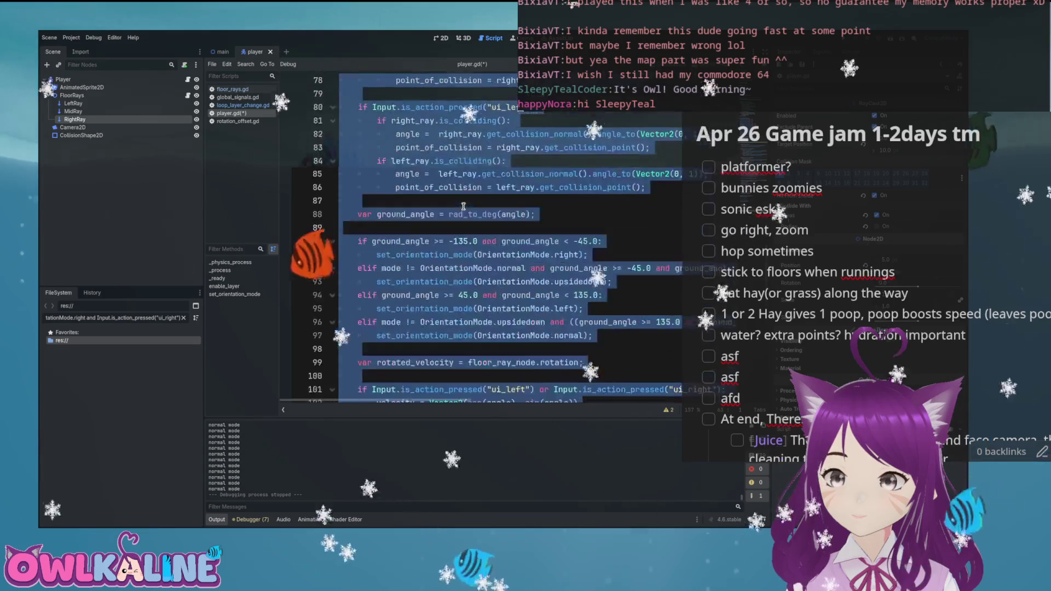
scroll(462, 207, "up", 16)
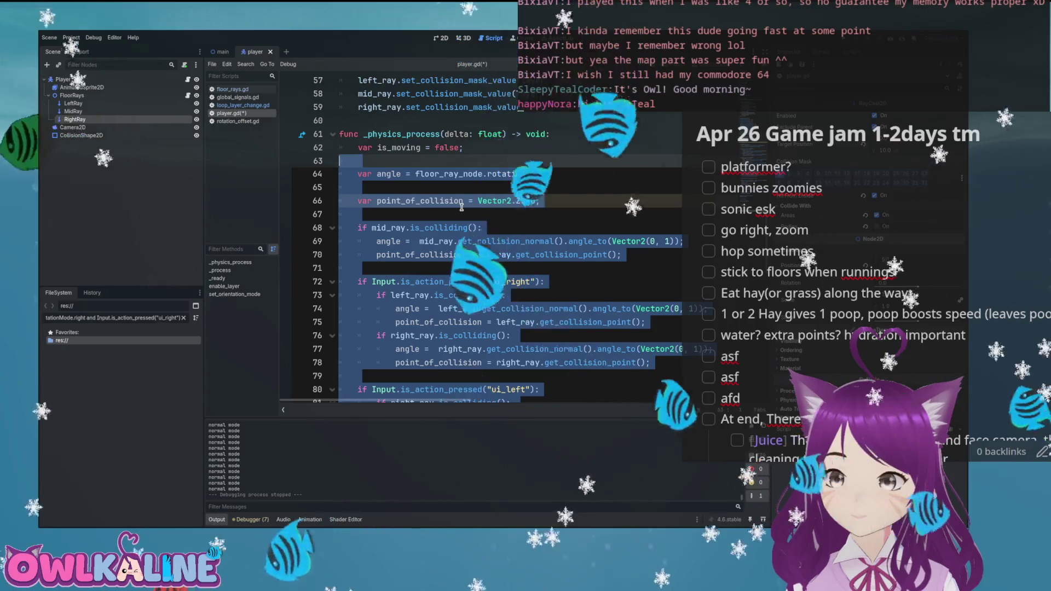
- Move the floor-detection code into a new grounded() function and save player.gd
key("Delete")
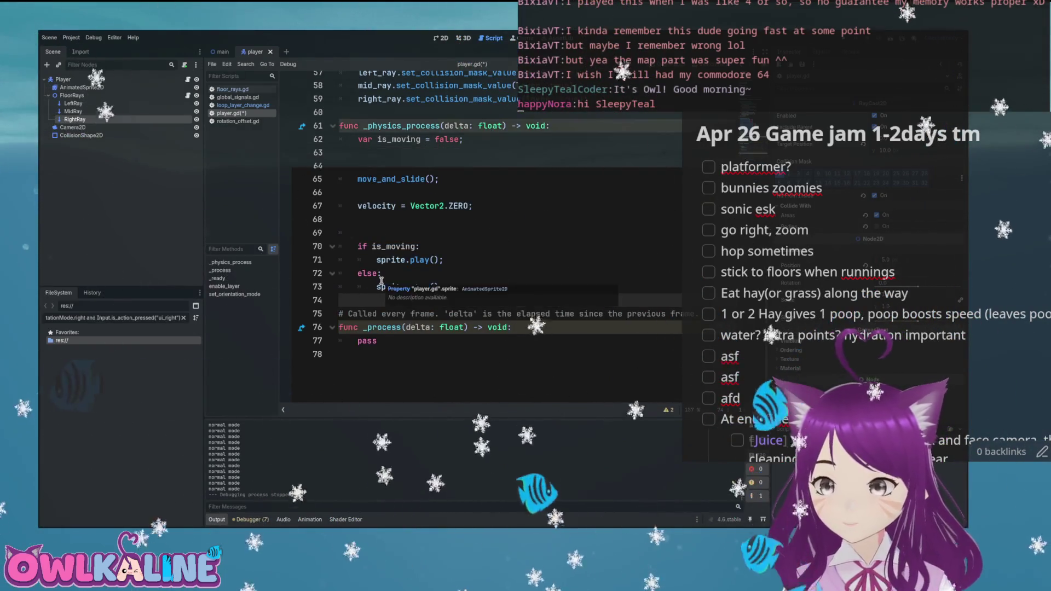
key("Return")
key("Return")
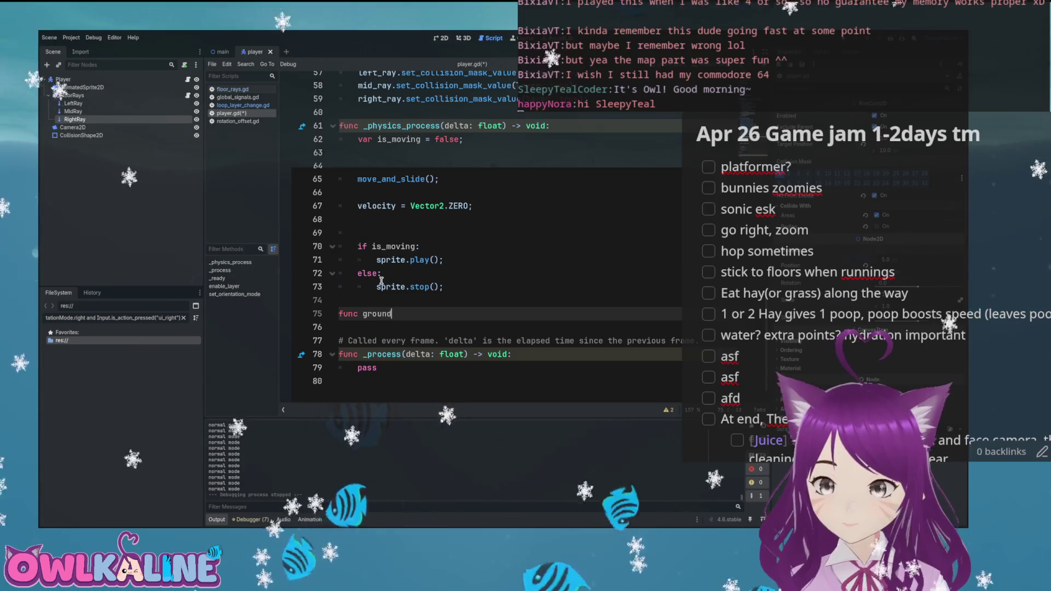
key("ctrl+v")
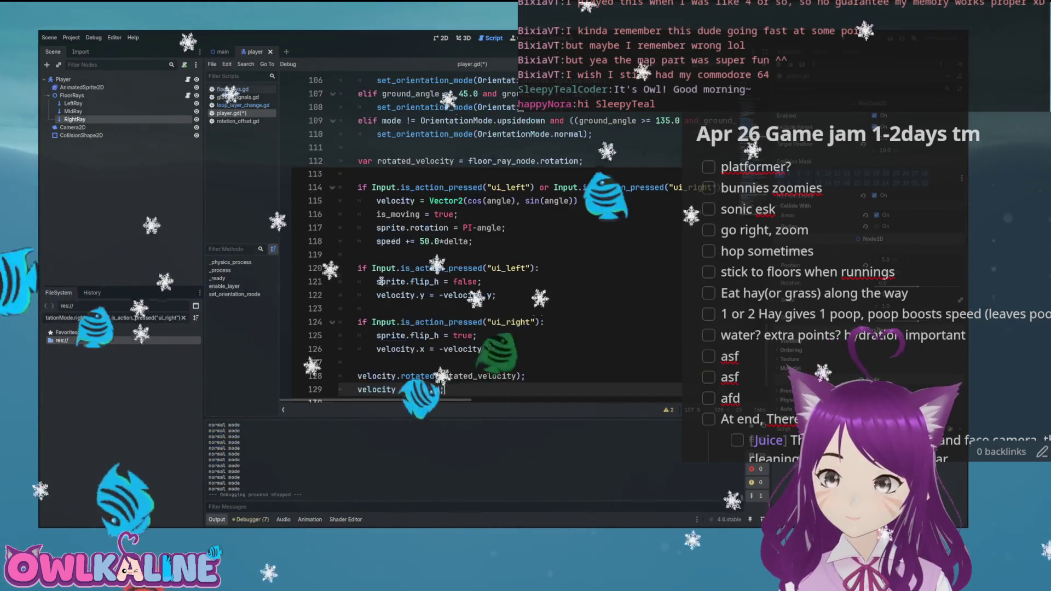
scroll(458, 237, "up", 12)
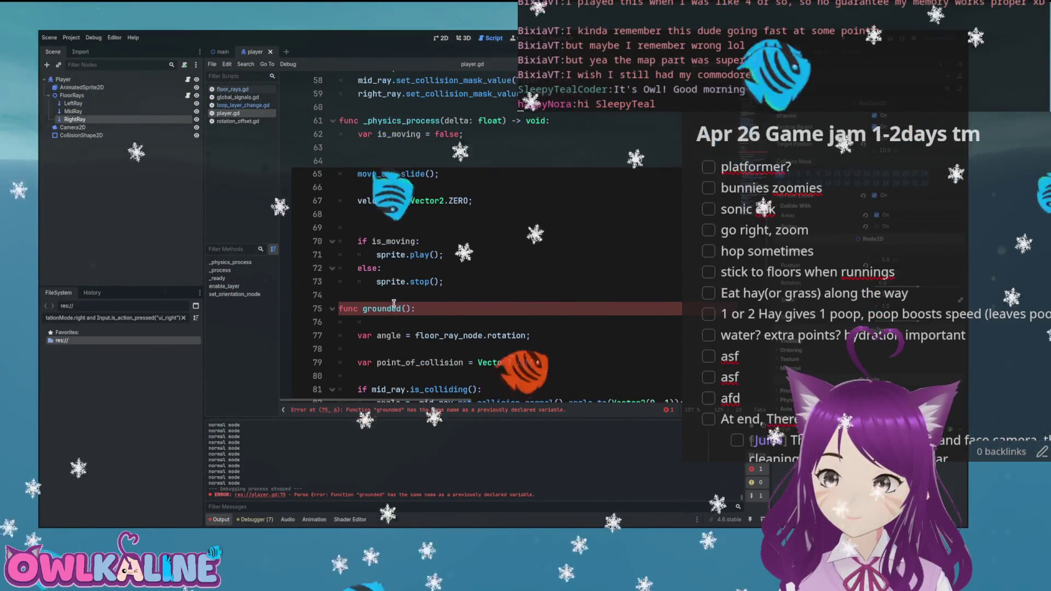
left_click(384, 322)
key("BackSpace")
key("BackSpace")
type("grounded();")
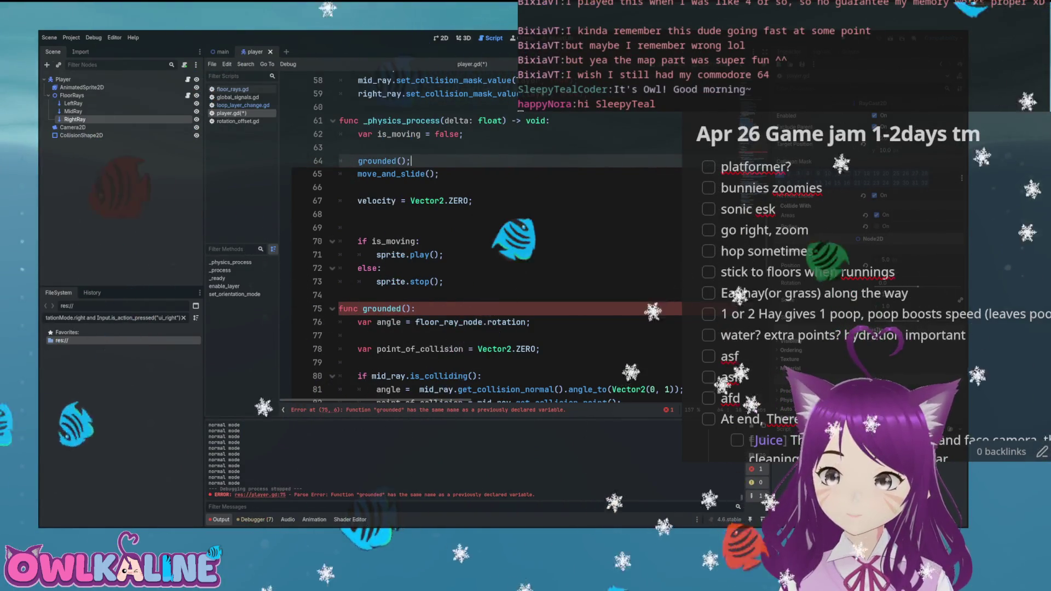
key("ctrl+s")
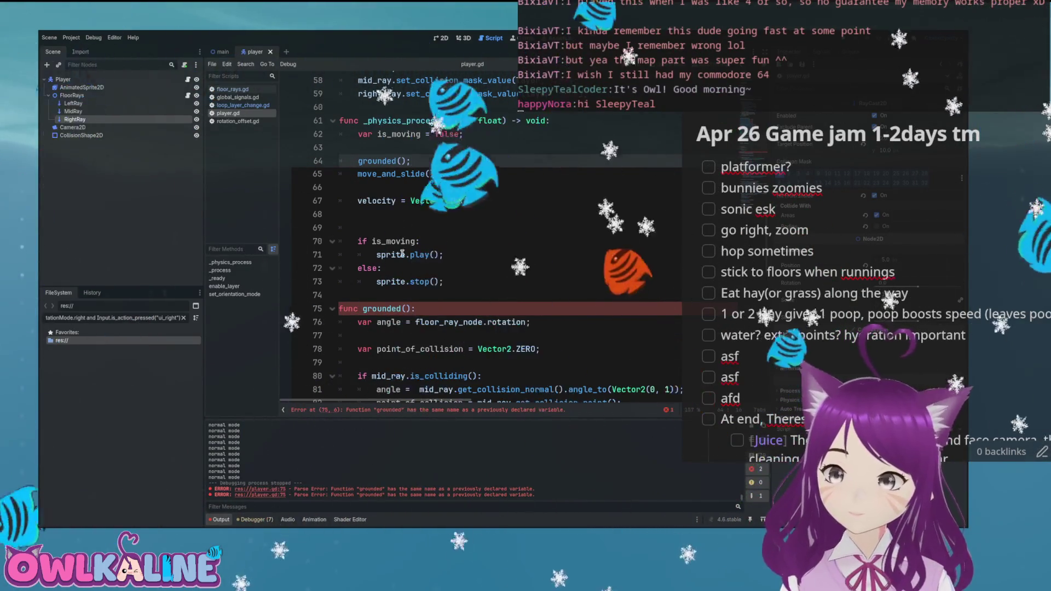
- Paste the movement input check back into _physics_process above the grounded() call
scroll(406, 282, "down", 7)
scroll(405, 282, "down", 9)
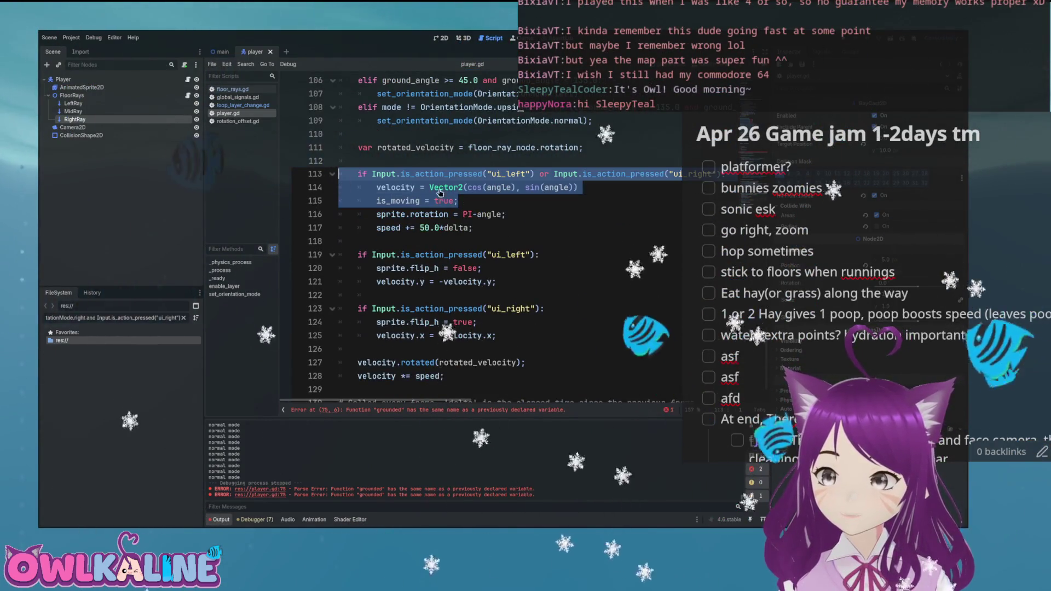
scroll(413, 209, "up", 16)
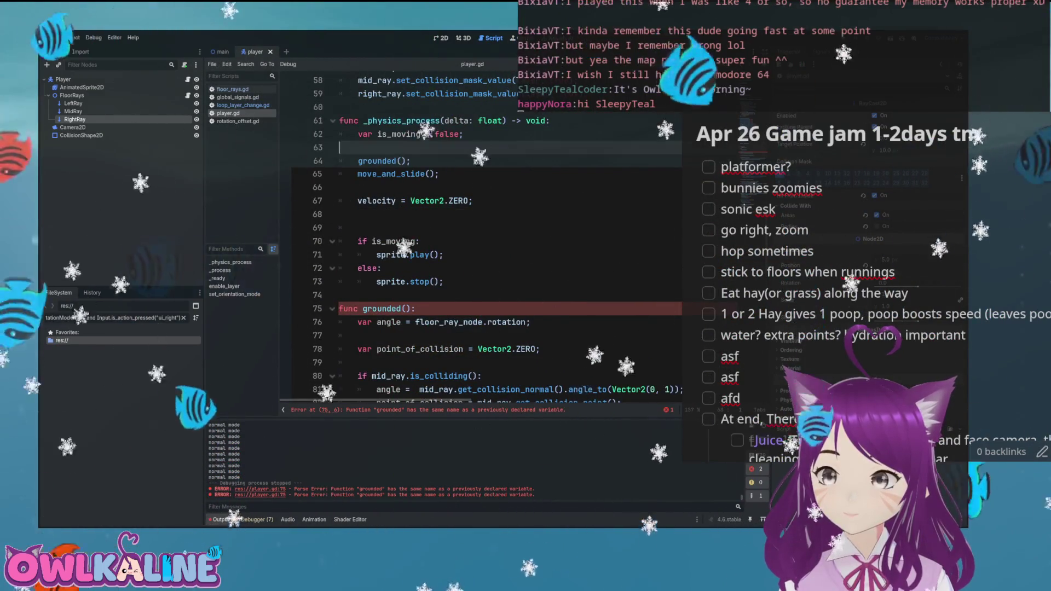
key("Return")
key("ctrl+v")
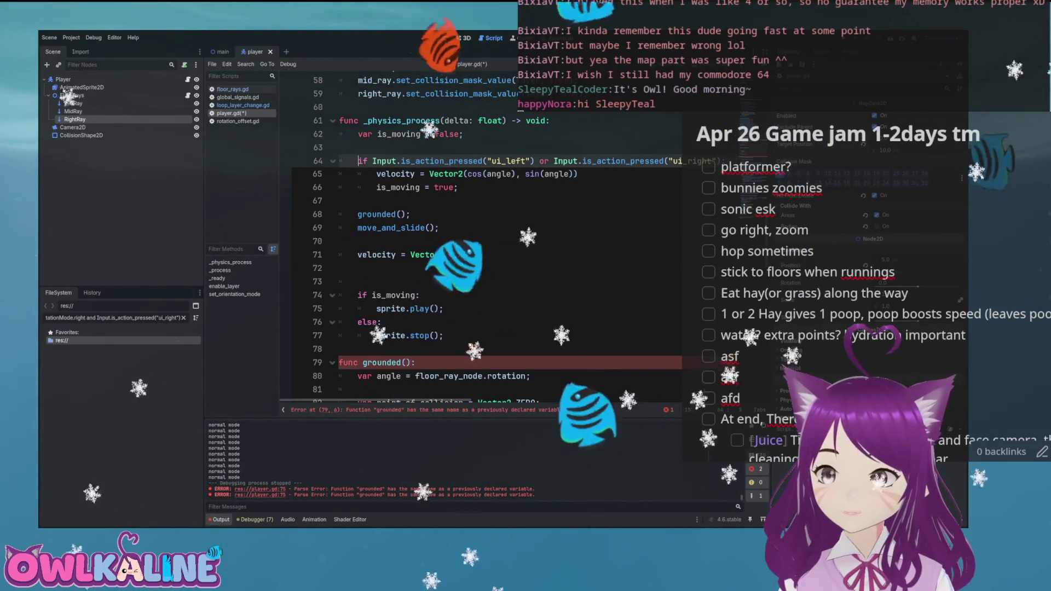
- Remove the empty line below is_moving and save player.gd
left_click(376, 174)
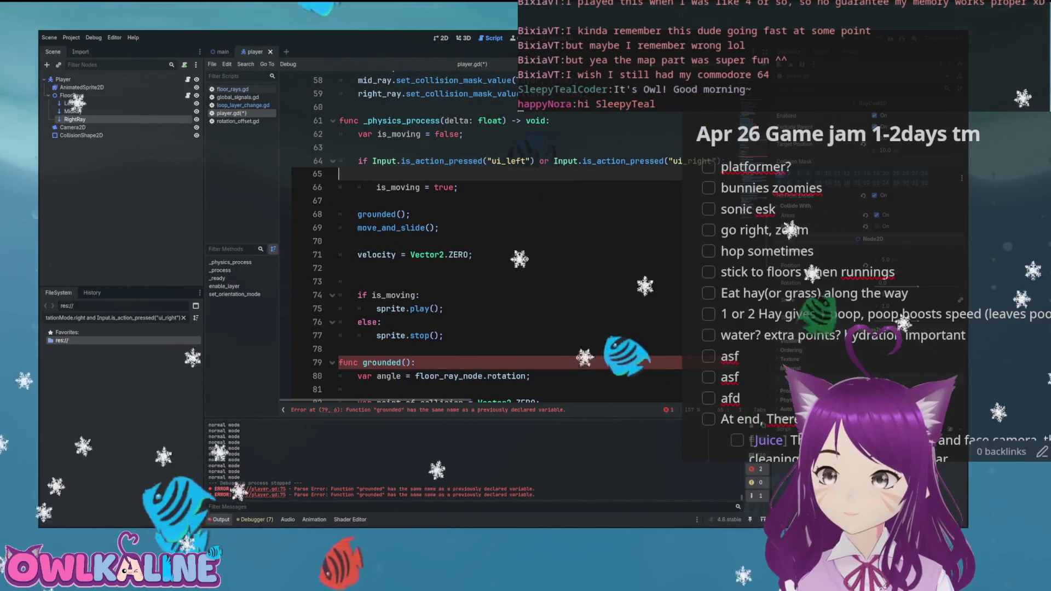
key("BackSpace")
key("ctrl+s")
scroll(362, 389, "up", 5)
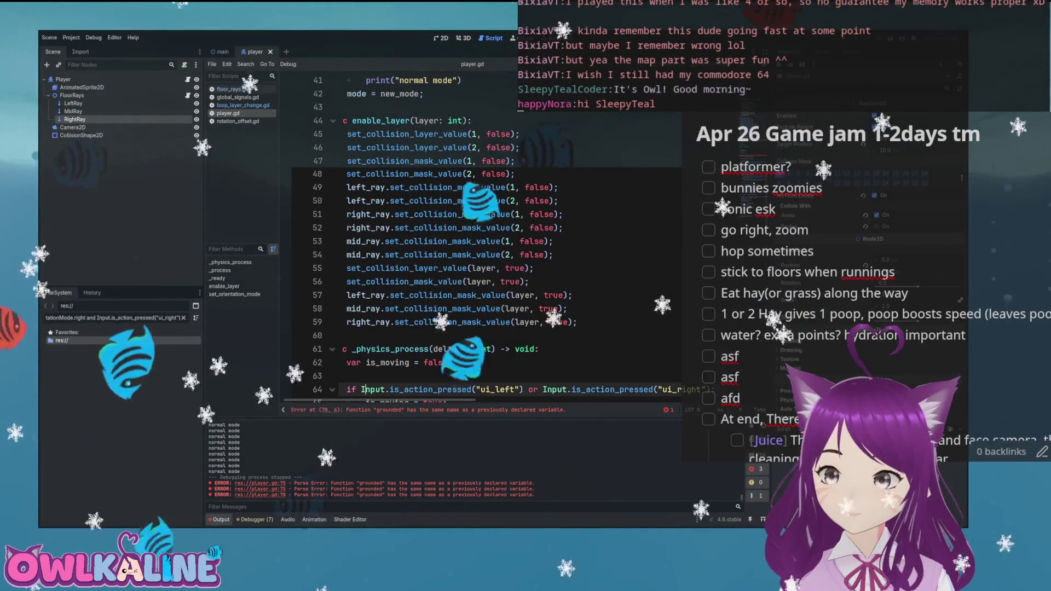
scroll(363, 389, "down", 2)
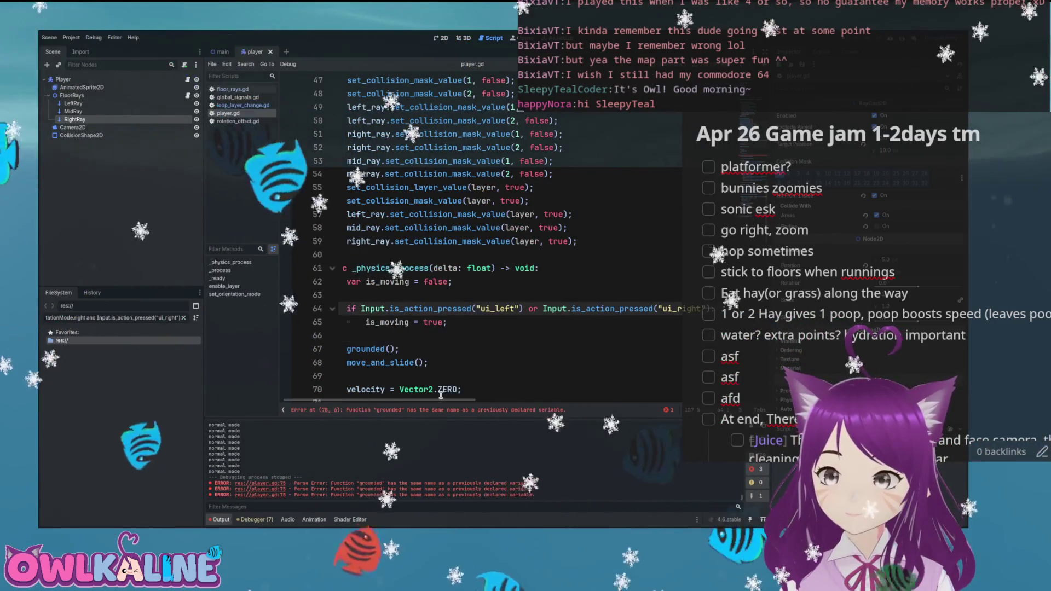
- Rename the grounded() function and its call to grounded_movement
left_click(386, 323)
scroll(385, 332, "down", 2)
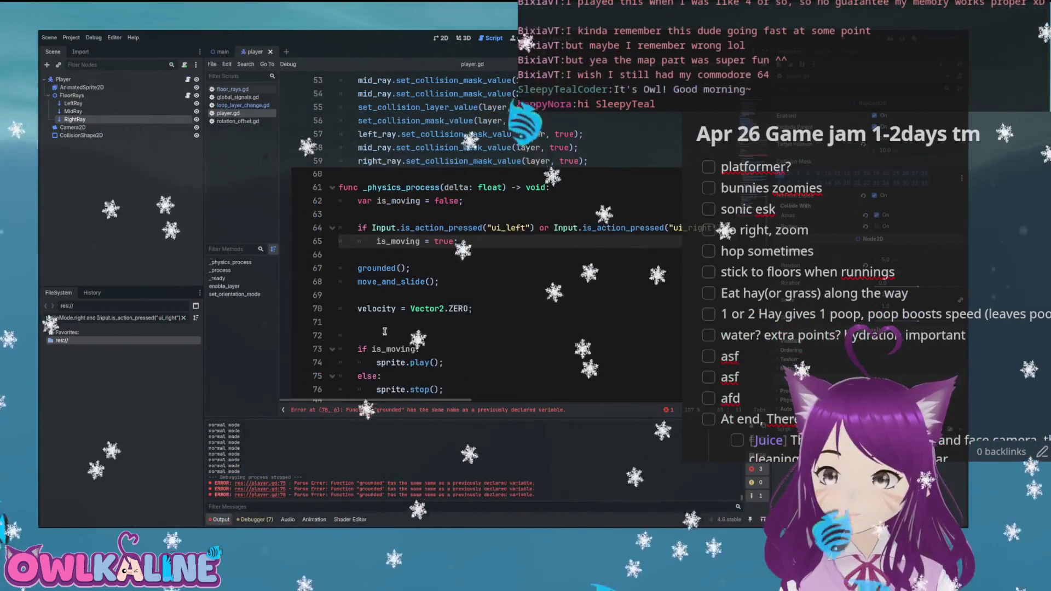
left_click(395, 268)
type("_move")
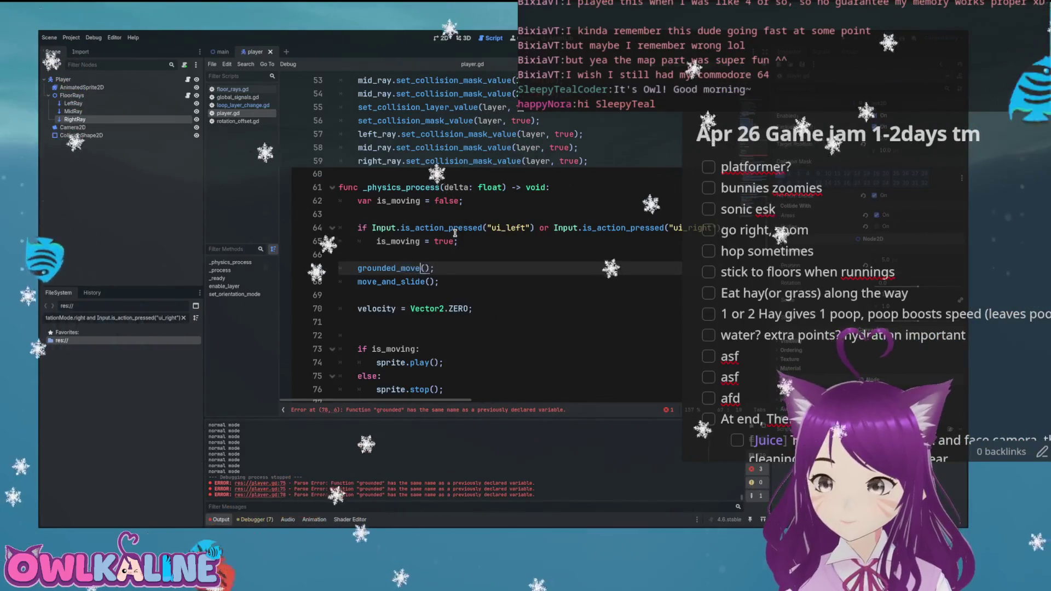
scroll(447, 219, "down", 5)
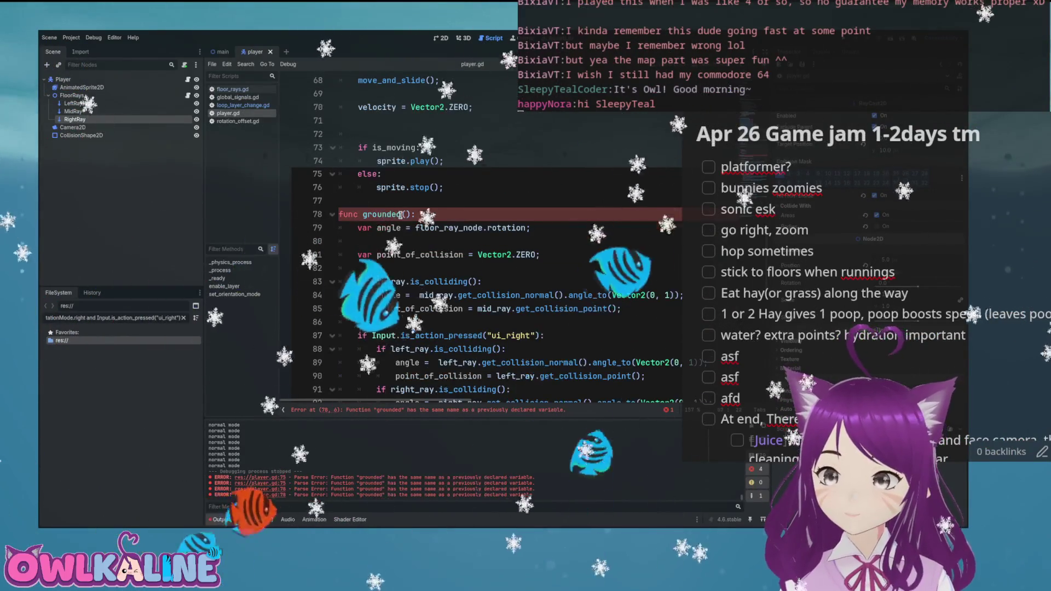
left_click(403, 214)
type("_movement")
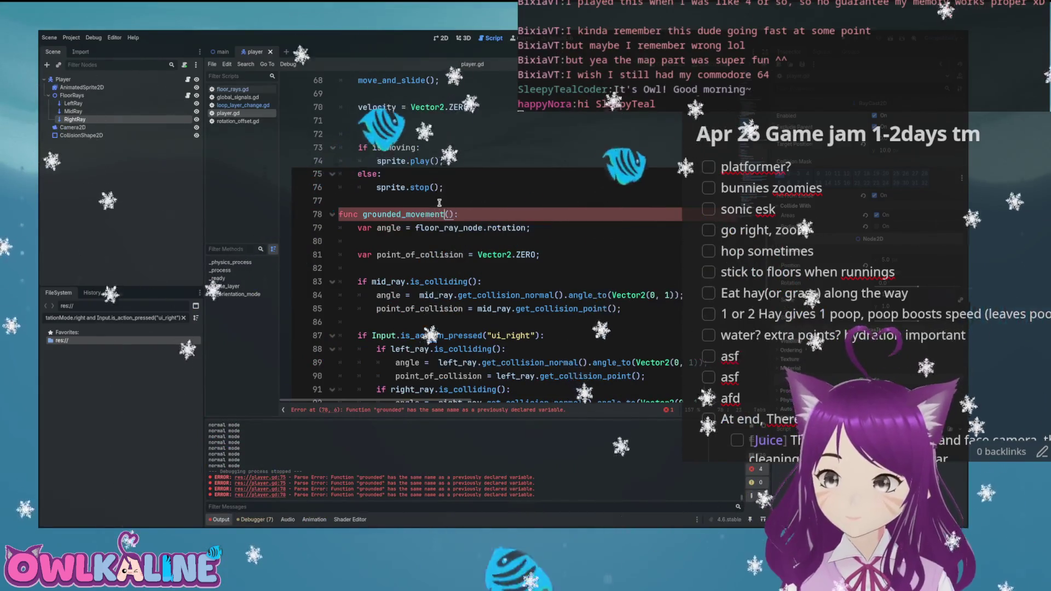
key("Down")
key("Down")
key("Down")
- Delete the redundant is_moving = true line inside grounded_movement
scroll(482, 208, "down", 3)
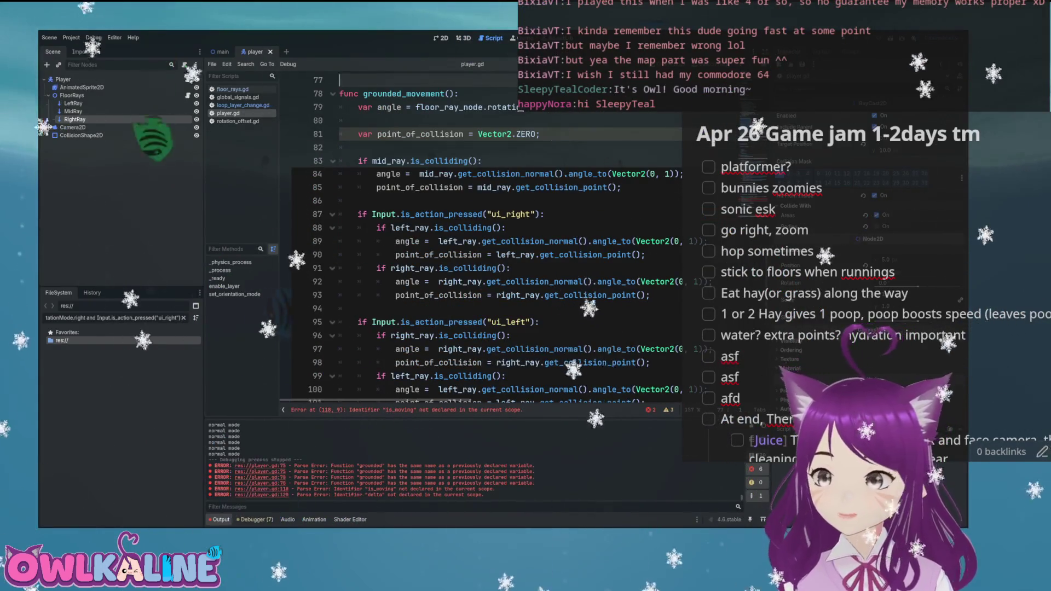
scroll(411, 228, "down", 10)
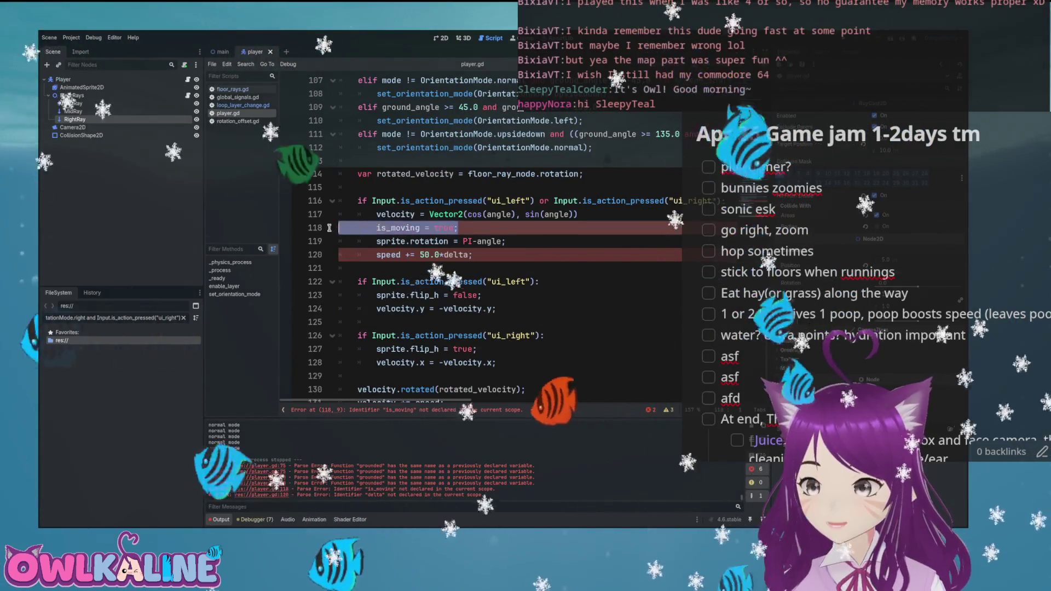
left_click(404, 228)
key("ctrl+shift+k")
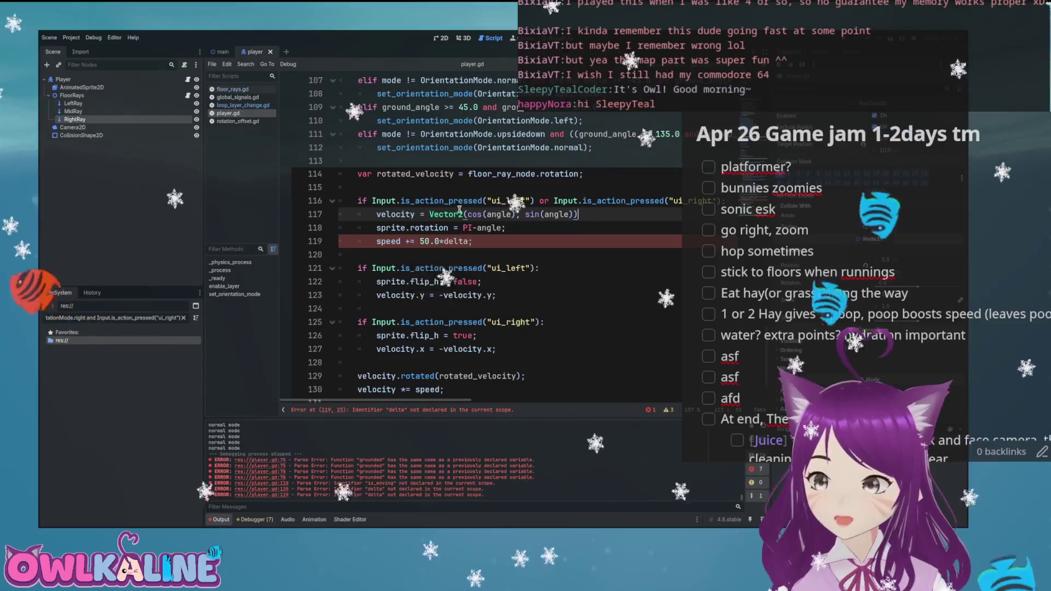
scroll(459, 214, "up", 11)
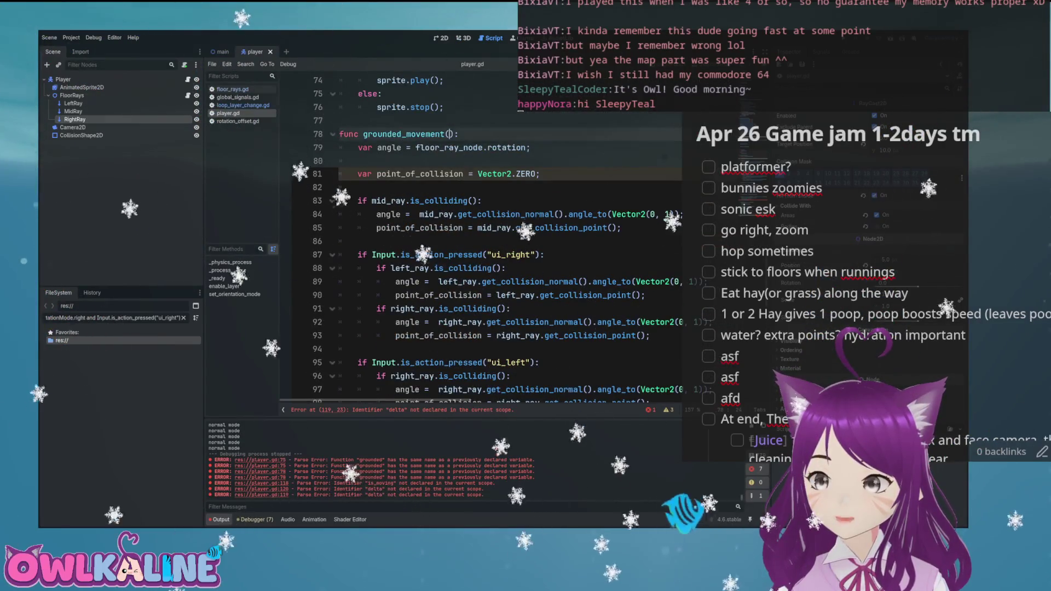
- Give grounded_movement a delta: float parameter, pass delta in the call, and run the game
type("oat")
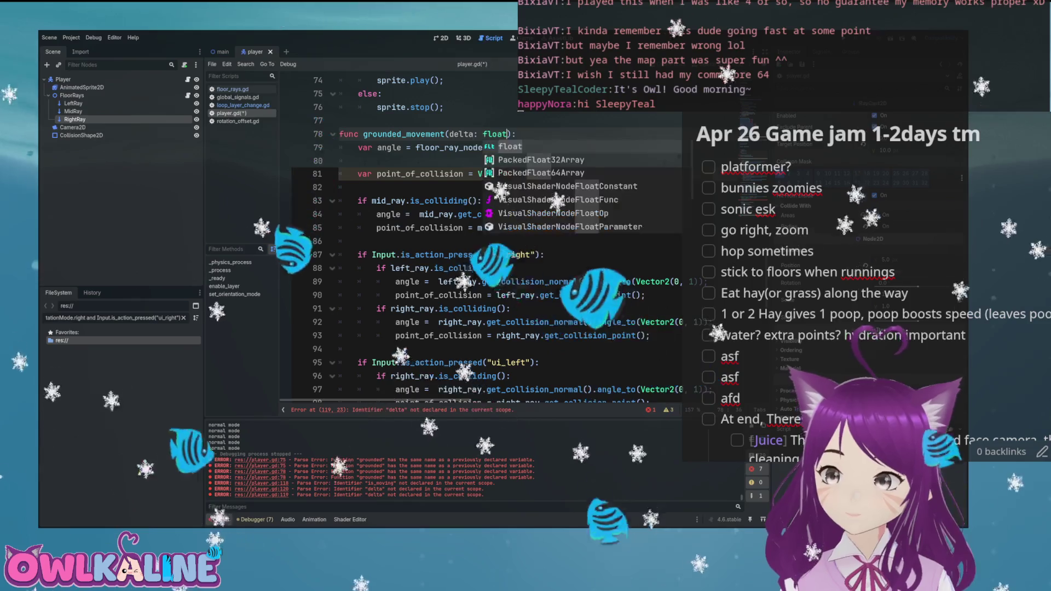
scroll(459, 219, "up", 5)
left_click(442, 188)
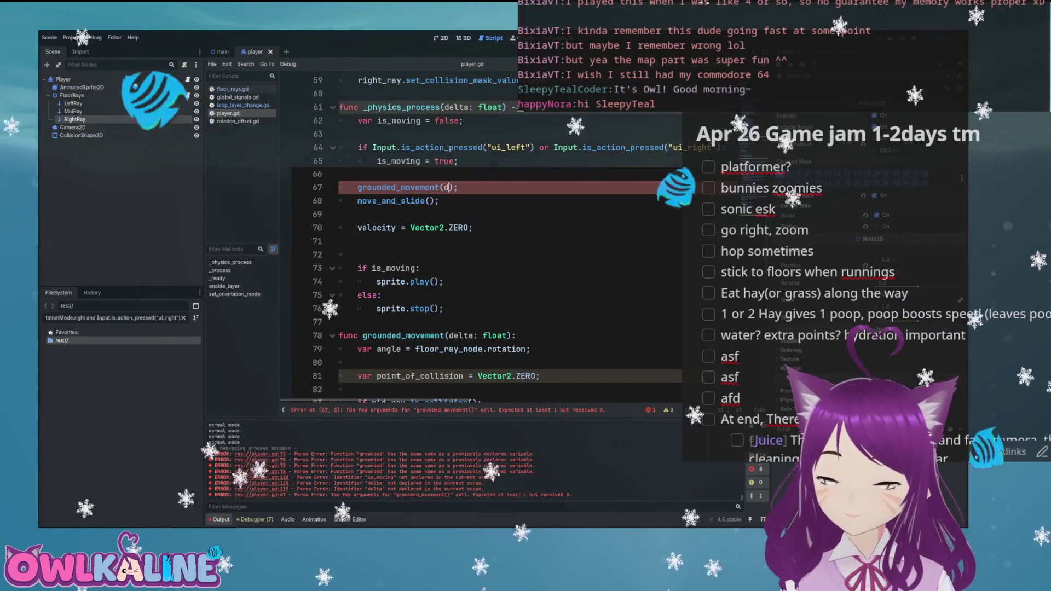
type("a")
key("Escape")
scroll(459, 236, "down", 15)
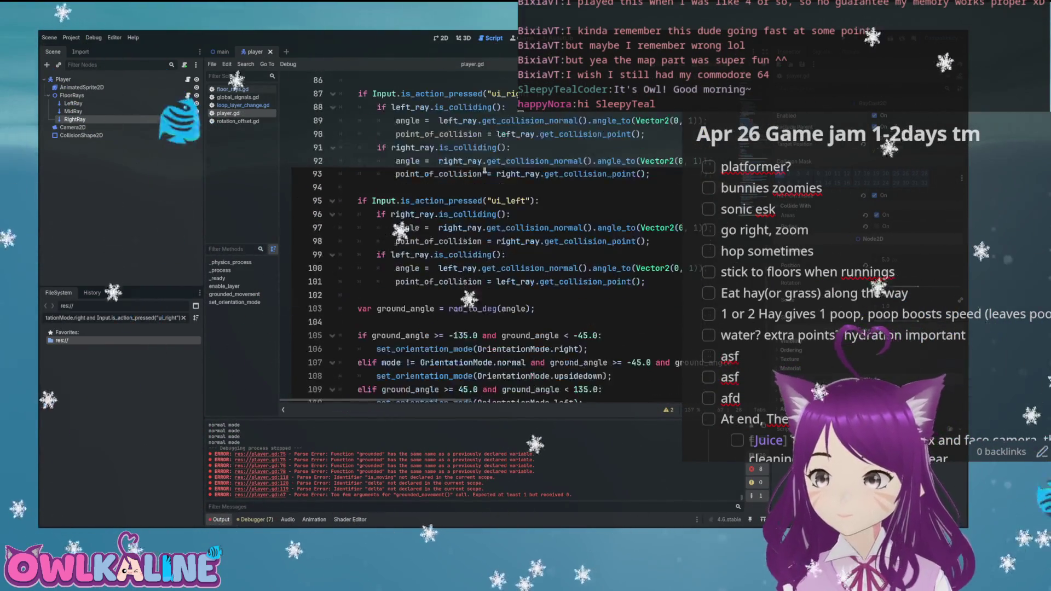
scroll(461, 172, "up", 15)
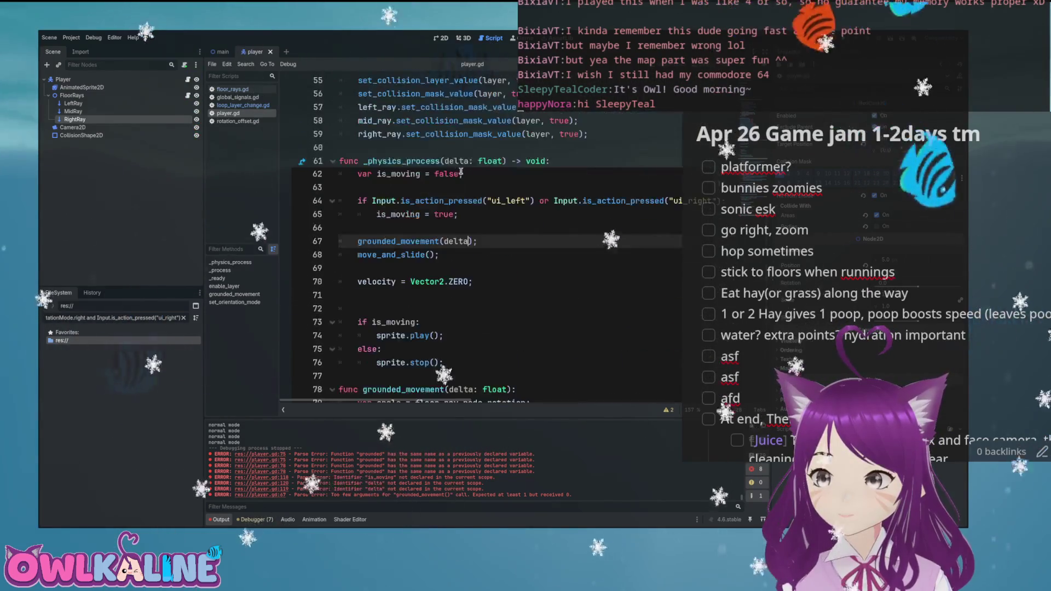
key("F5")
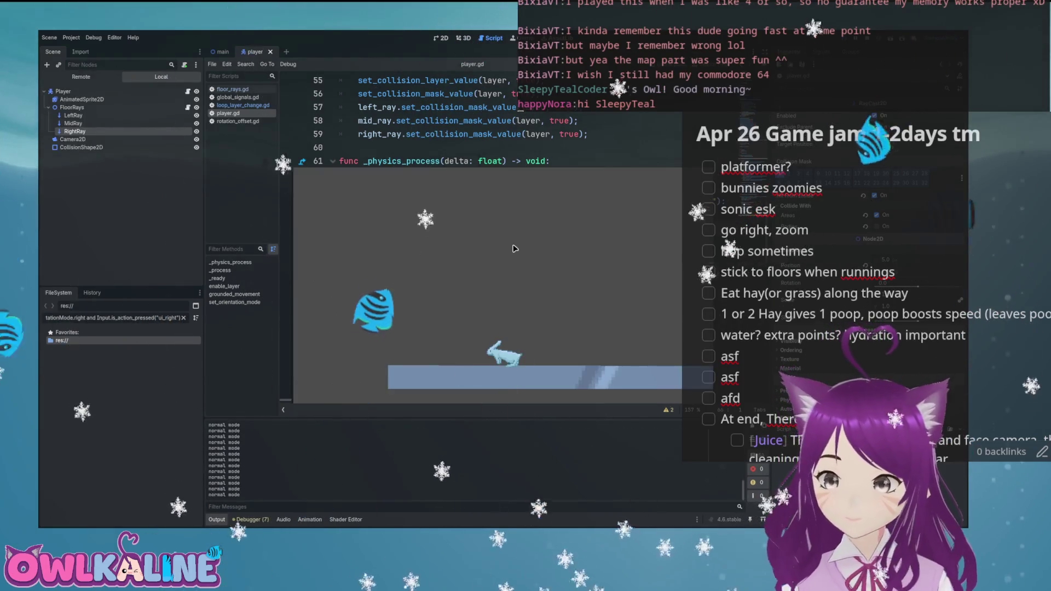
key("Right")
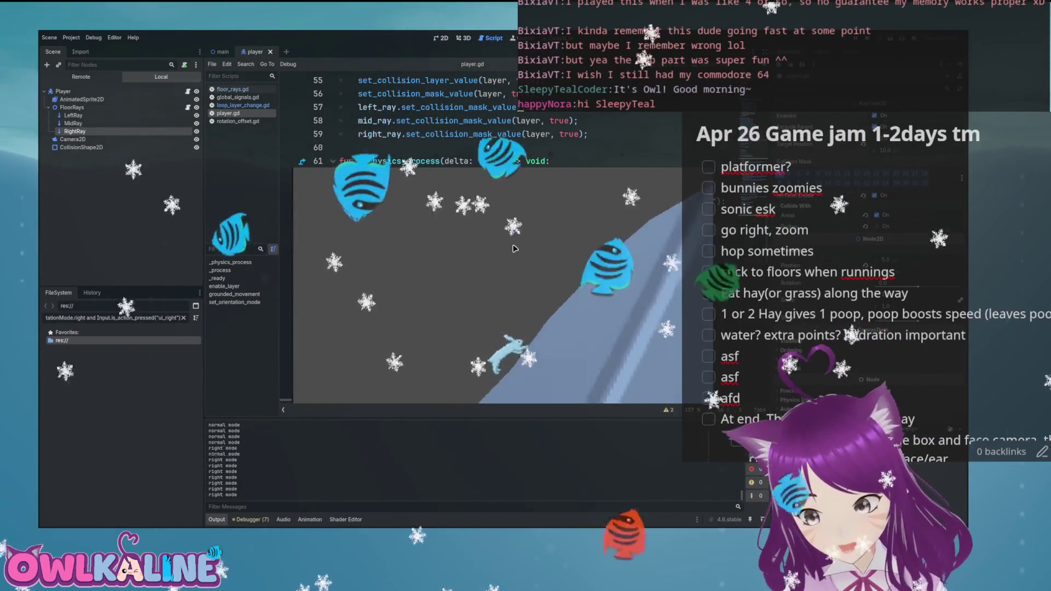
key("Right")
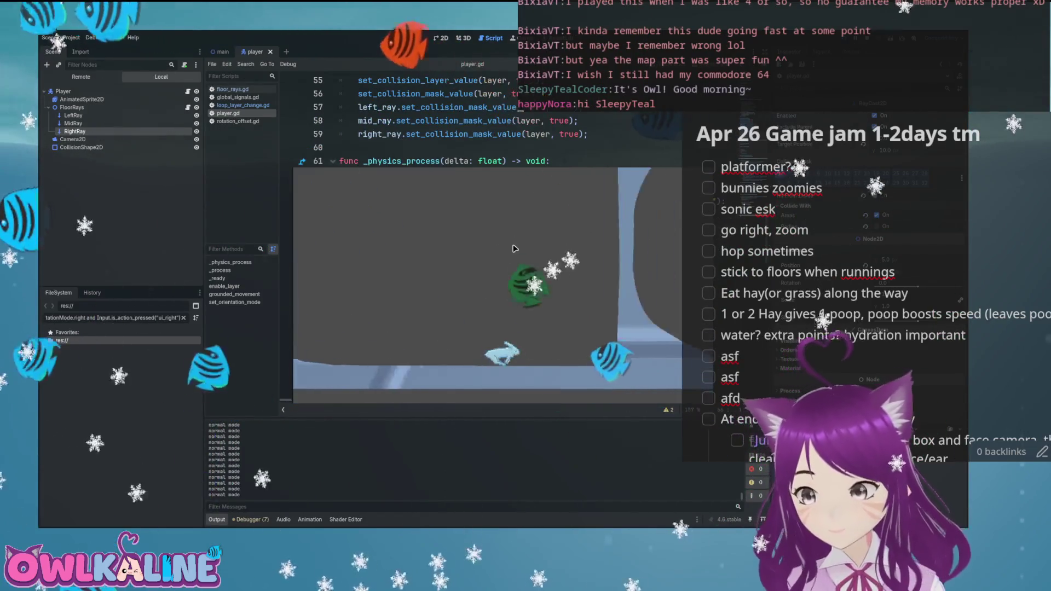
key("Right")
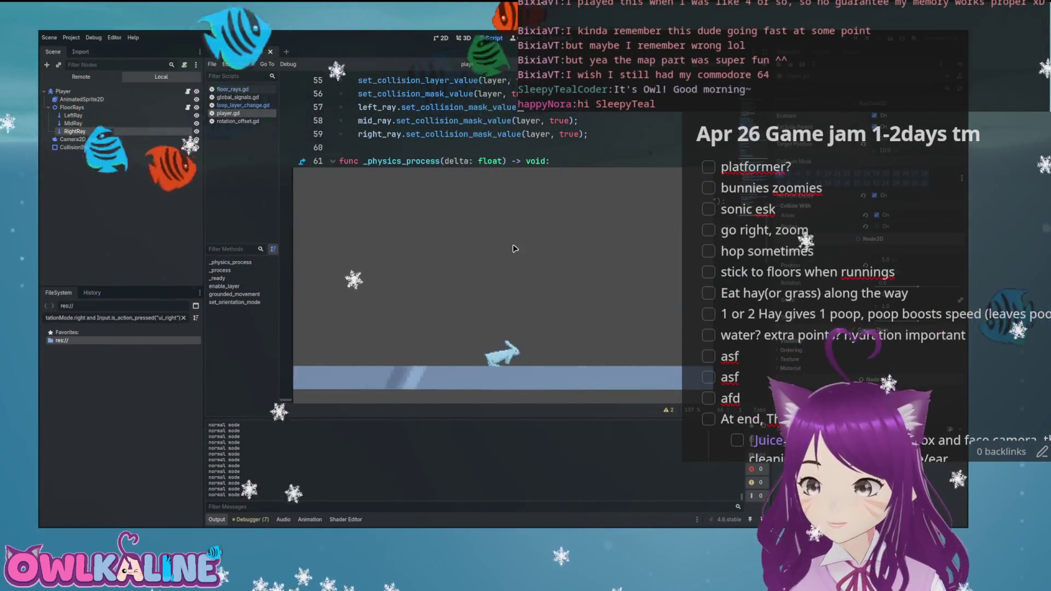
key("Right")
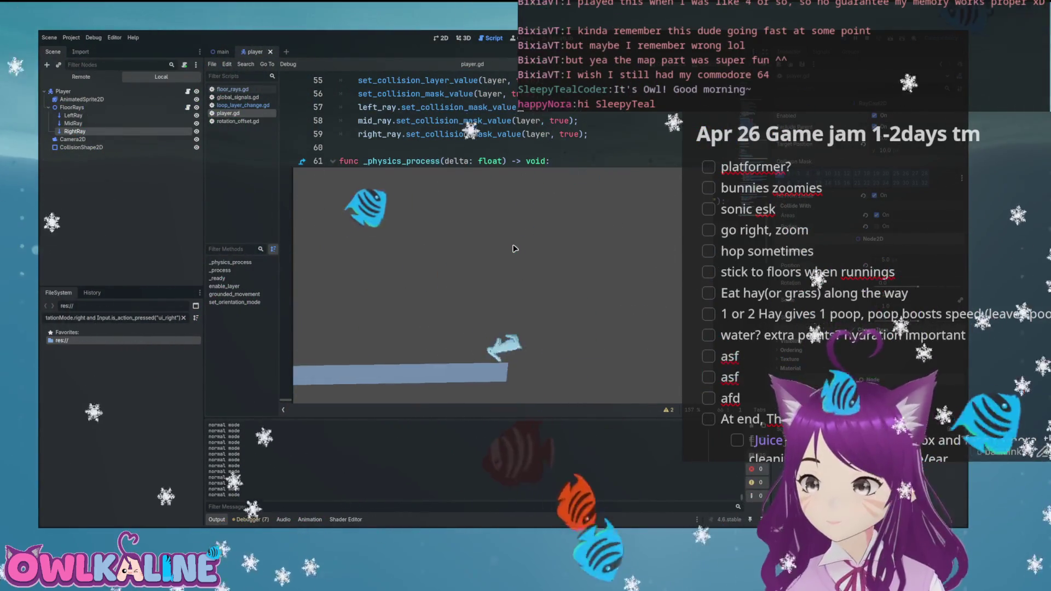
key("Right")
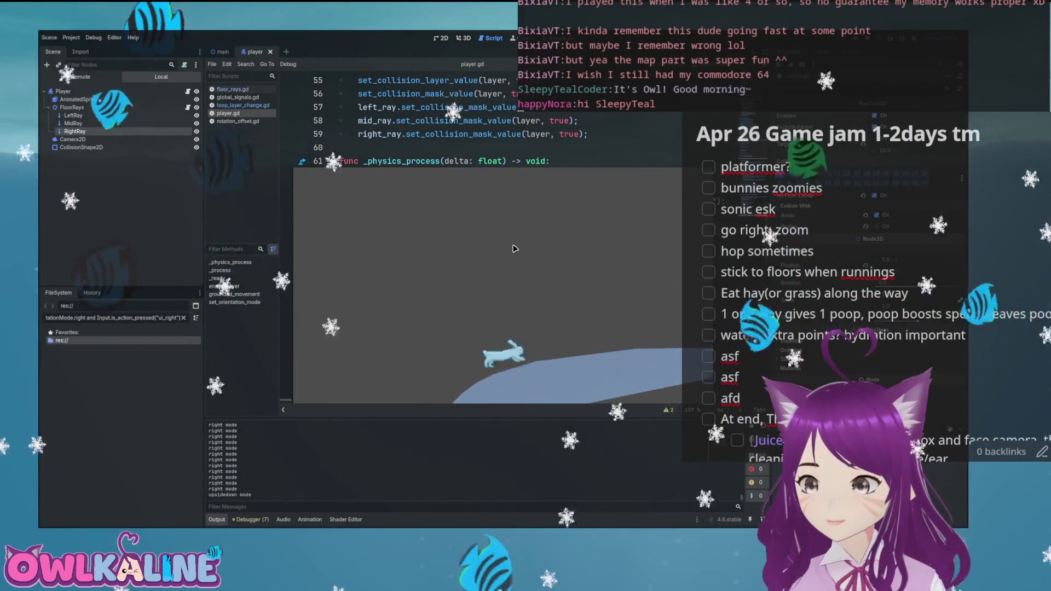
key("F8")
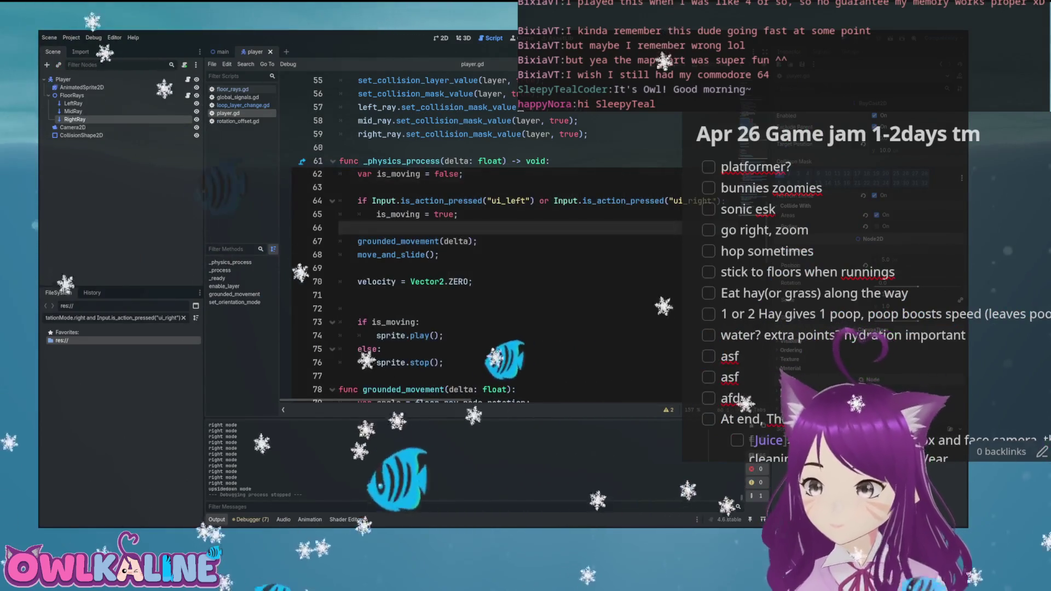
scroll(457, 210, "down", 15)
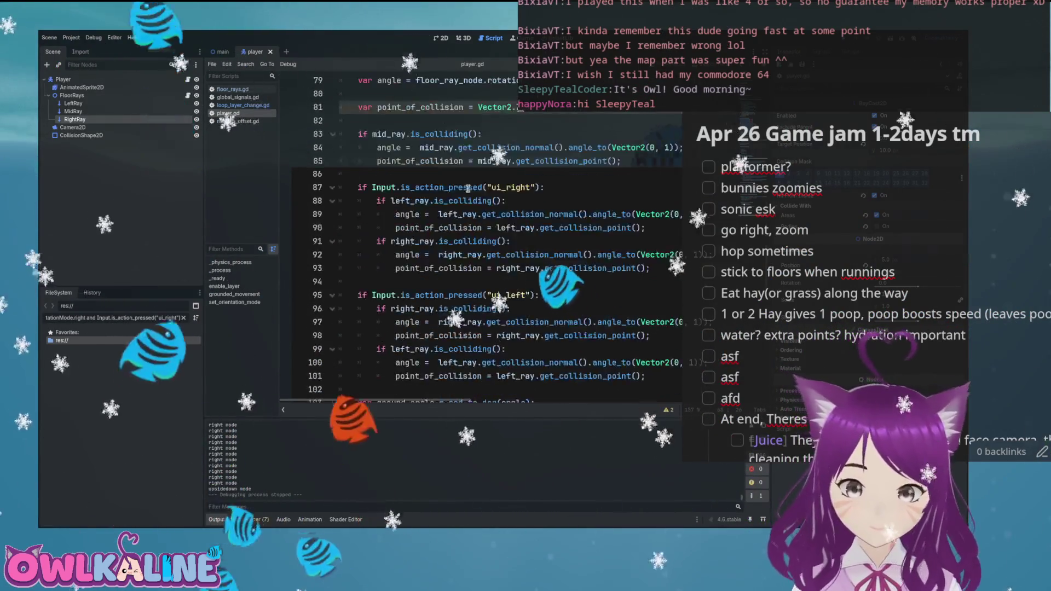
scroll(457, 184, "down", 2)
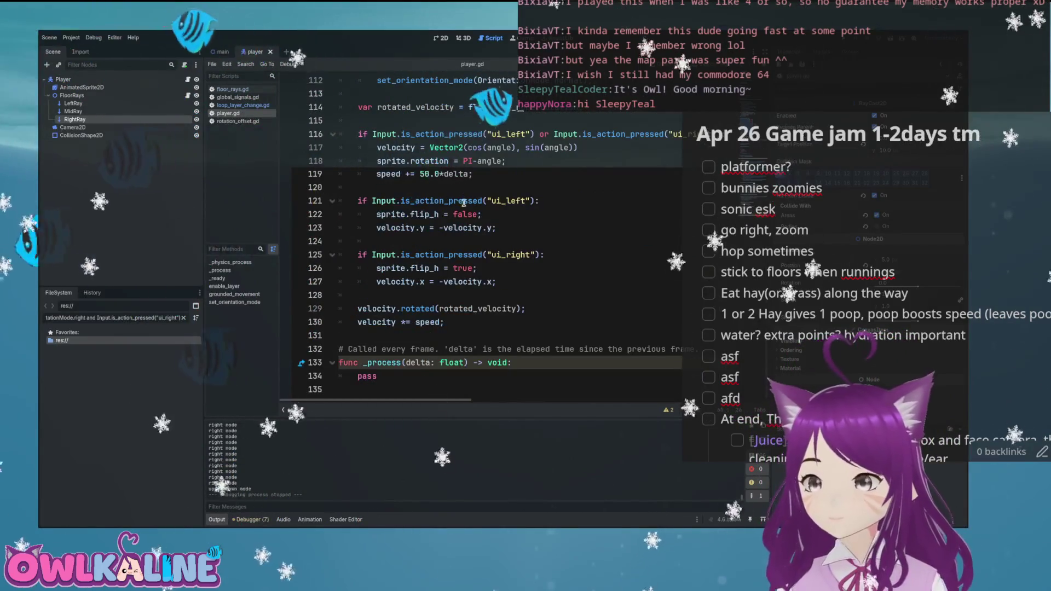
- Review the variable declarations, selecting grounded's false default value
scroll(463, 198, "up", 18)
scroll(379, 238, "down", 2)
scroll(350, 263, "up", 17)
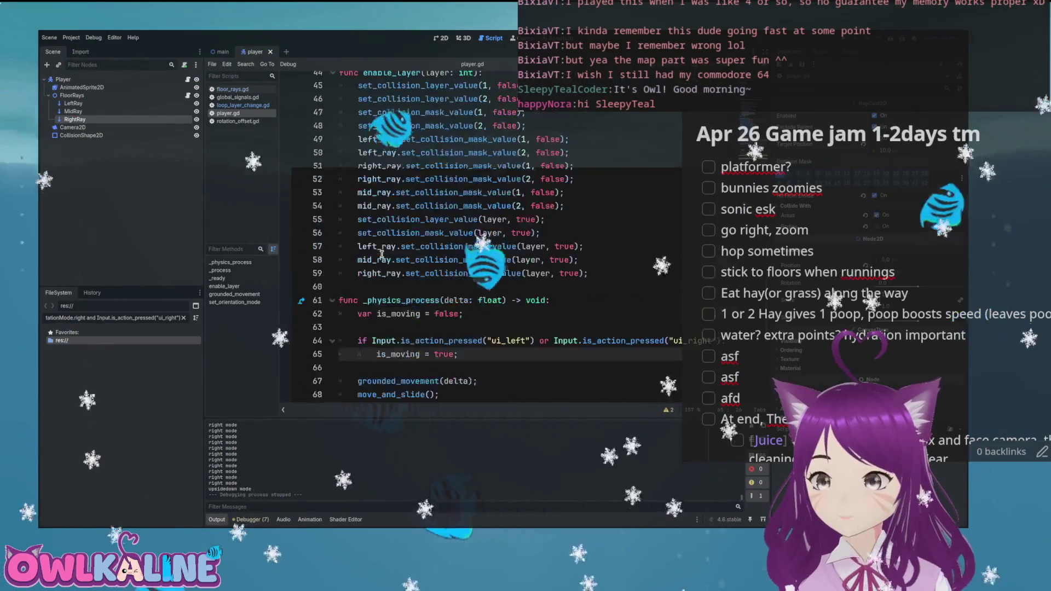
scroll(378, 249, "up", 2)
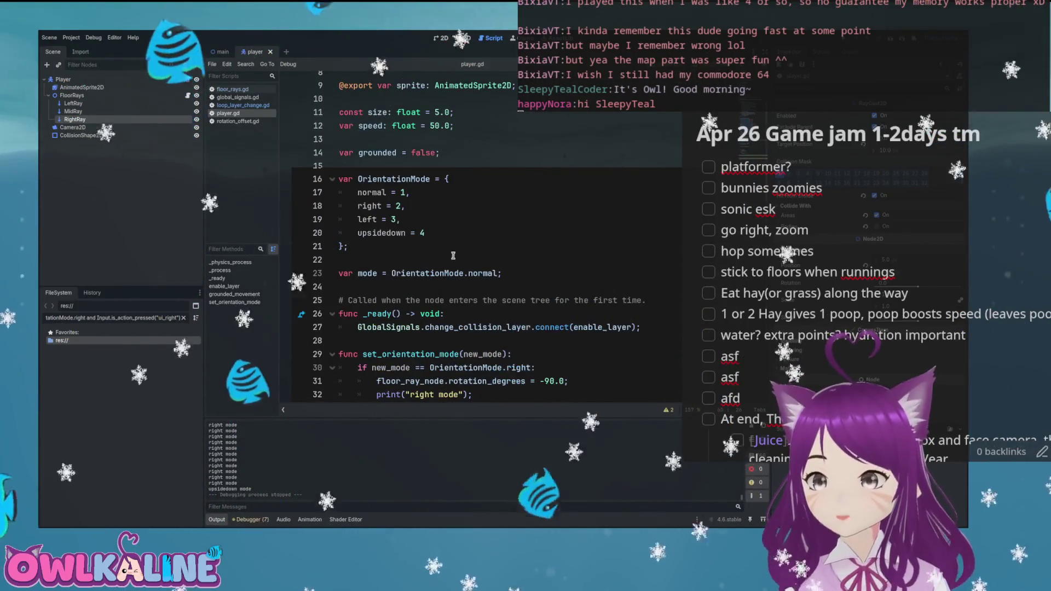
left_click(551, 274)
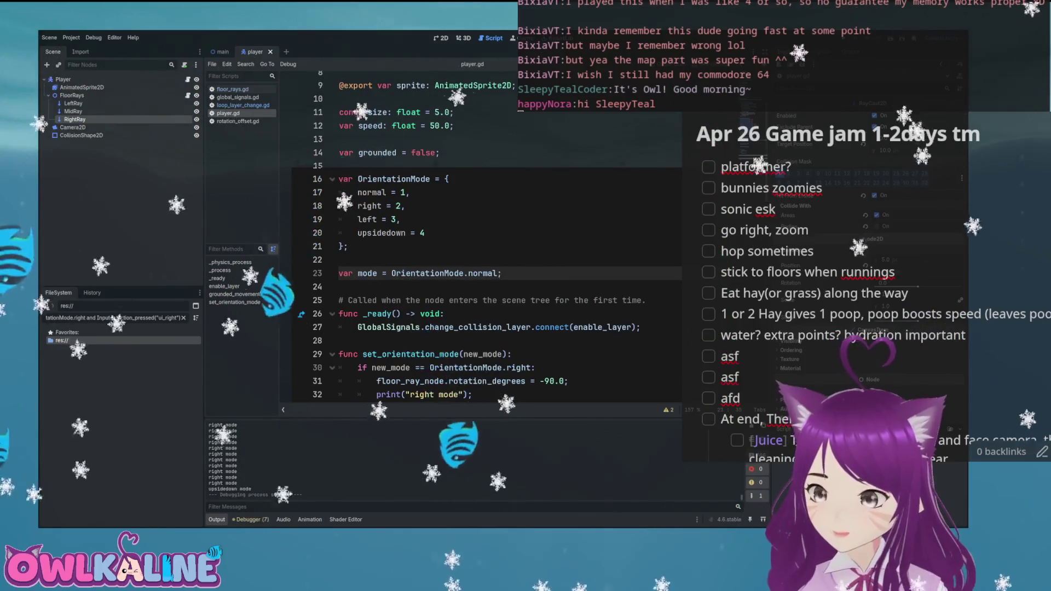
double_click(423, 153)
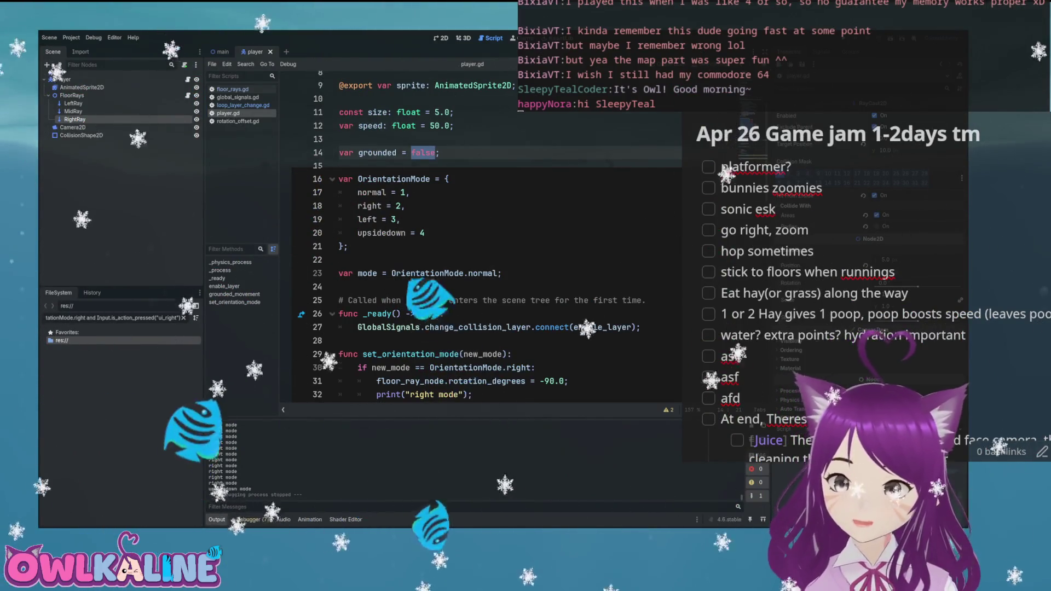
scroll(415, 256, "down", 14)
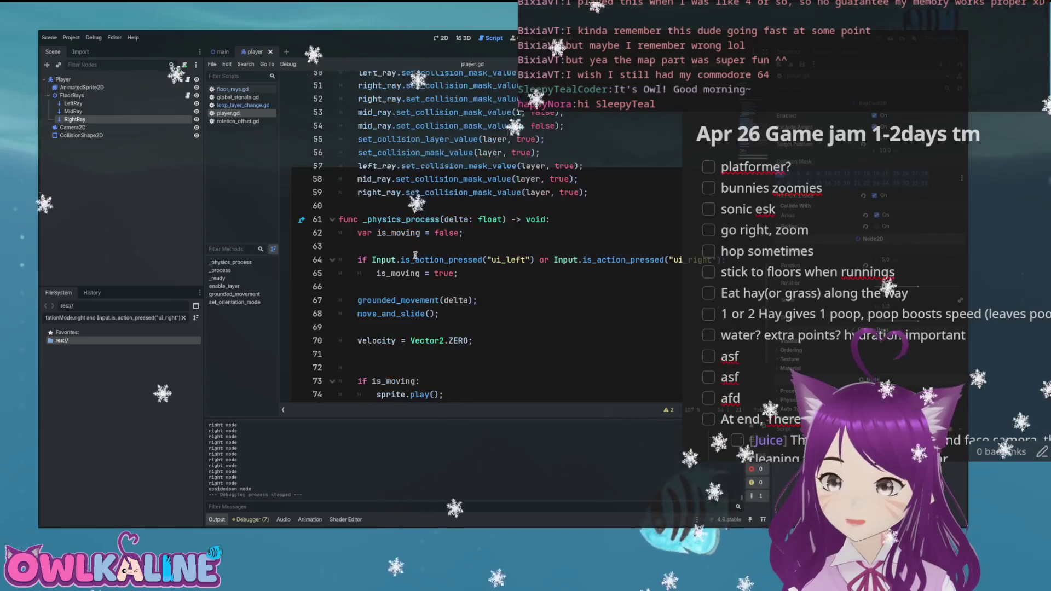
- Wrap the grounded_movement call in an 'if grounded:' check
key("Home")
key("Return")
key("Up")
type("if gr")
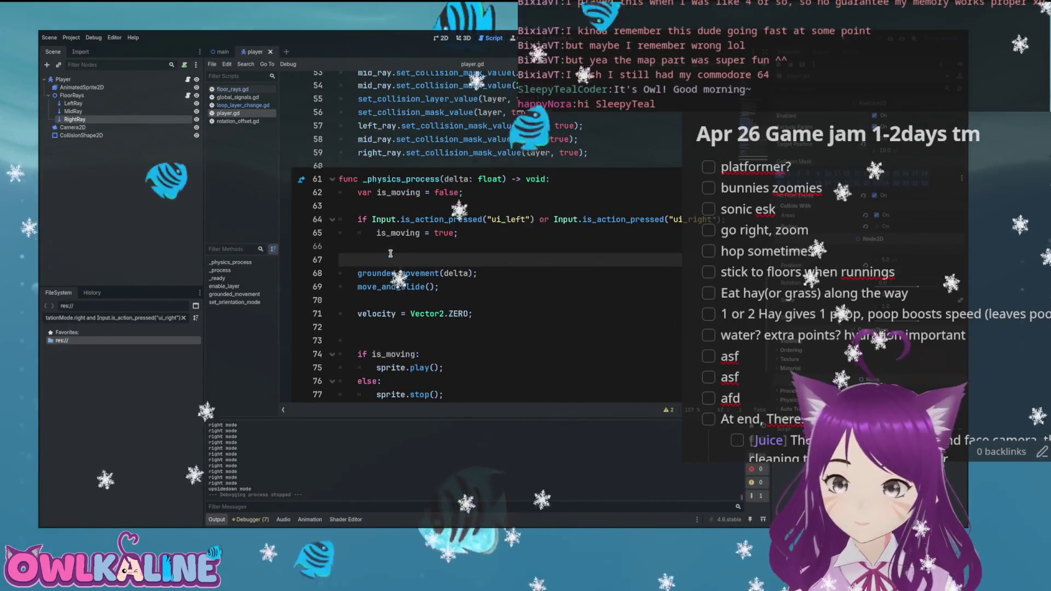
type("ounded:")
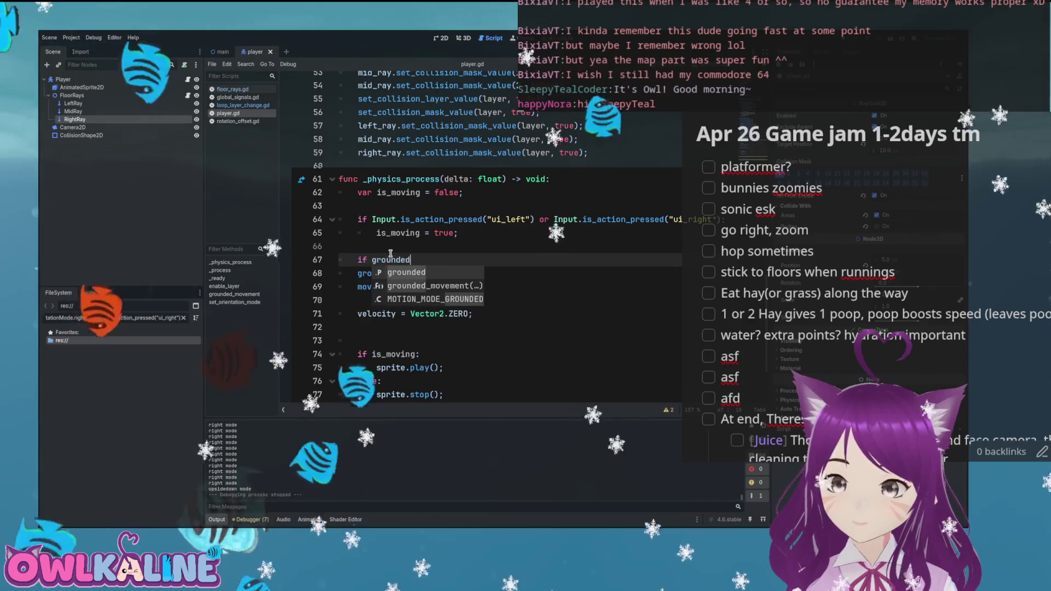
key("Down")
key("Home")
key("Tab")
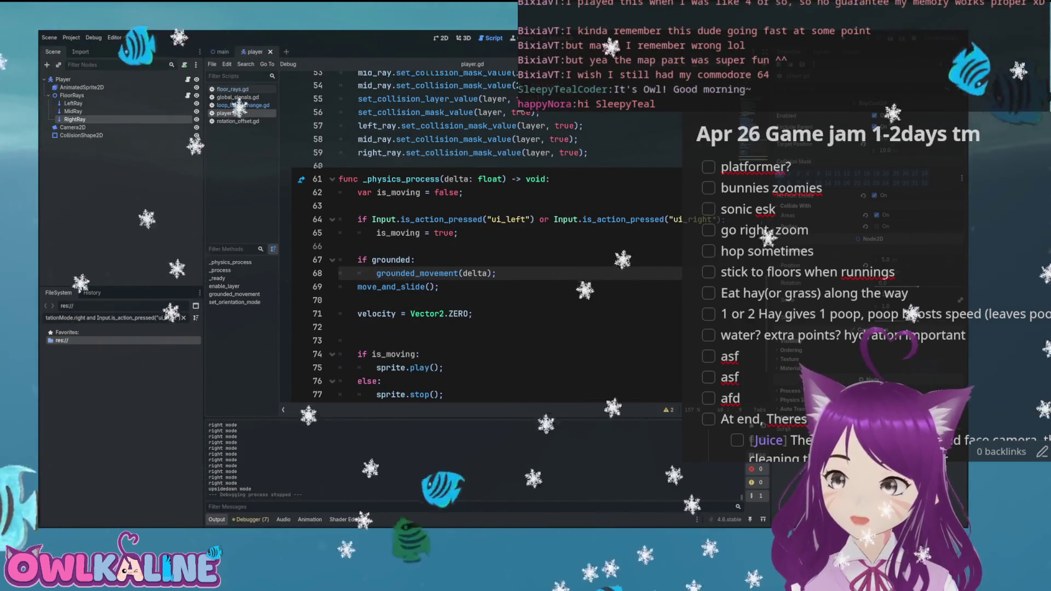
- Play-test the game, then unfold grounded_movement and add a blank line in the movement check
key("F5")
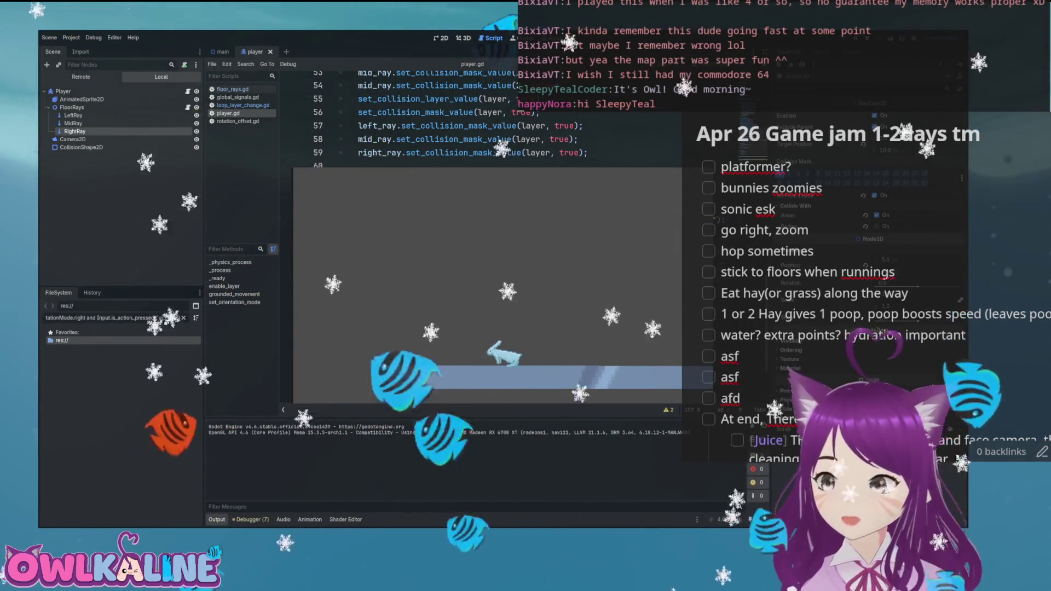
key("F8")
scroll(444, 175, "down", 2)
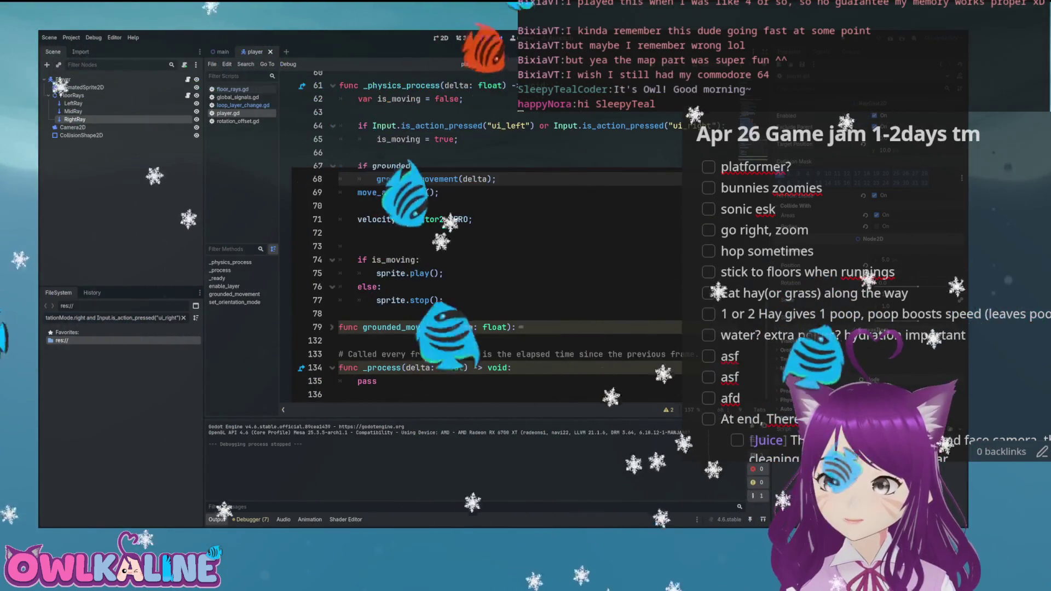
left_click(420, 259)
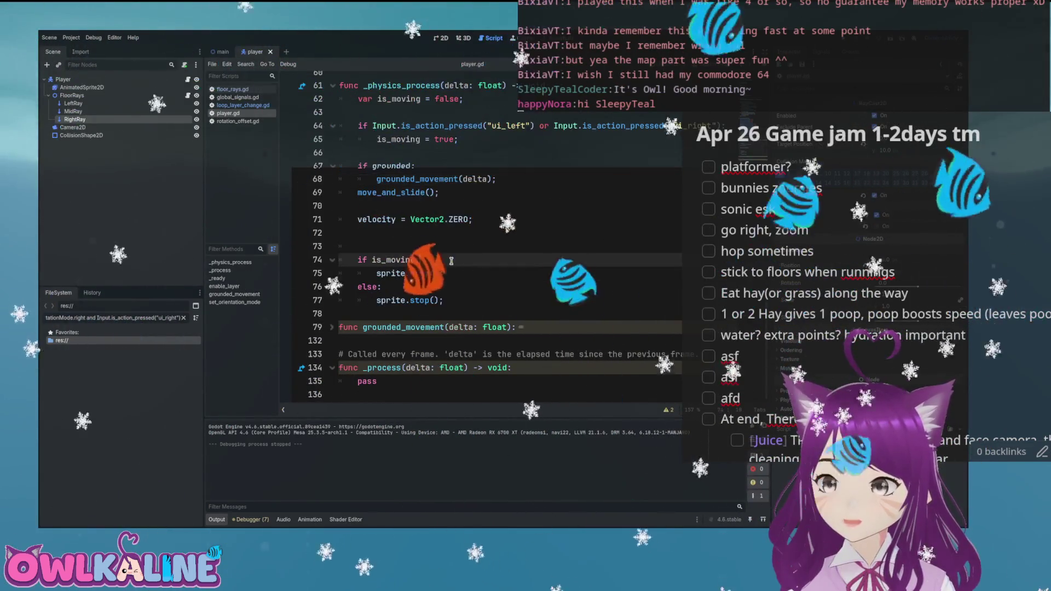
left_click(332, 327)
scroll(459, 272, "down", 10)
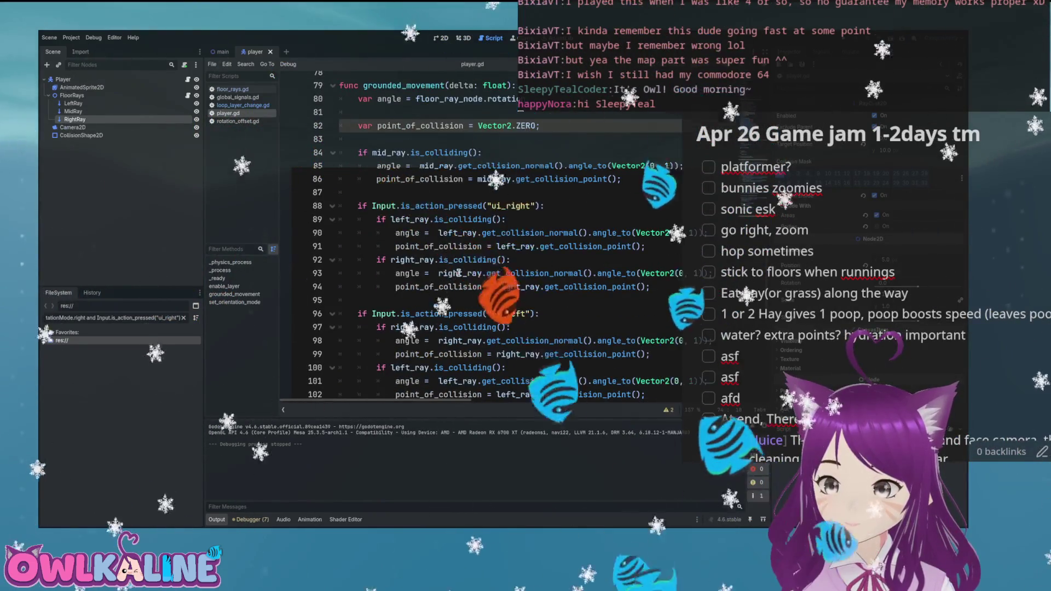
scroll(459, 272, "down", 6)
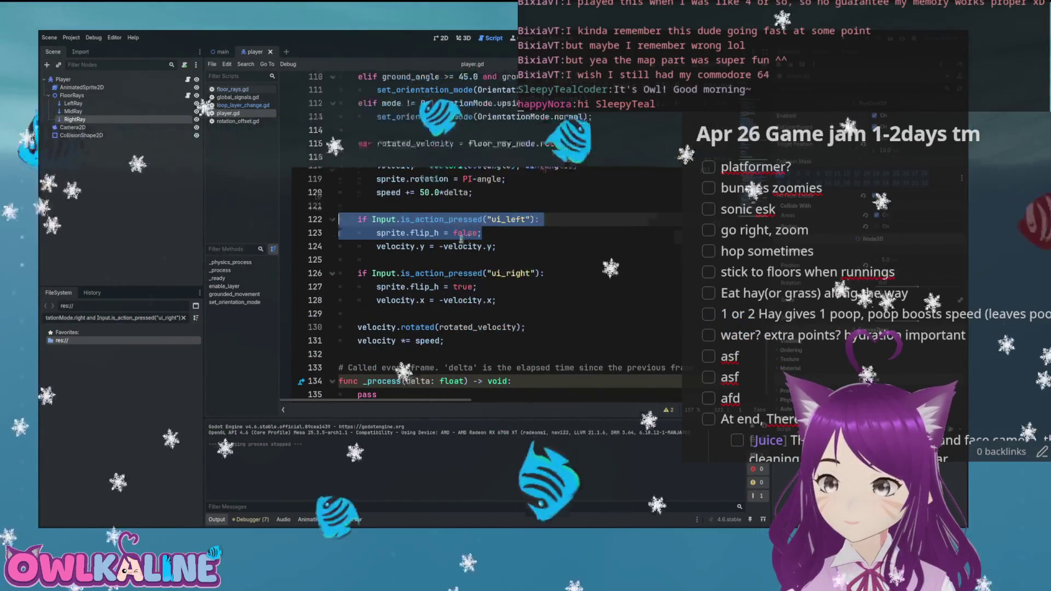
scroll(451, 248, "up", 13)
scroll(451, 248, "up", 7)
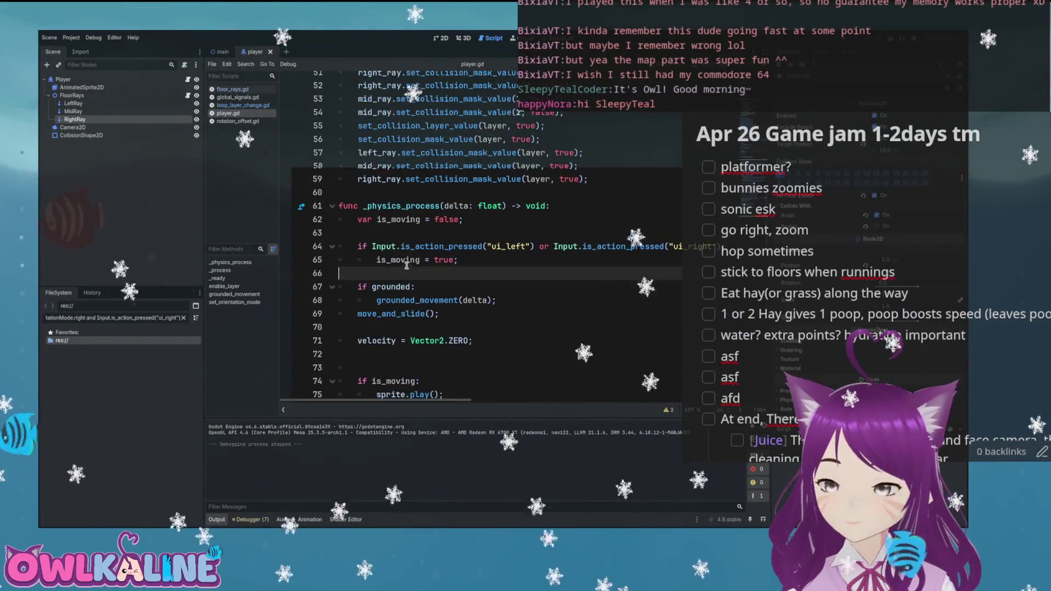
key("Return")
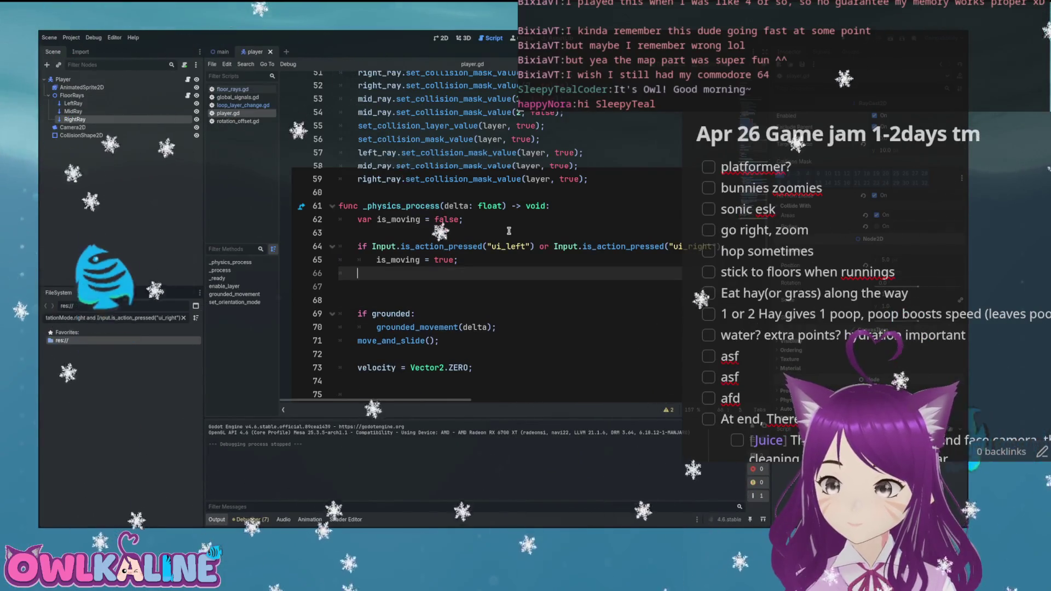
- Paste a ui_left check that sets flip_h to false and indent the flip_h line beneath it
key("ctrl+v")
key("Down")
key("Home")
key("Tab")
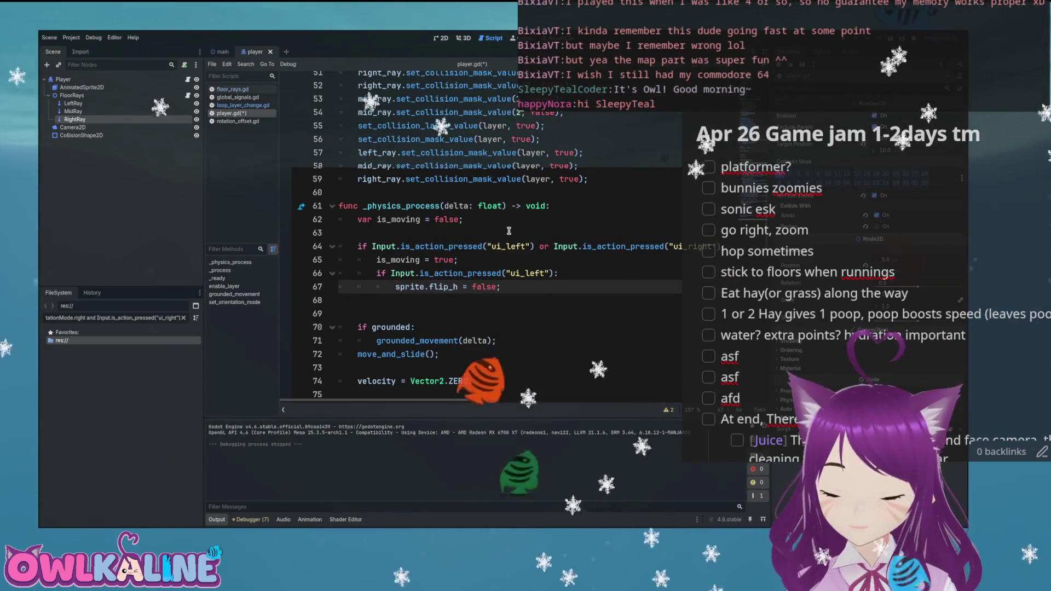
key("Return")
type("else:")
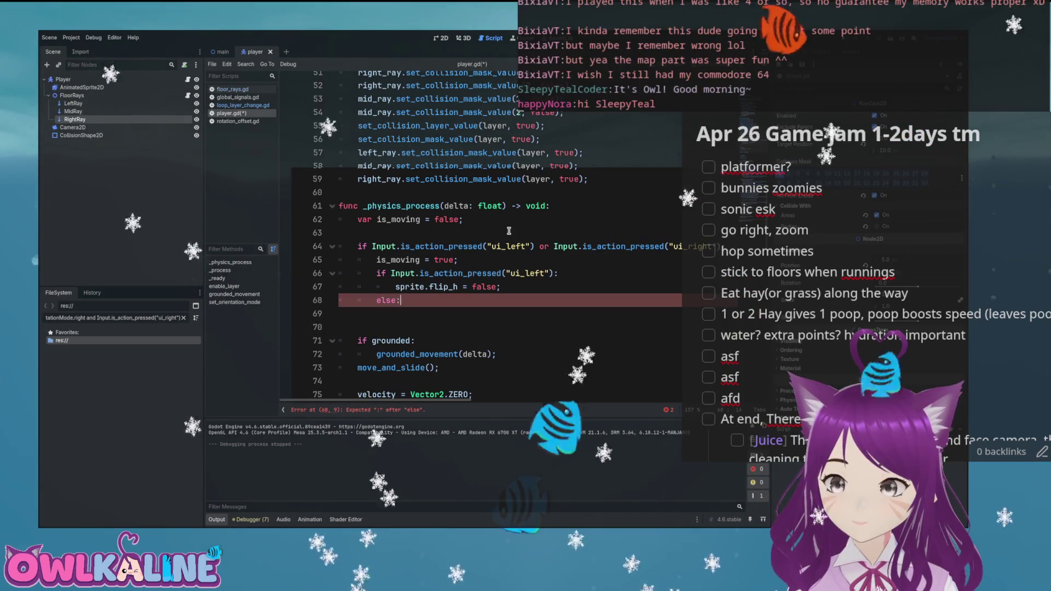
key("Return")
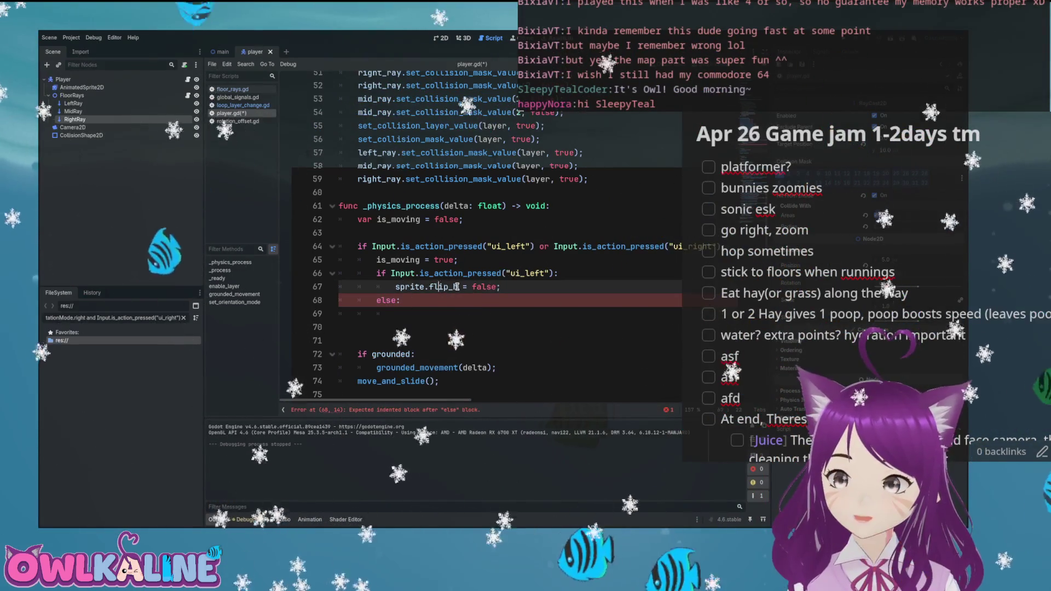
- Make line 66 sprite.flip_h = Input.is_action_pressed("ui_right"), delete the leftover lines, and run the game
left_click_drag(458, 286, 395, 286)
key("ctrl+c")
double_click(380, 273)
key("ctrl+v")
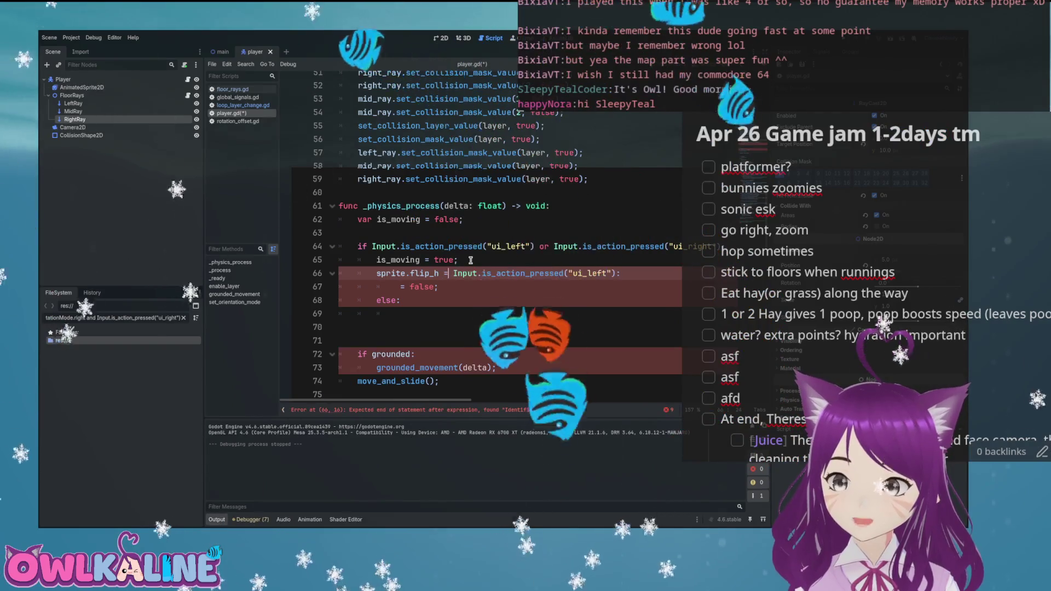
type("=")
left_click_drag(608, 274, 574, 273)
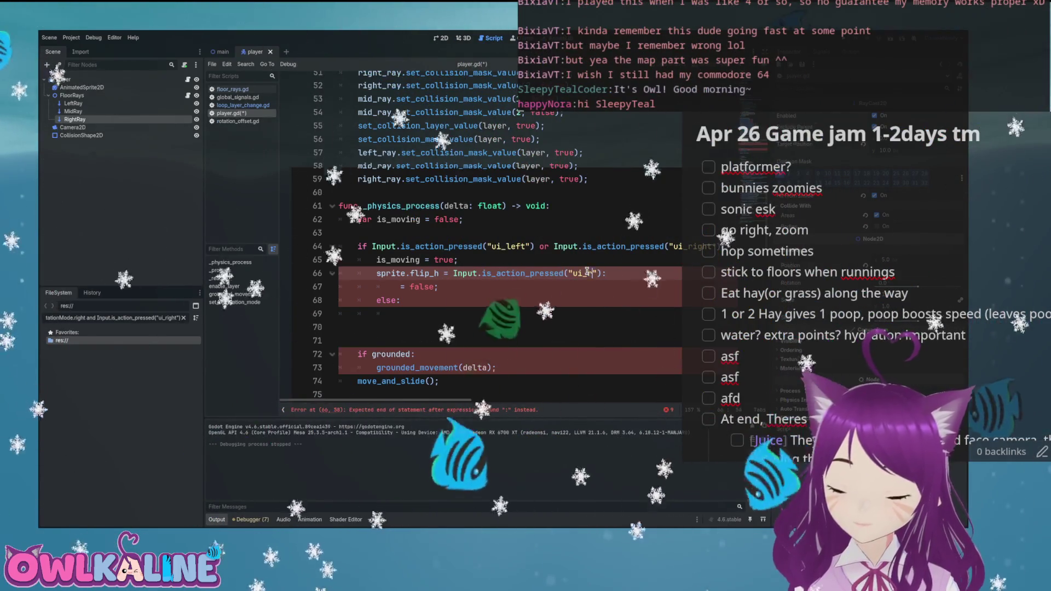
type("ui_right")
key("Escape")
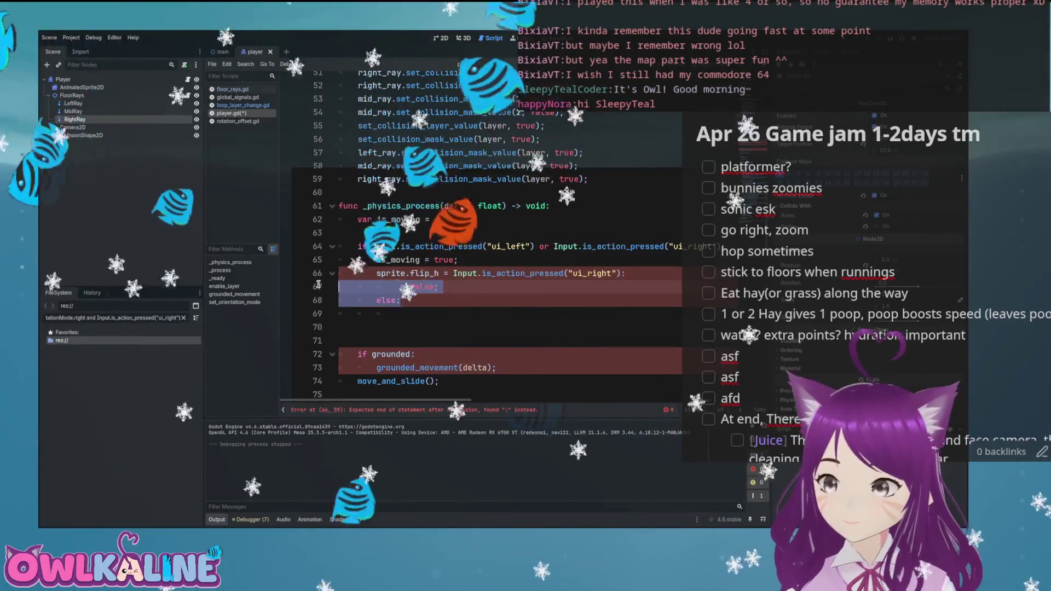
key("End")
key("shift+Down")
key("shift+Down")
key("Return")
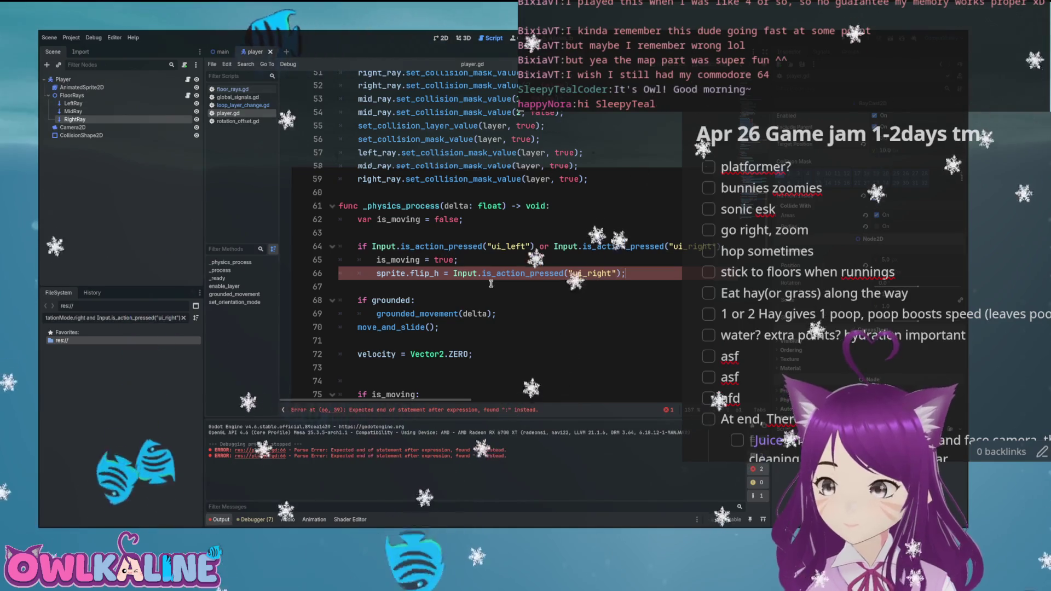
key("F5")
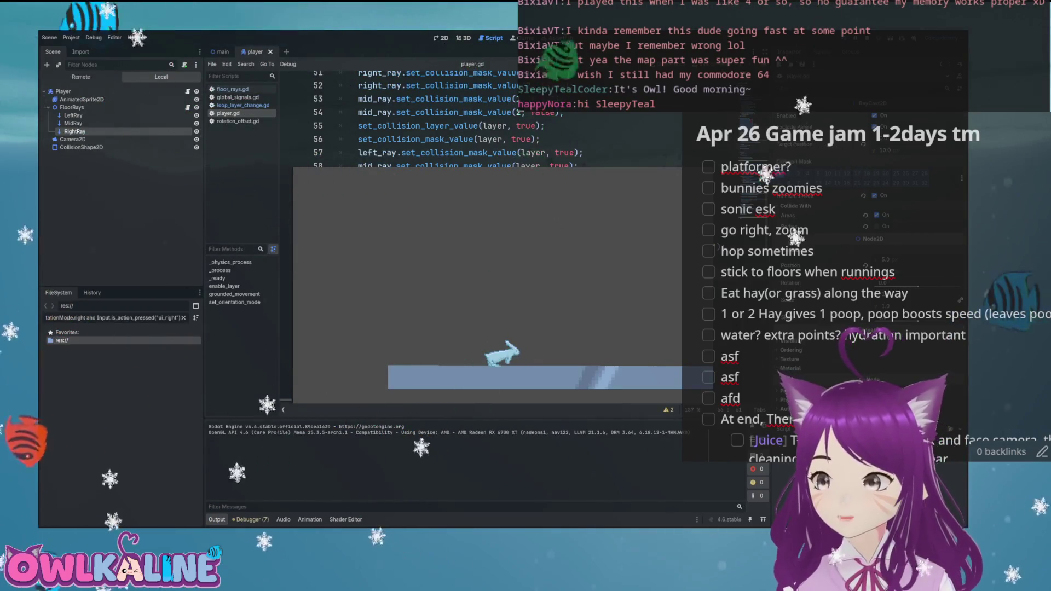
- Stop the running game and return to player.gd
key("F8")
scroll(483, 245, "down", 3)
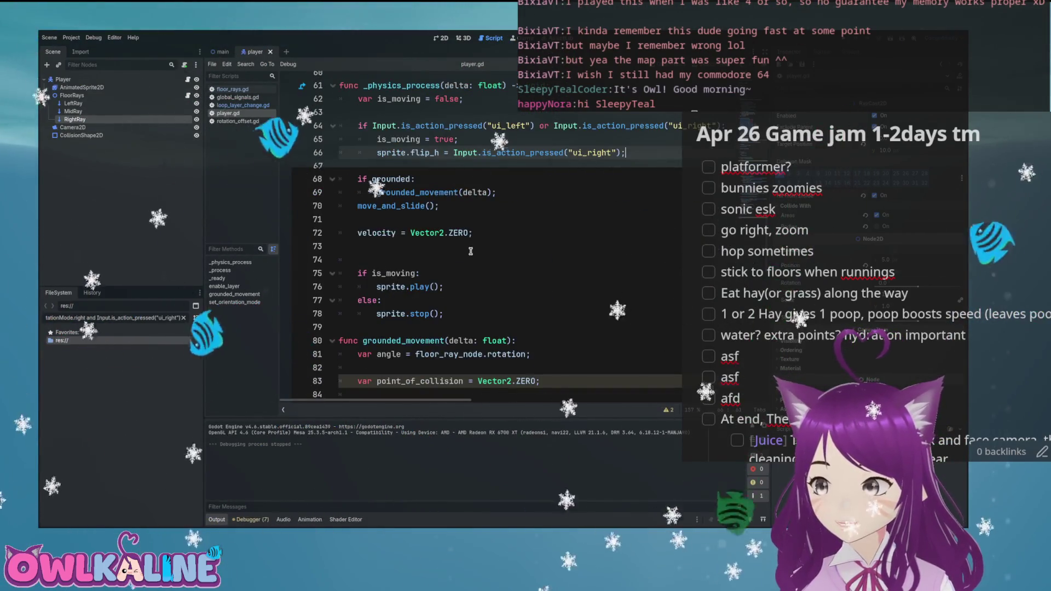
scroll(470, 252, "up", 20)
- Change the grounded declaration on line 14 from false to true
left_click(420, 244)
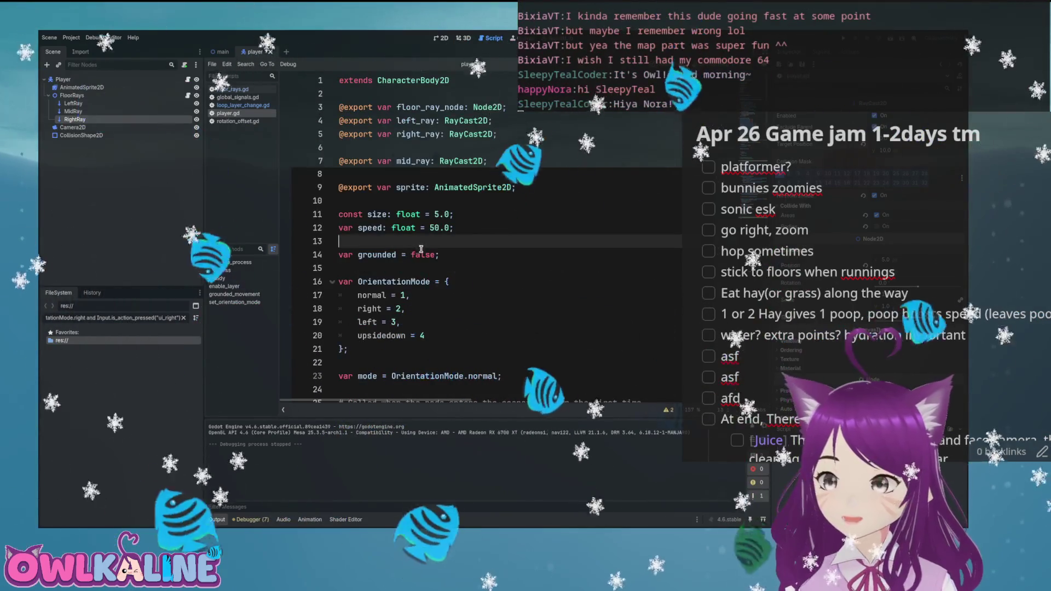
double_click(424, 254)
type("true")
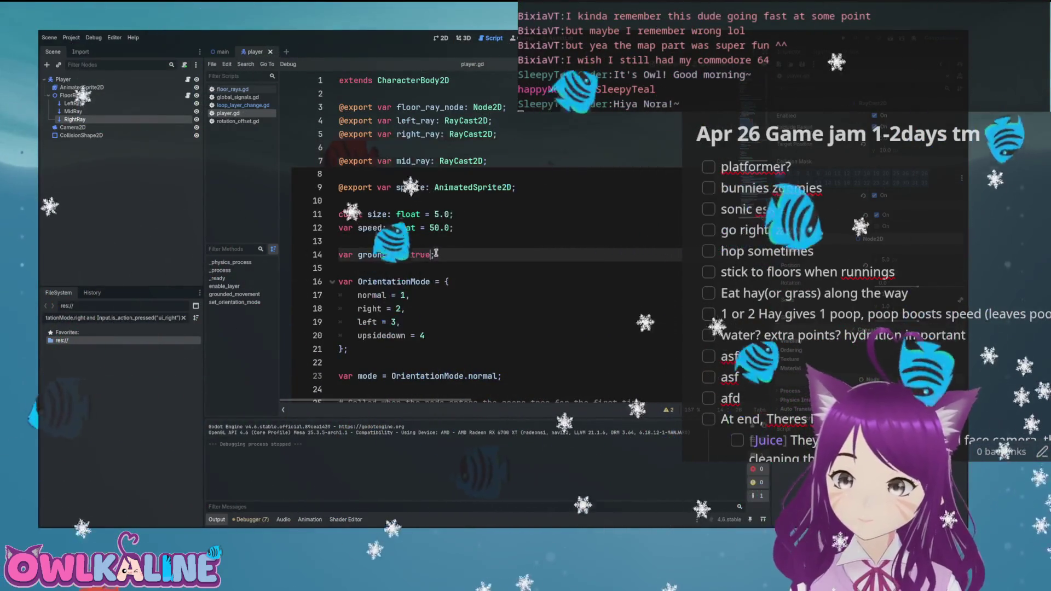
scroll(432, 254, "down", 20)
scroll(410, 257, "down", 12)
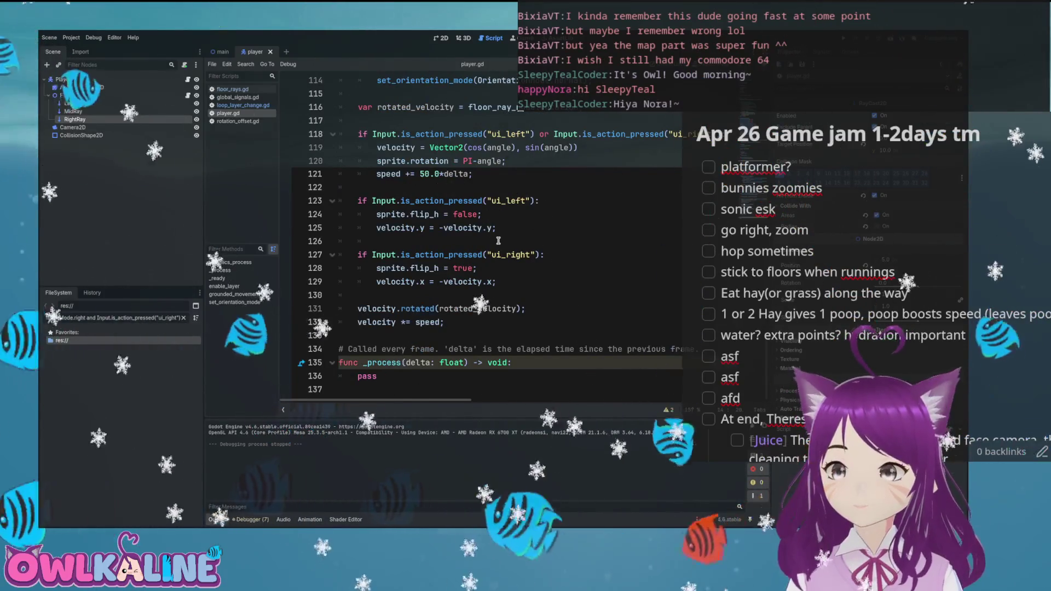
scroll(498, 241, "up", 14)
scroll(496, 242, "up", 3)
- Add sprite.speed_scale = speed / 100.0 below sprite.play(), then run the game to test it
left_click(444, 255)
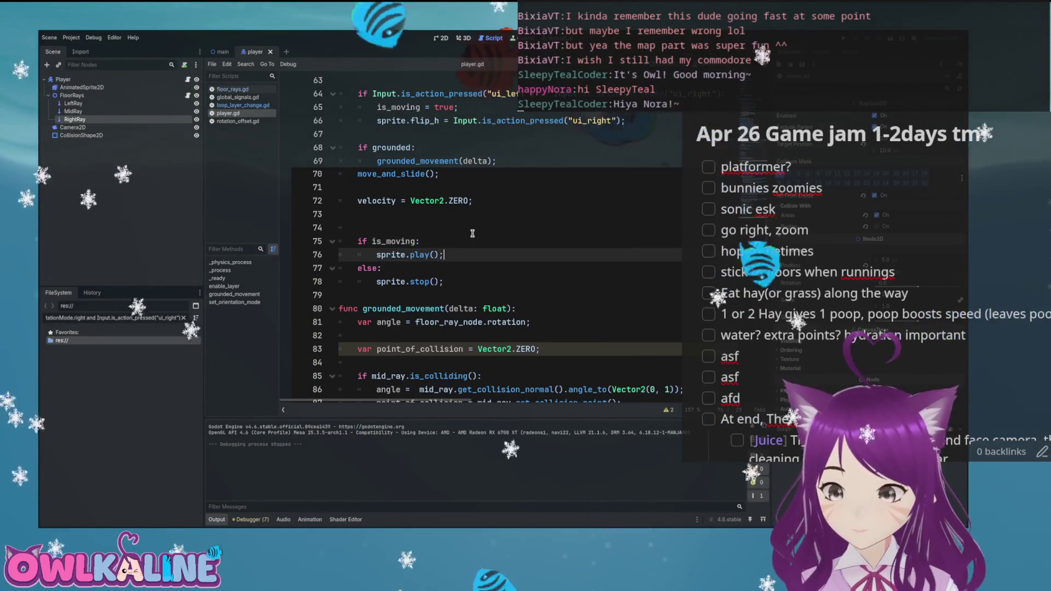
key("Return")
type("sprite.")
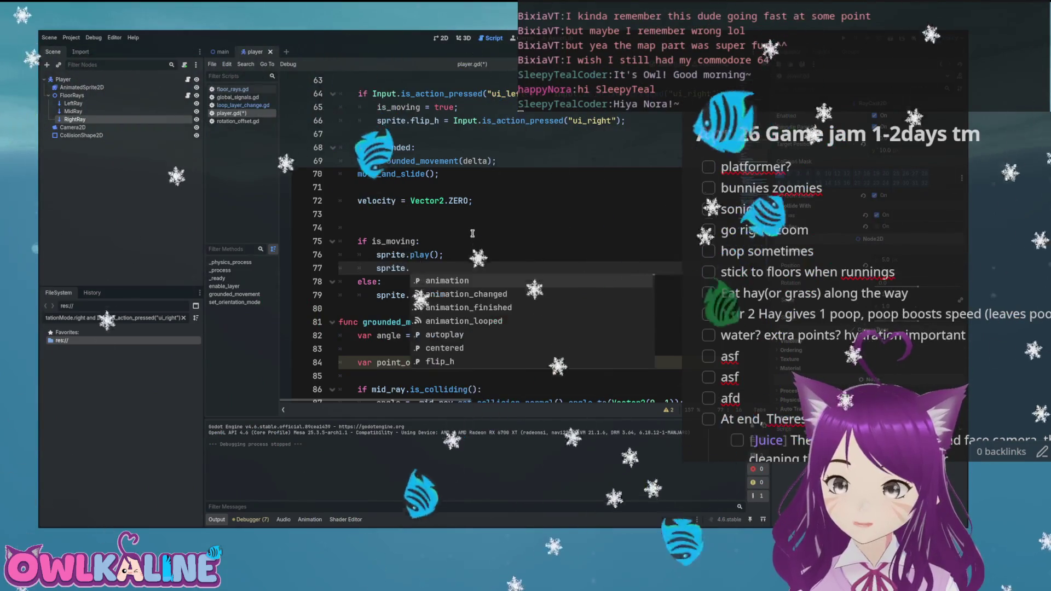
key("Down")
key("Down")
key("Down")
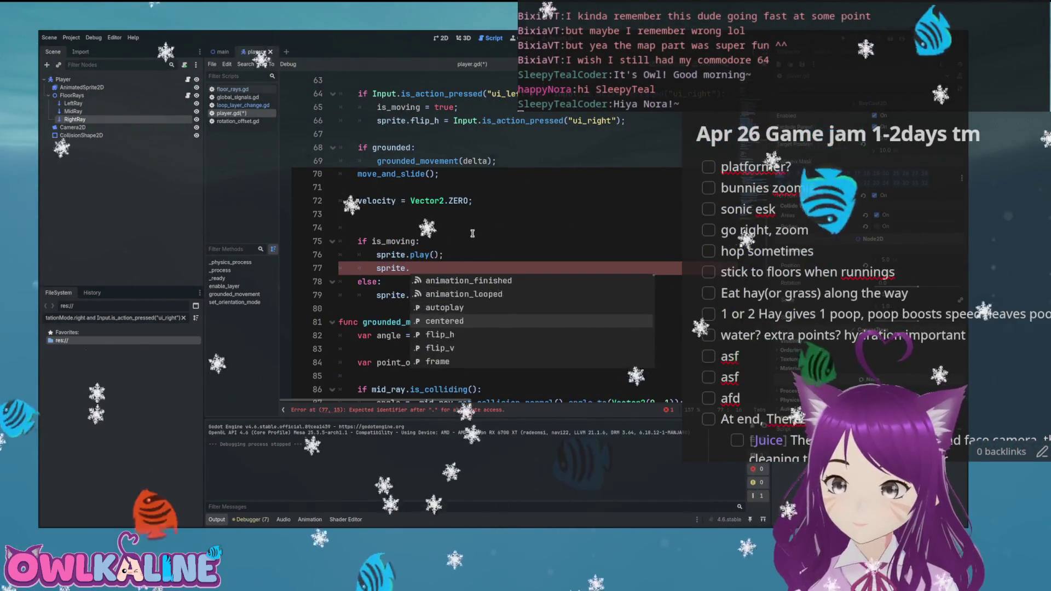
key("Down")
key("Down")
key("Down")
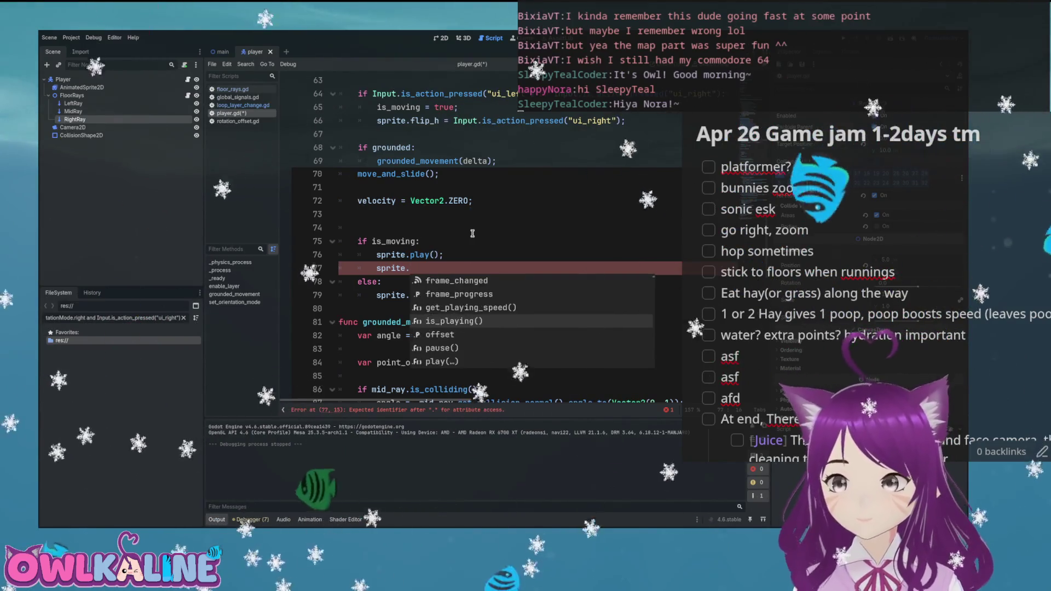
key("Down")
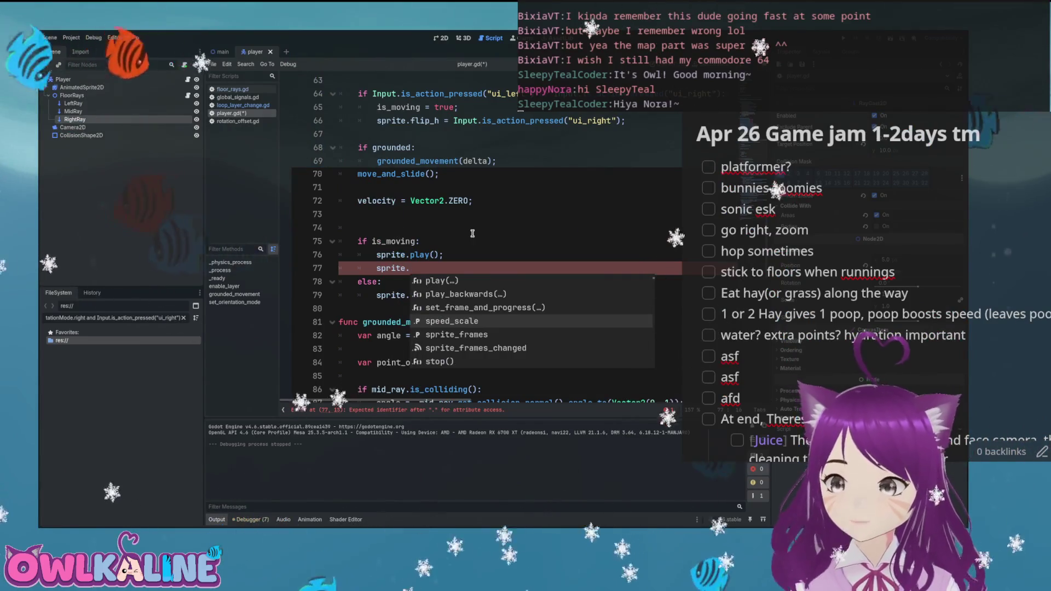
key("Return")
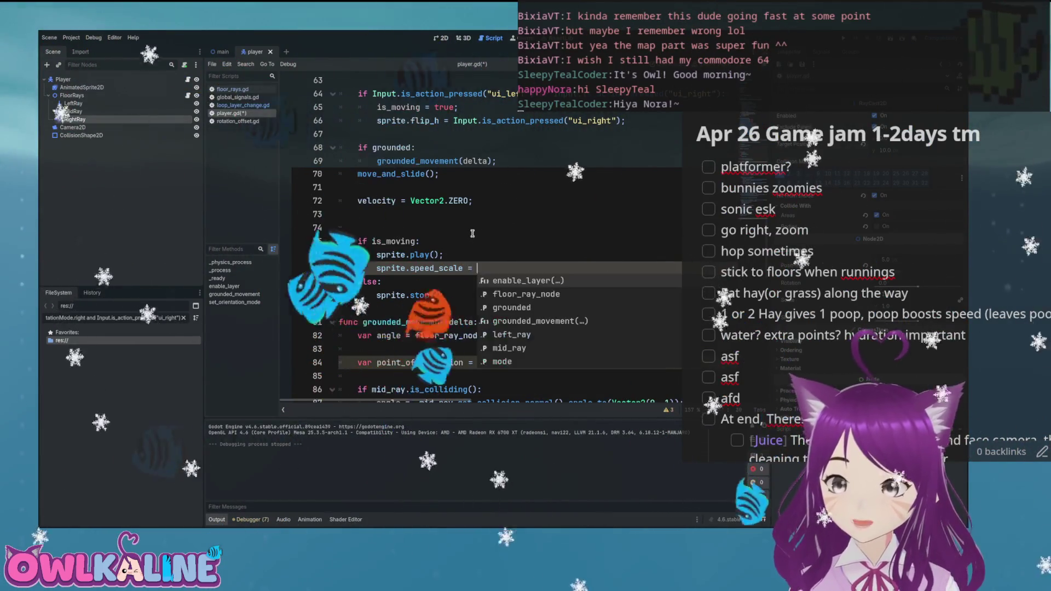
scroll(466, 236, "up", 15)
scroll(462, 236, "up", 1)
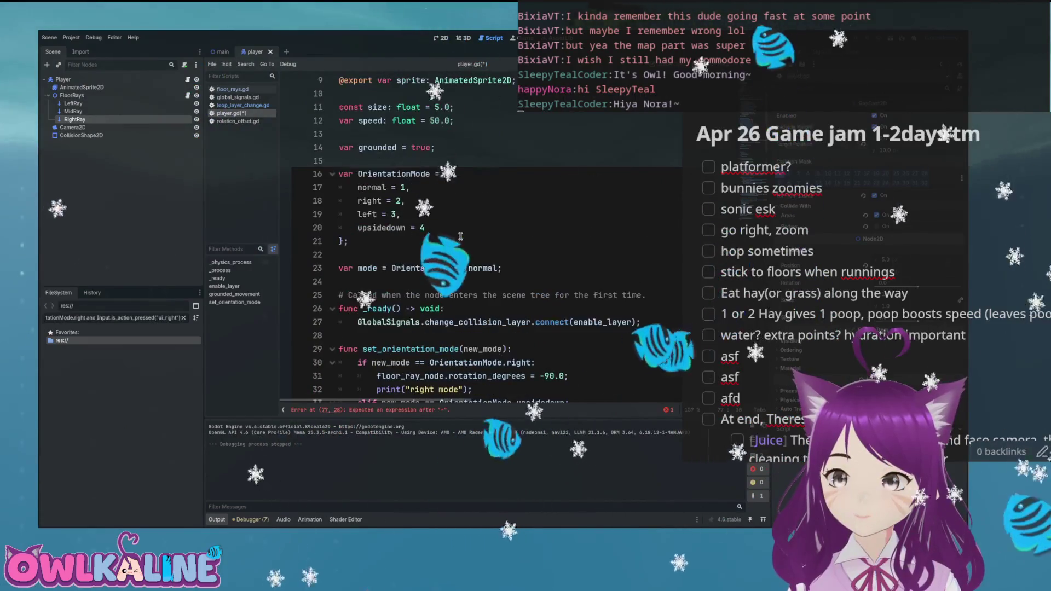
scroll(466, 230, "down", 18)
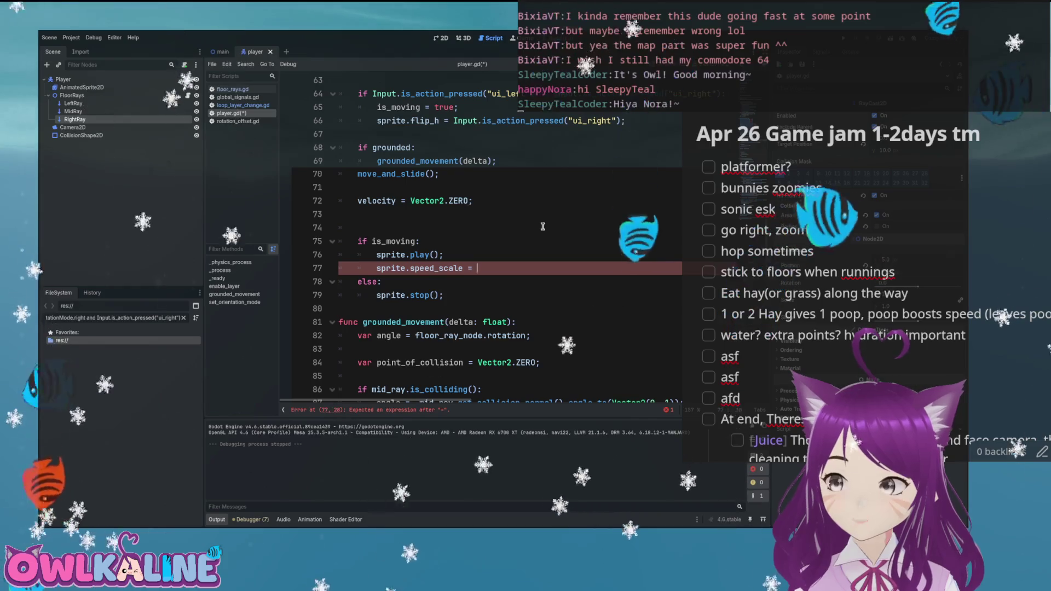
type("speed / 5")
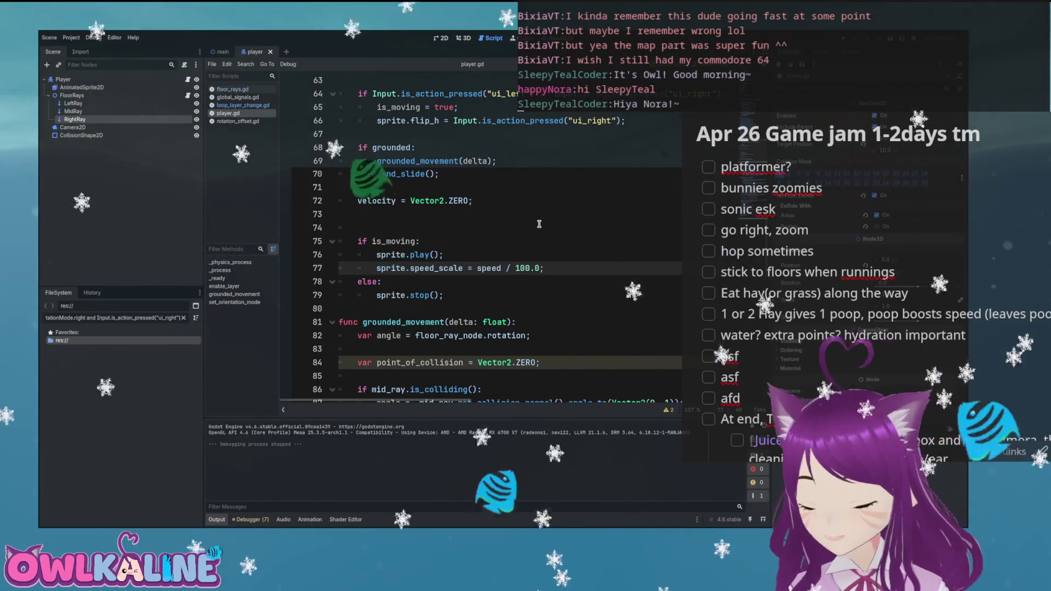
key("F5")
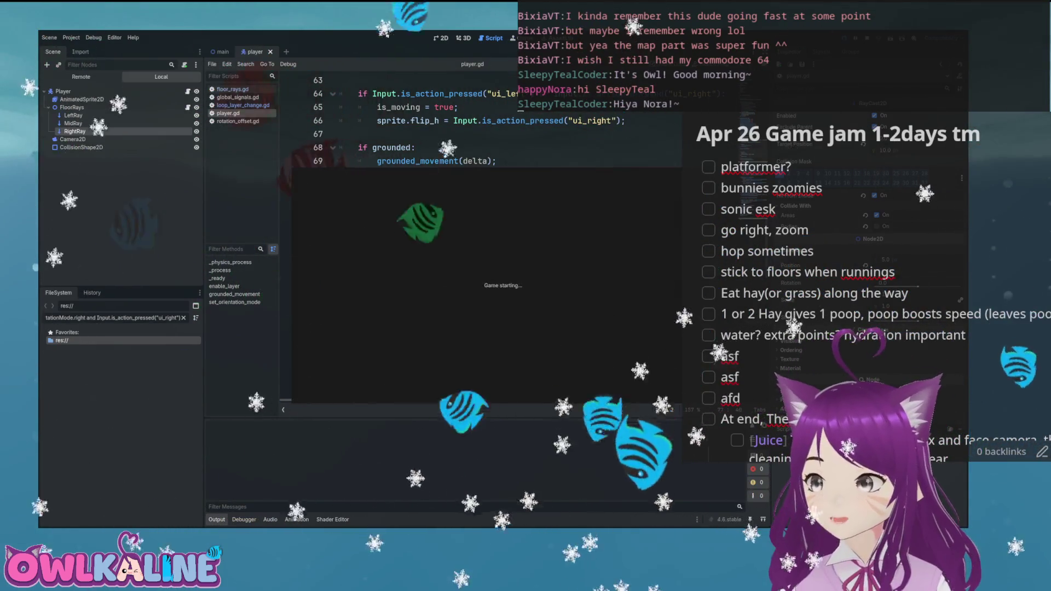
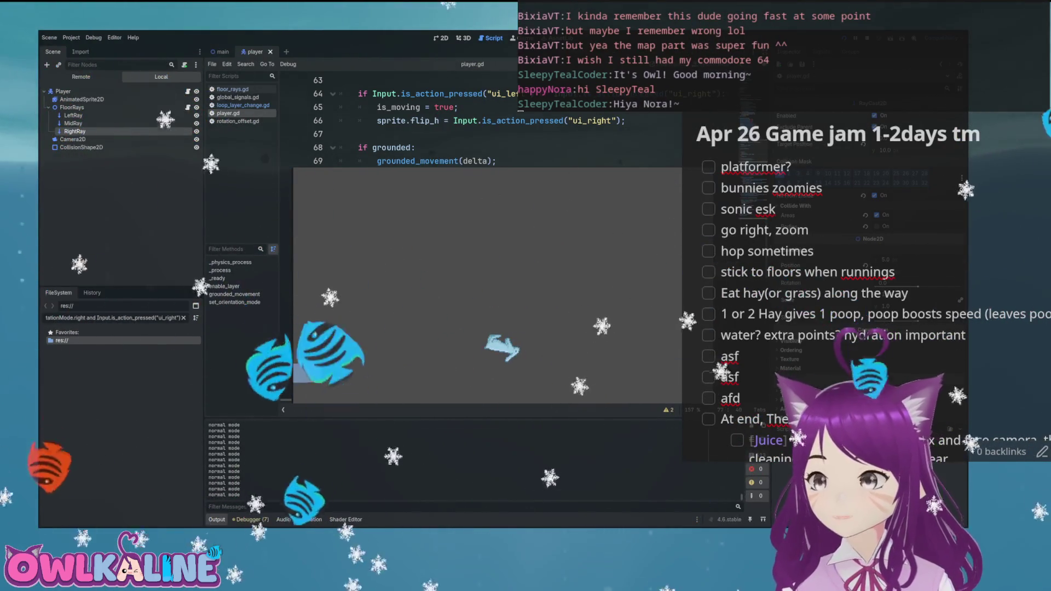
- Stop the running game and scroll through player.gd to review its code
key("F8")
scroll(453, 325, "down", 4)
scroll(429, 319, "up", 6)
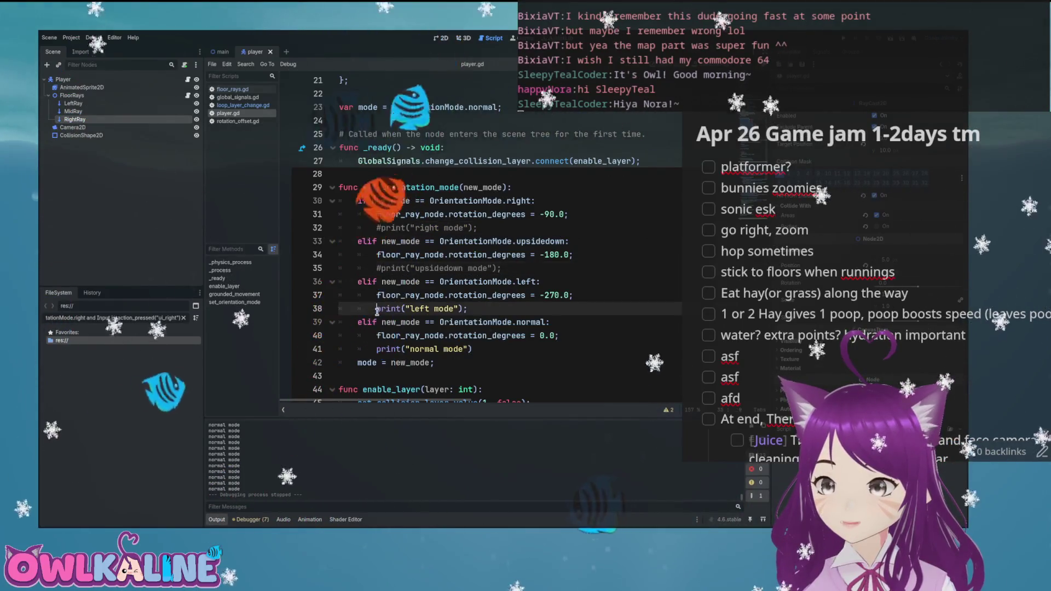
scroll(480, 322, "down", 6)
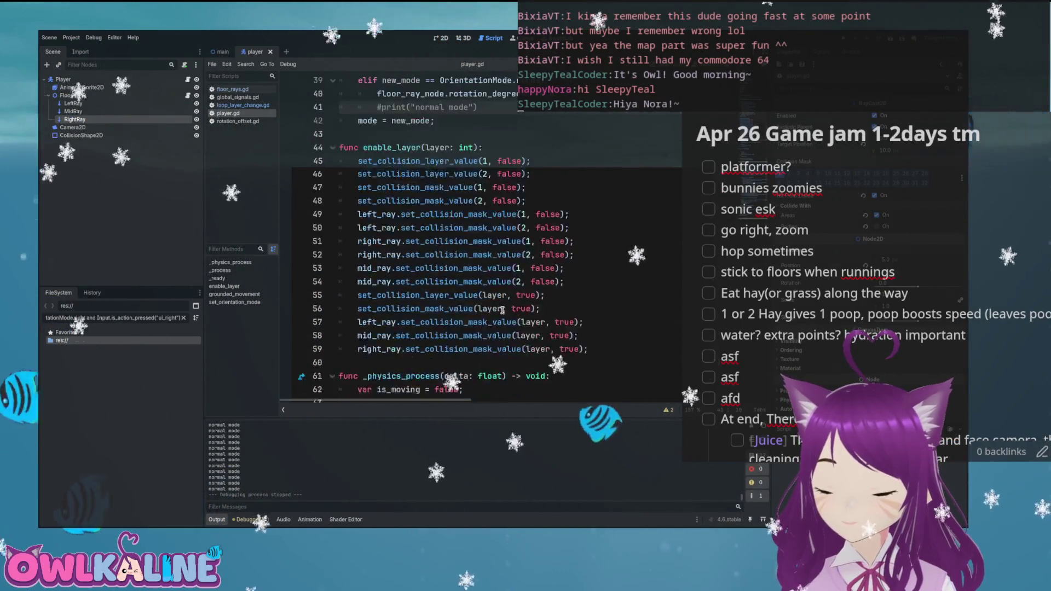
scroll(502, 310, "down", 1)
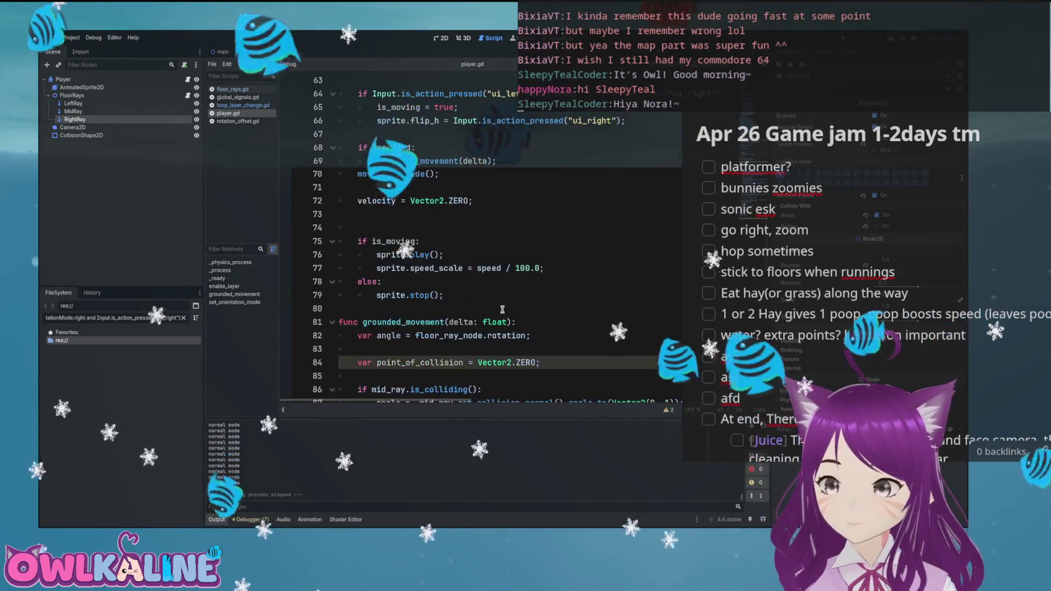
scroll(412, 236, "up", 12)
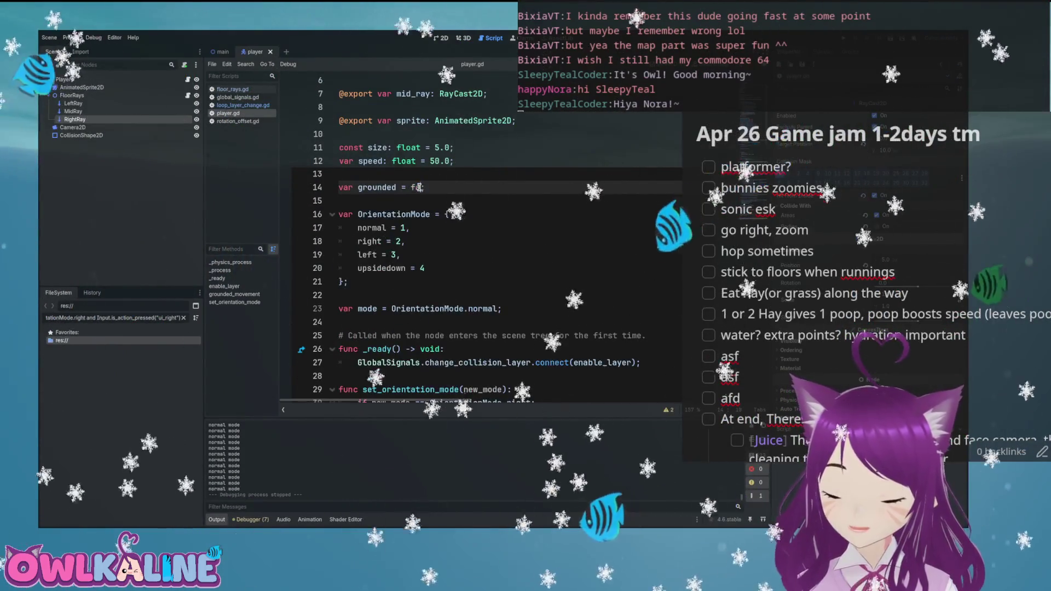
- Nudge the Player up in the main scene, then reopen player.gd's physics code
left_click(222, 52)
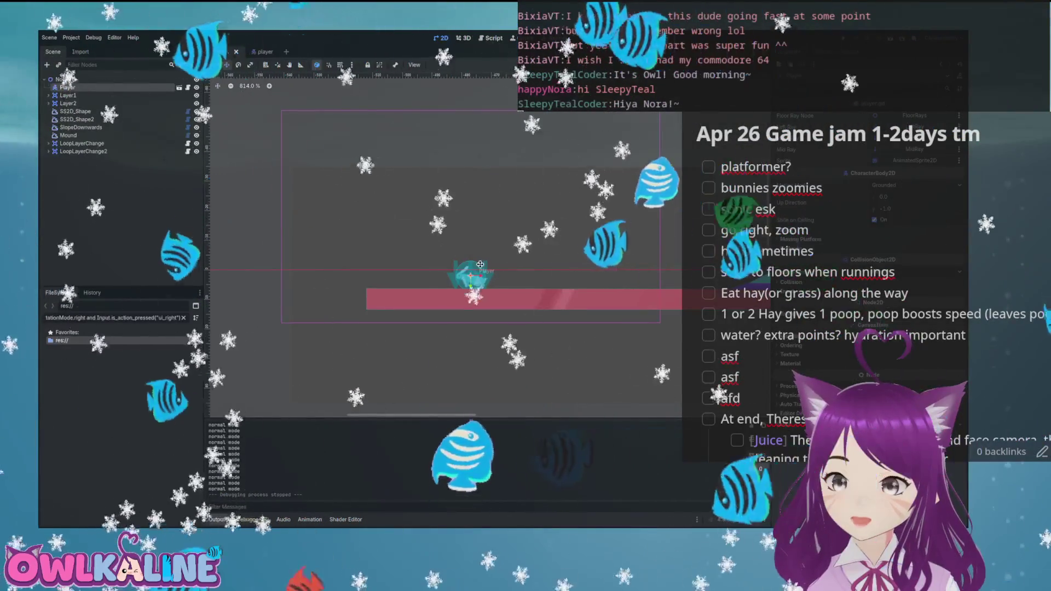
left_click_drag(472, 279, 477, 238)
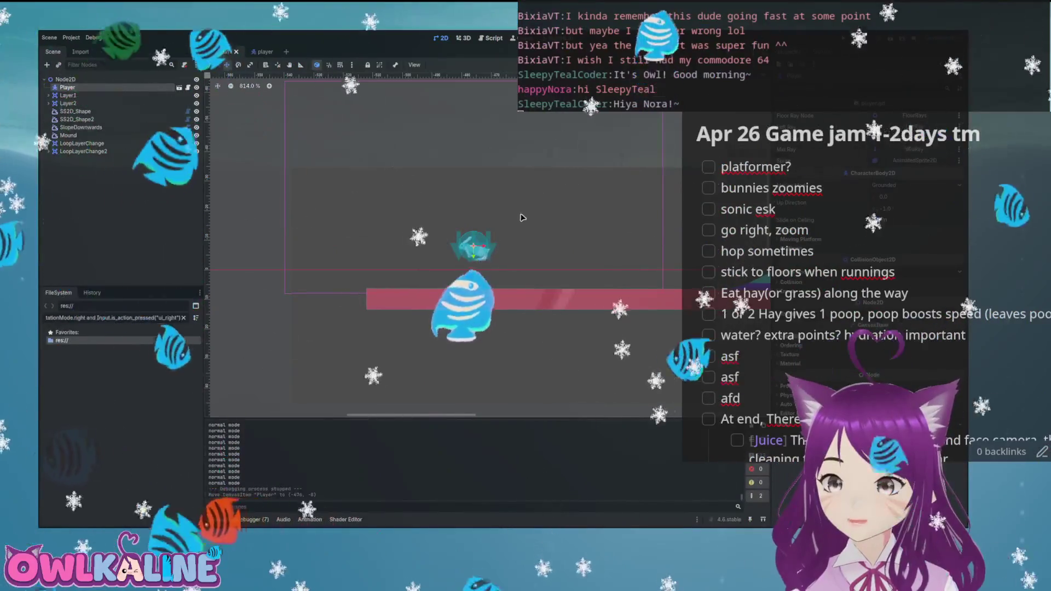
left_click(255, 52)
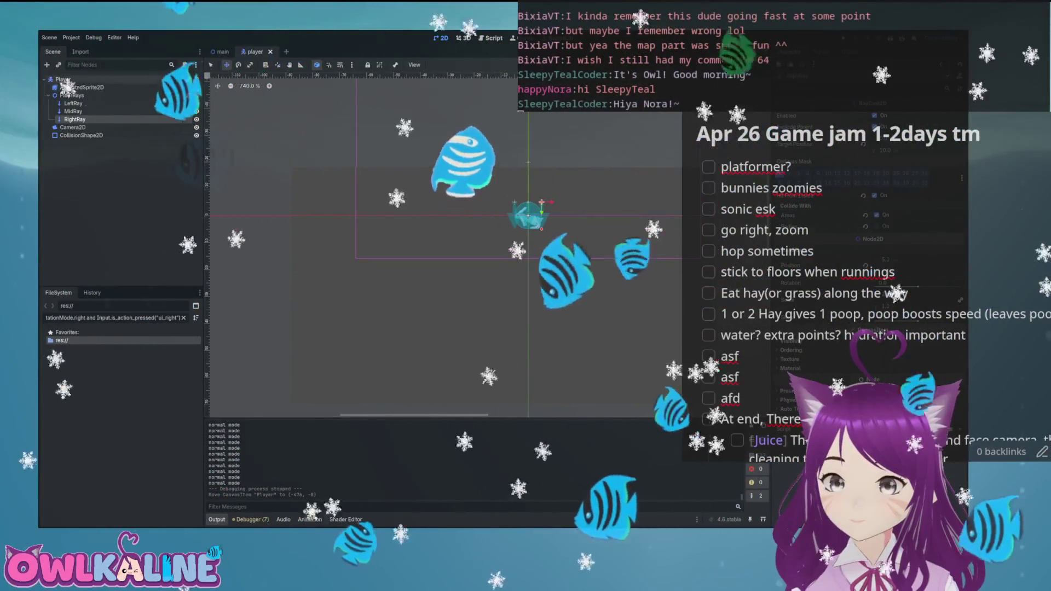
left_click(188, 80)
scroll(391, 228, "down", 15)
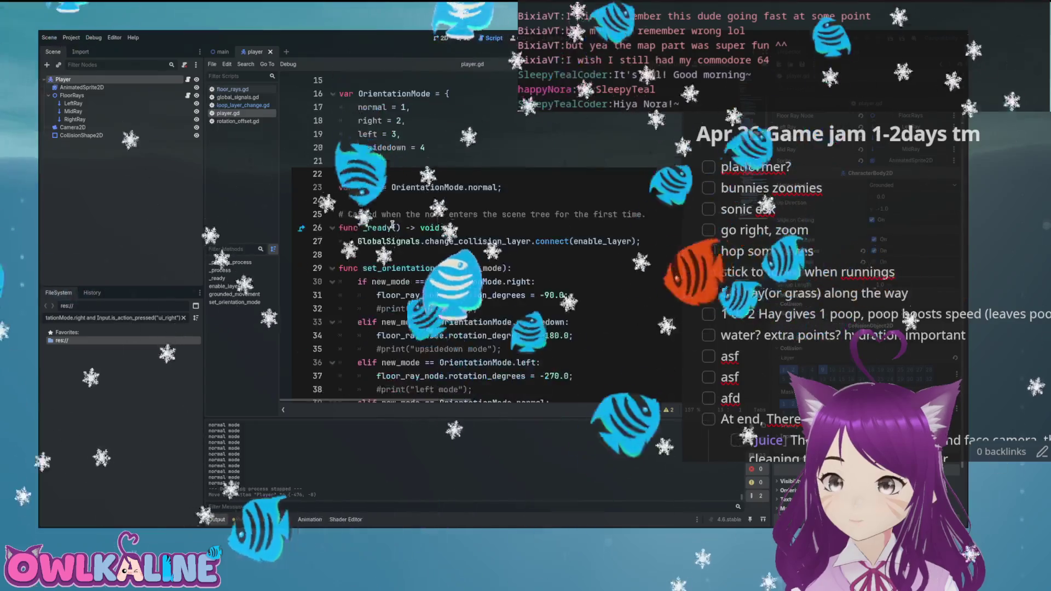
scroll(390, 228, "down", 1)
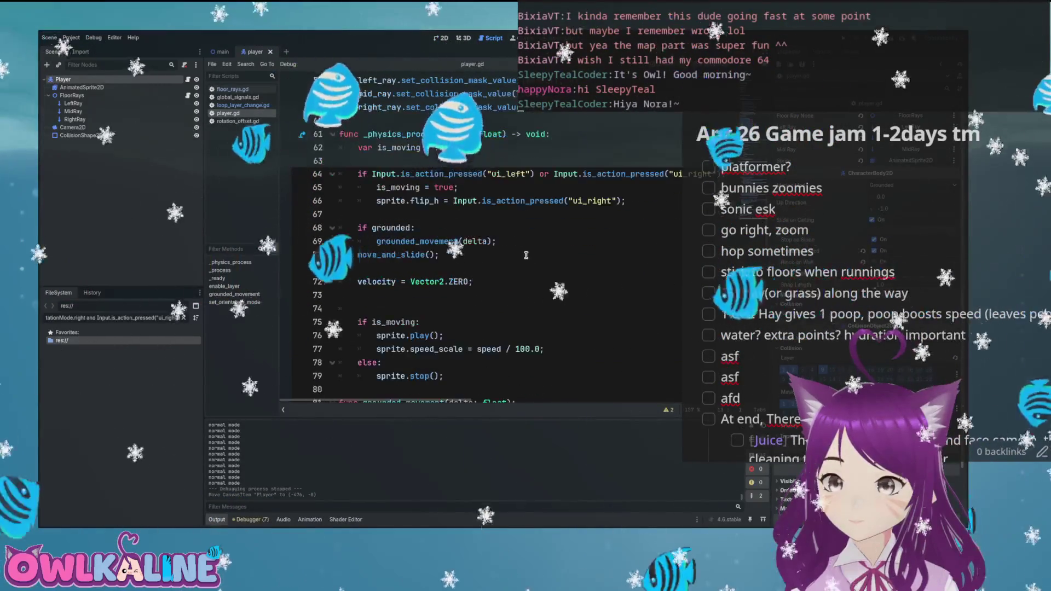
- Add an else branch calling nongrounded_movment(delta) after grounded_movement(delta), and save
left_click(530, 248)
key("Return")
key("BackSpace")
type("e")
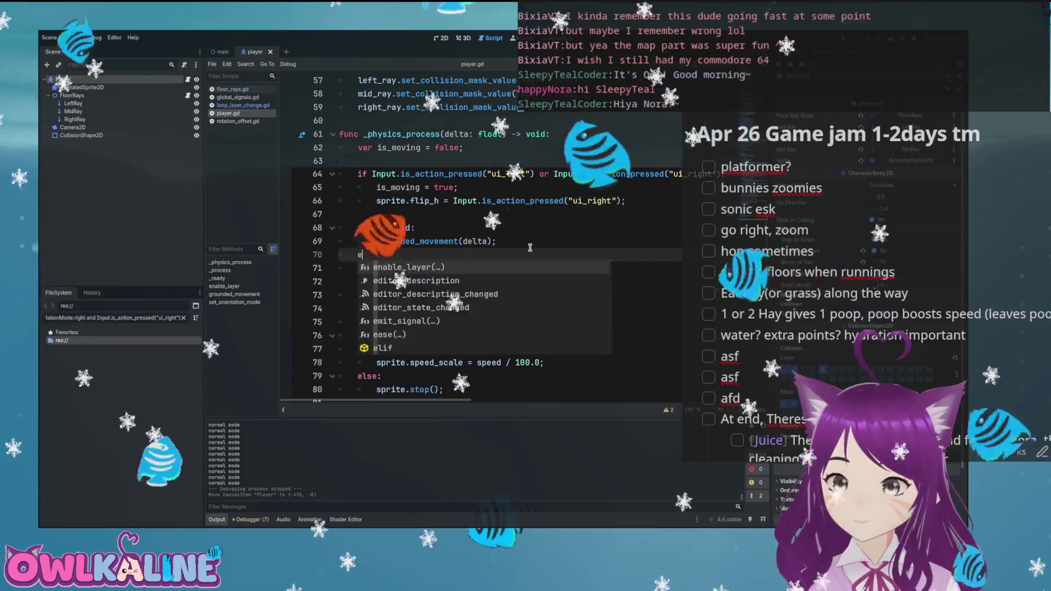
type("lse:")
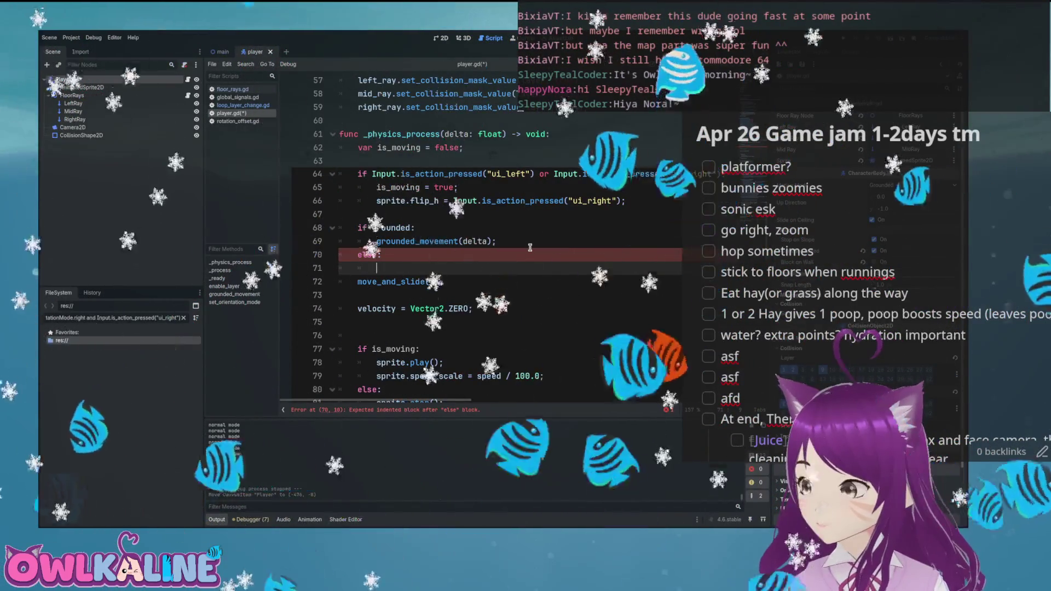
type("non")
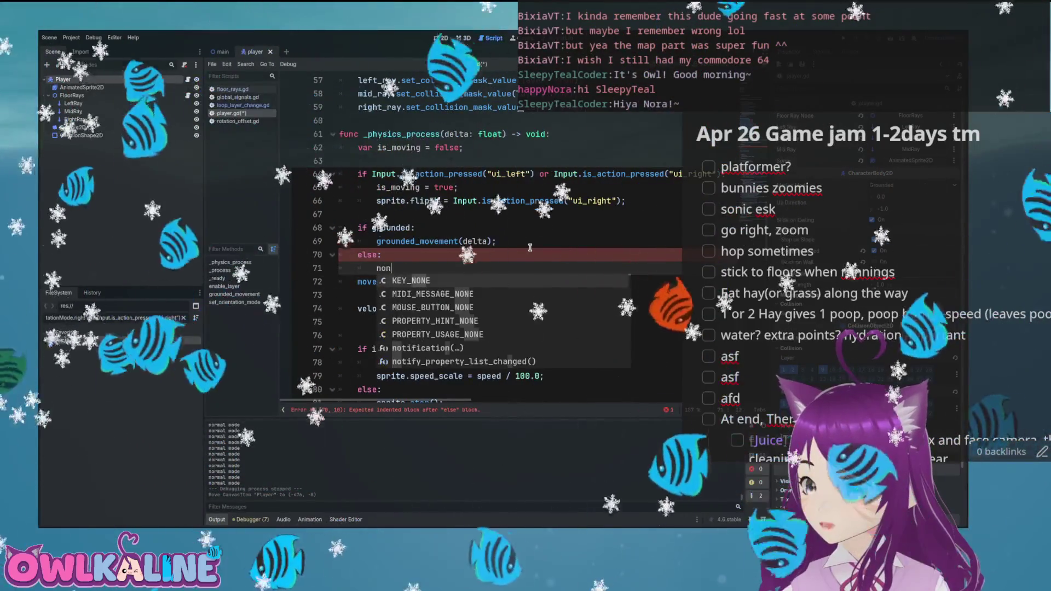
type("grounded_movment")
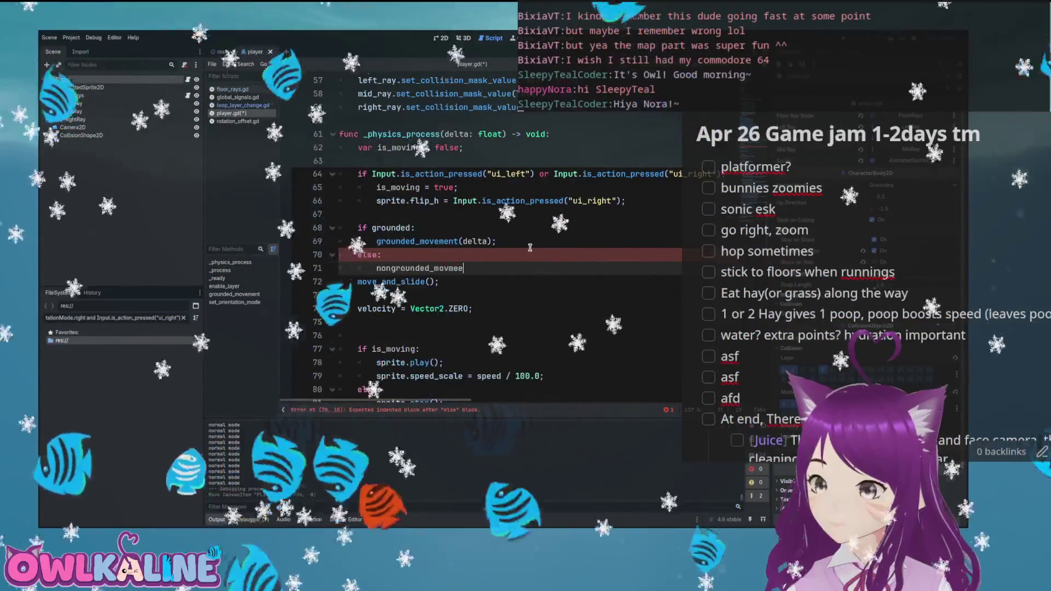
type("(delta)")
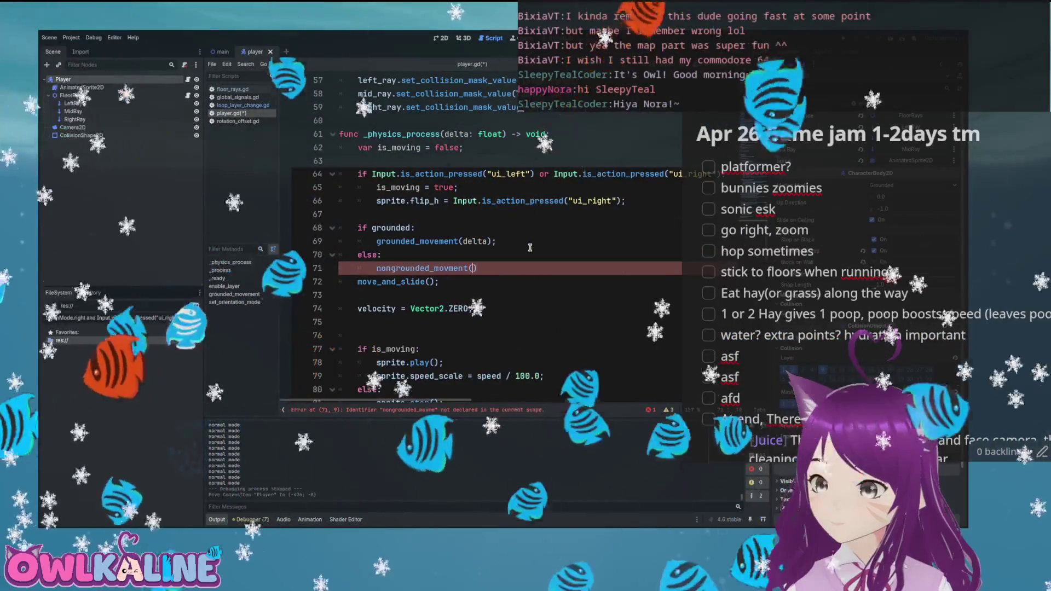
type(";")
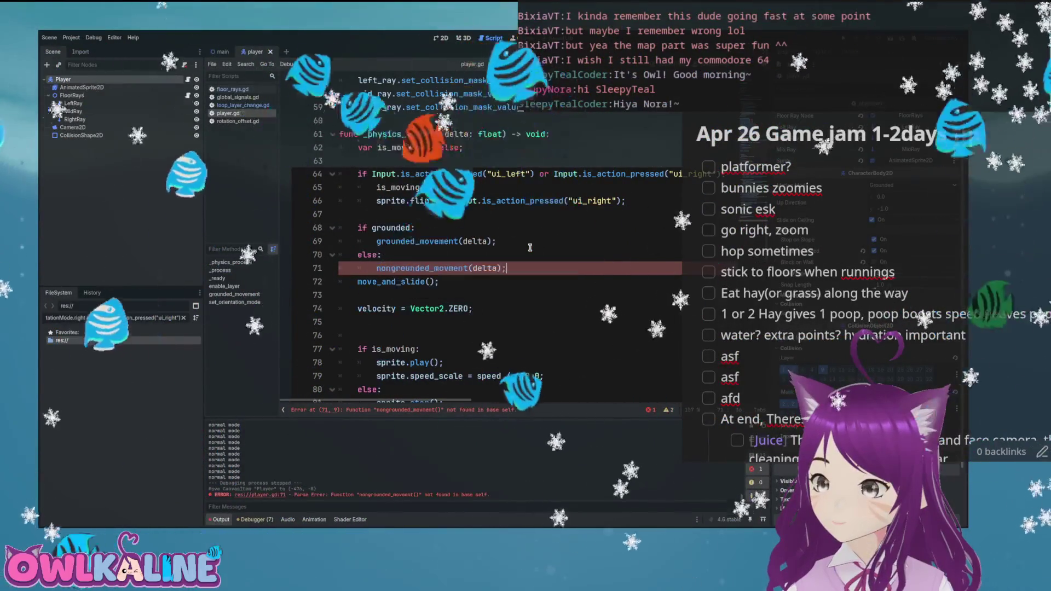
key("ctrl+s")
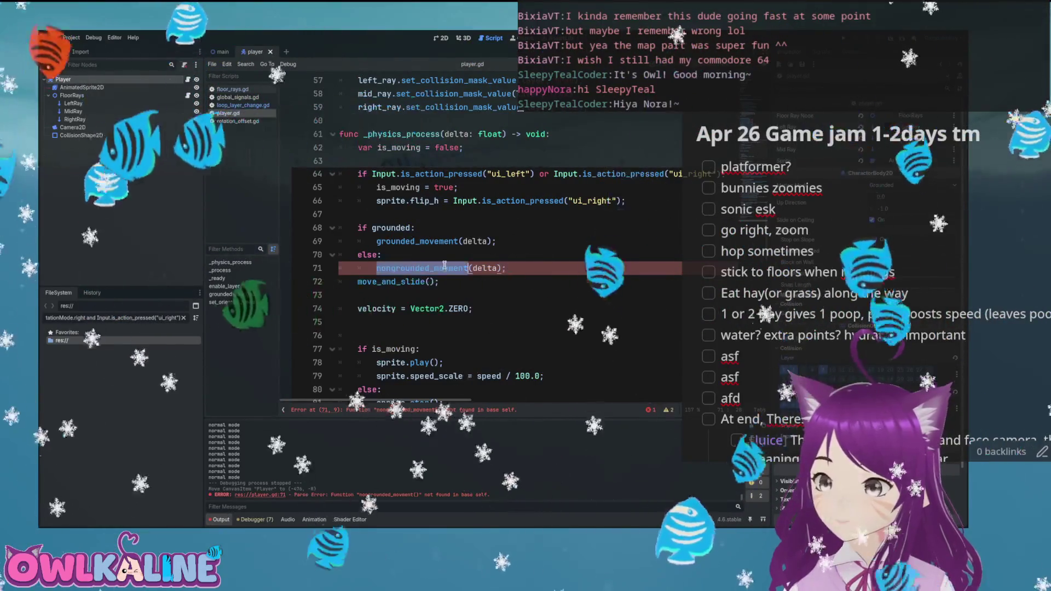
- Make room for a new function below the is_moving block
scroll(416, 267, "down", 6)
left_click(380, 176)
key("Return")
key("Return")
key("Up")
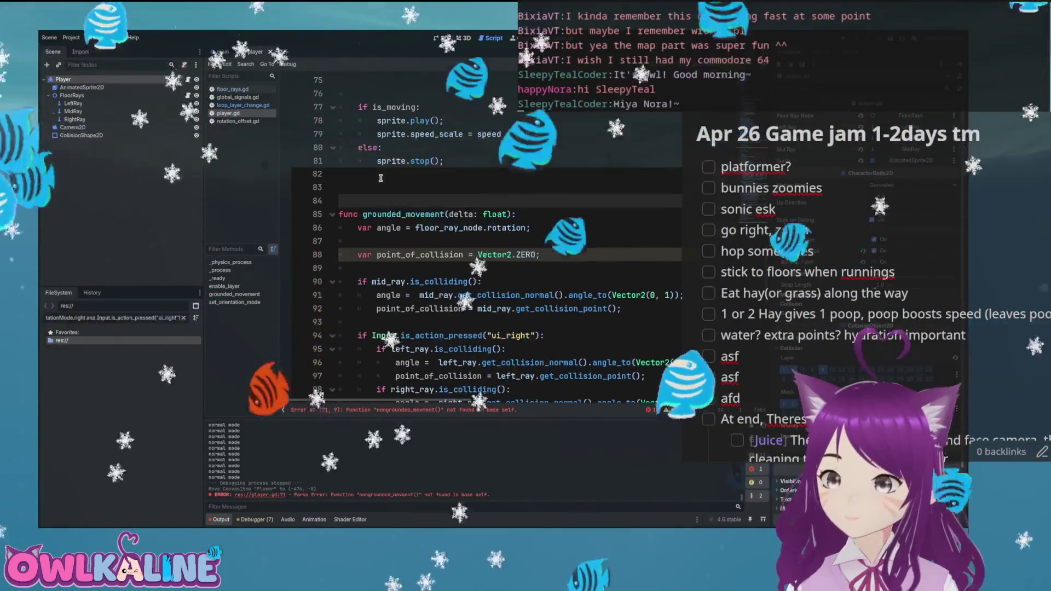
- Declare func nongrounded_movment(delta: float): and begin its 98 gravity step on velocity.y
type("func nongrounded_movment(d")
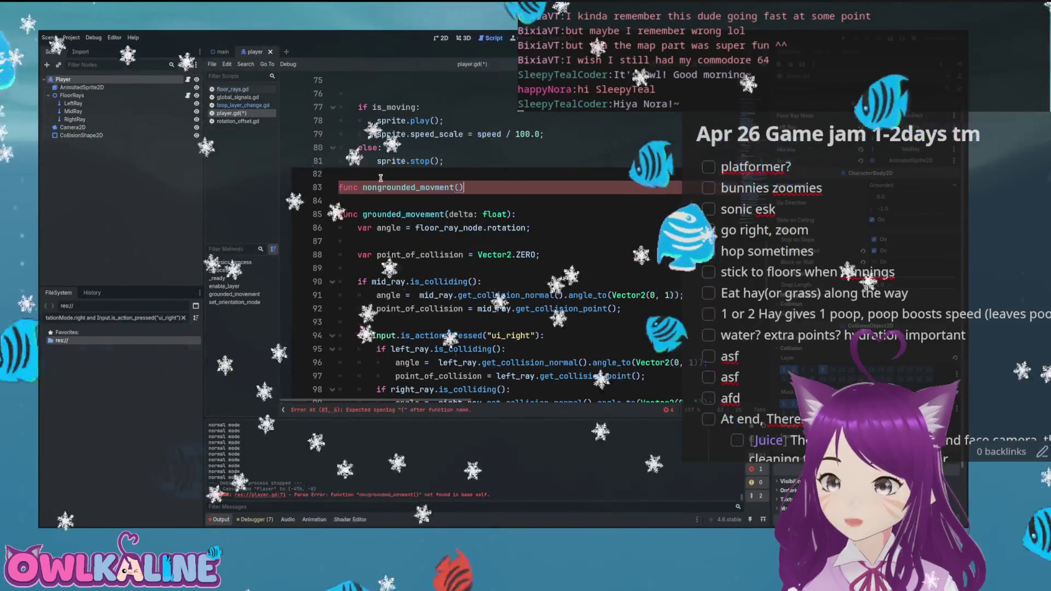
type("elta: float):")
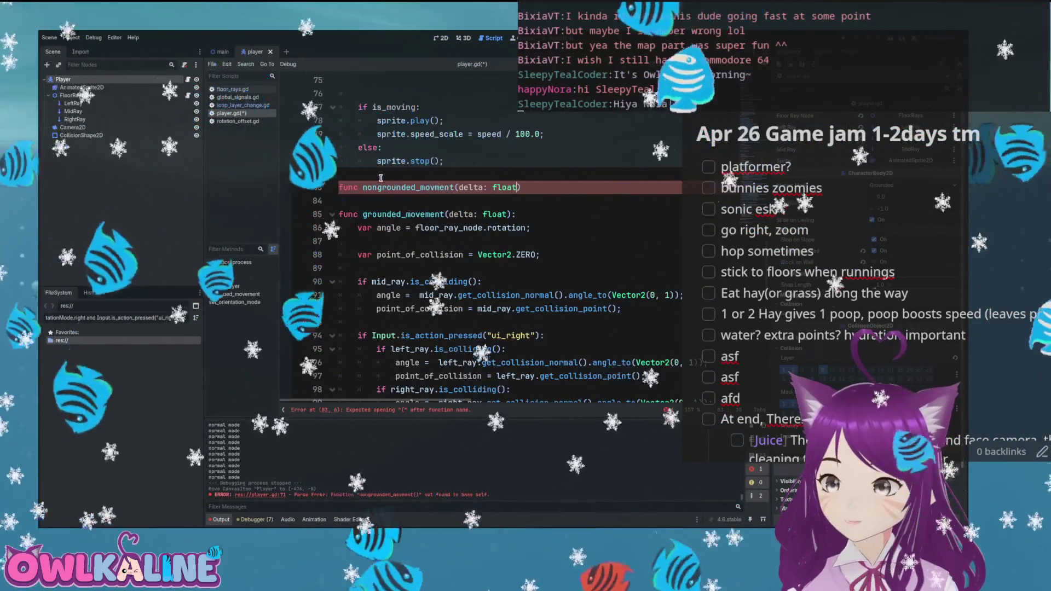
key("Return")
type("veloc")
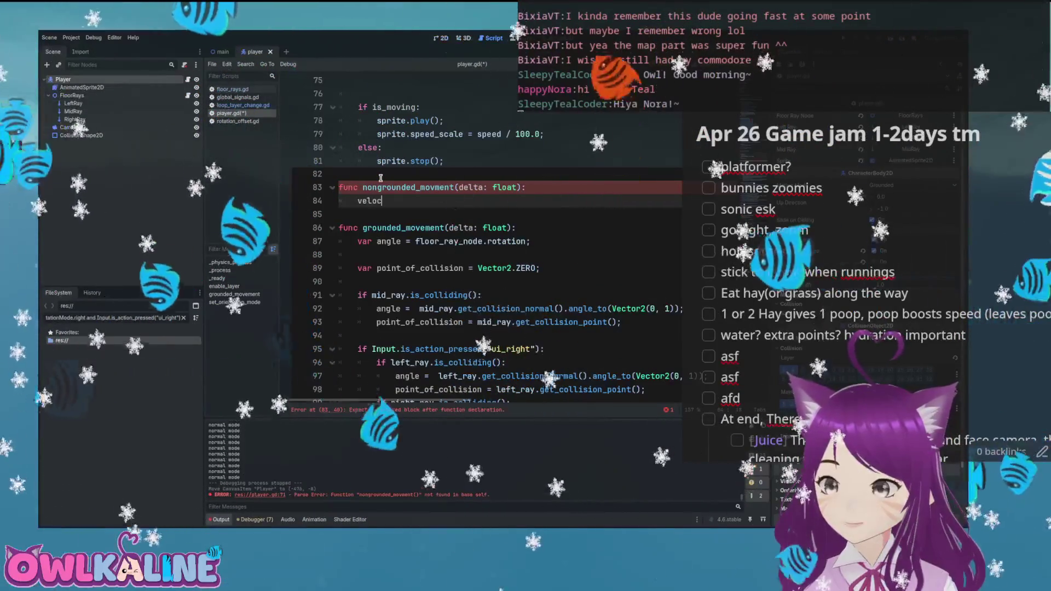
type("ity.y -=")
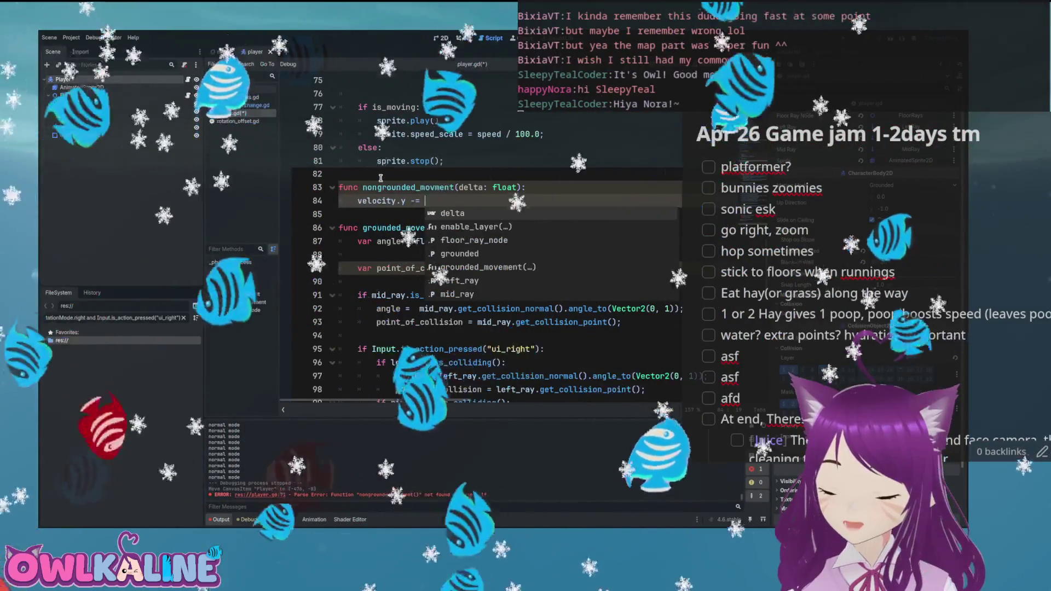
type(" 98.")
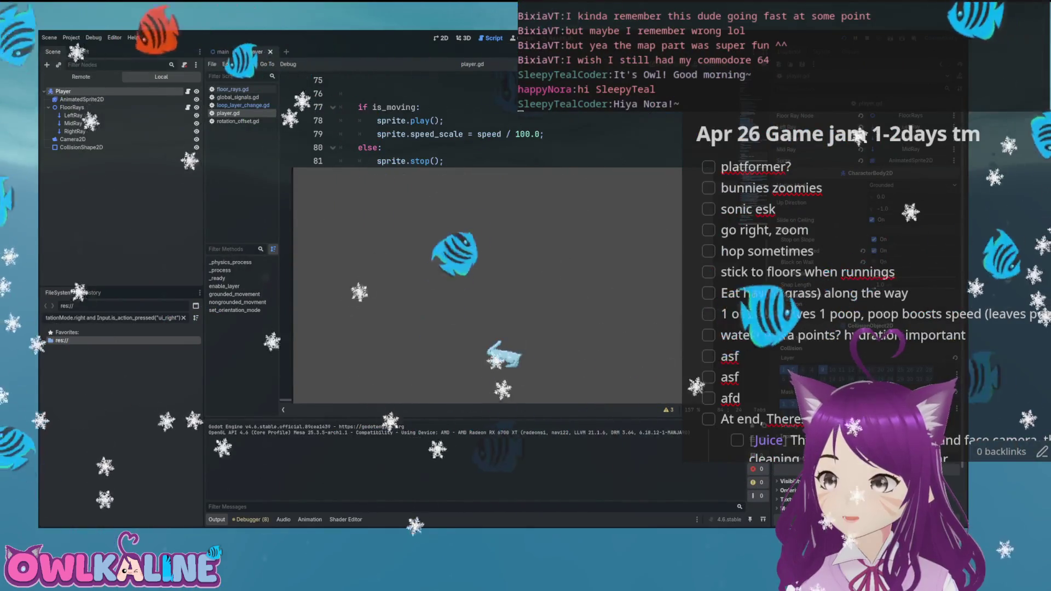
- Rerun and stop the game to test falling, then add a line after the gravity line
key("F8")
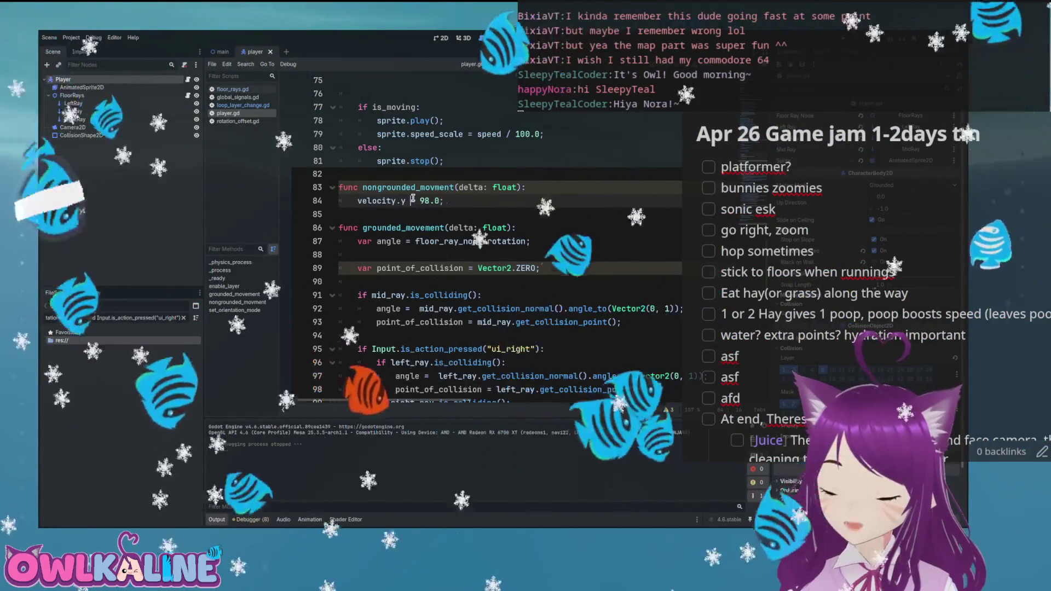
key("F5")
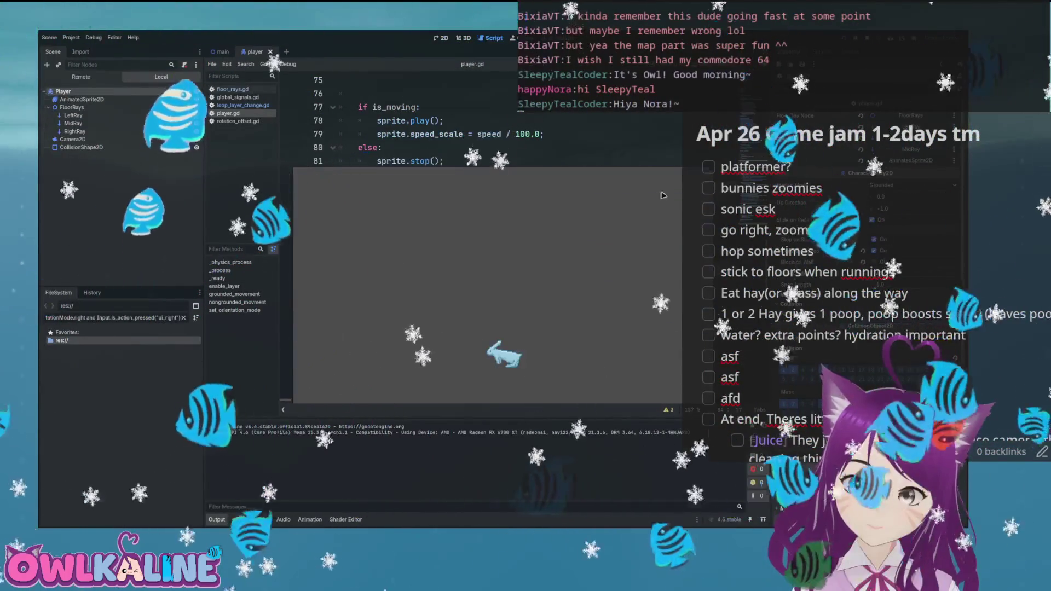
key("F8")
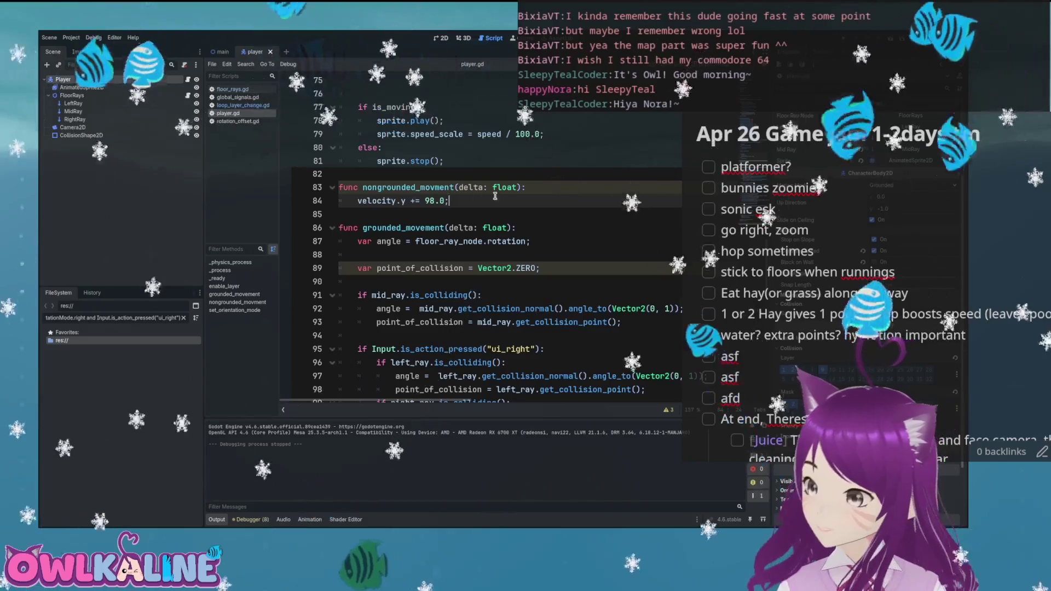
key("Return")
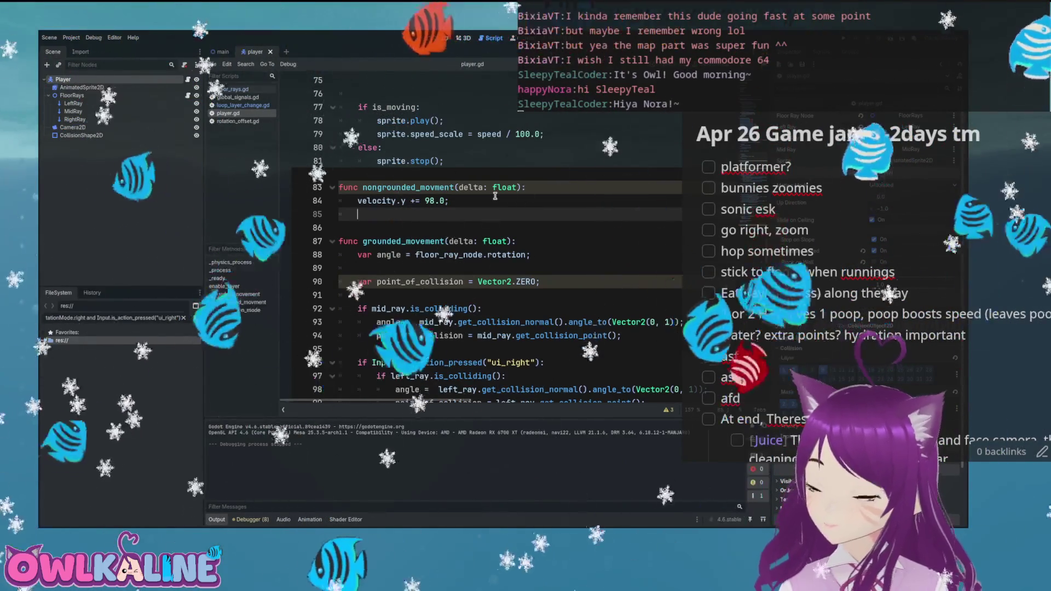
scroll(453, 186, "up", 3)
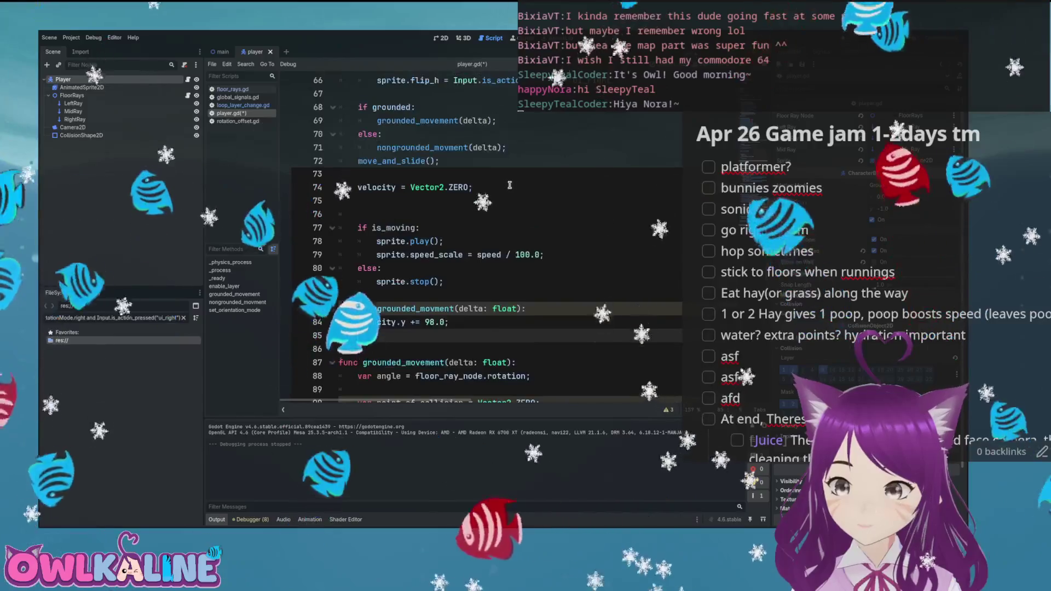
- Add the condition 'if get_last_slide_collision():' below the gravity line
left_click(440, 161)
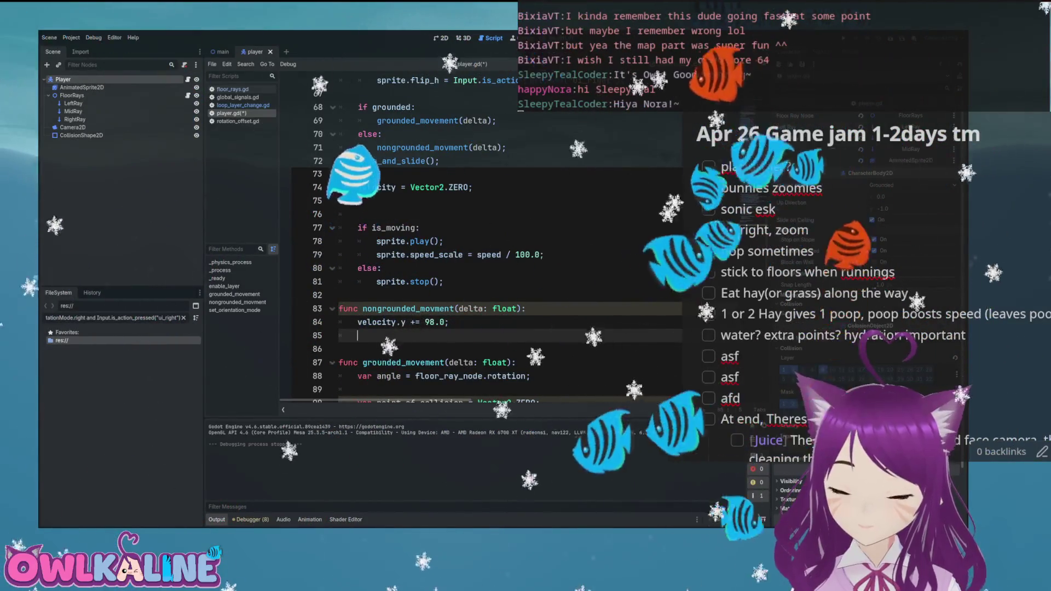
key("ctrl+shift+Return")
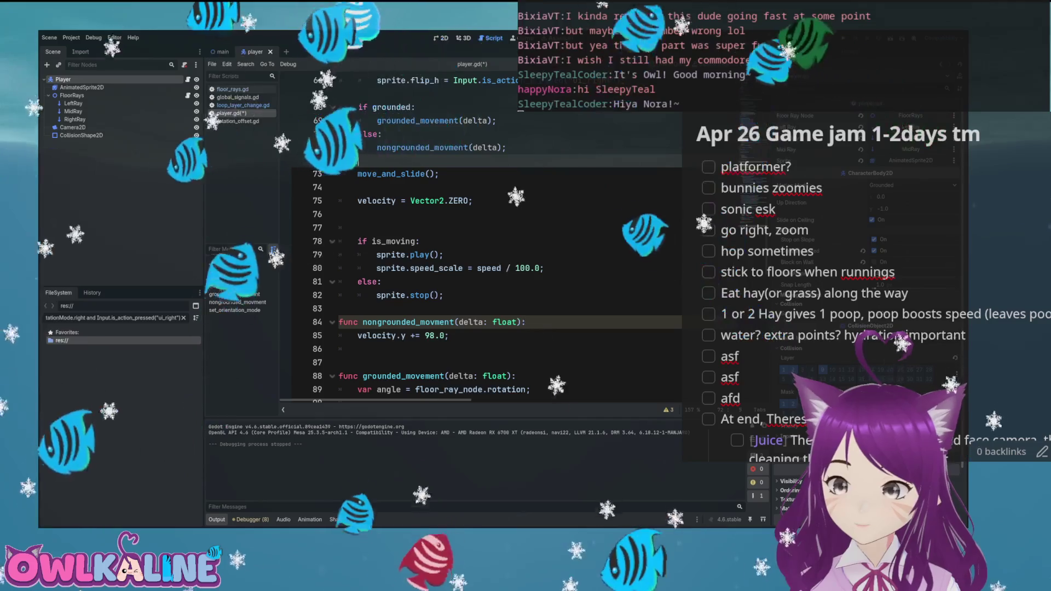
scroll(408, 307, "down", 1)
left_click(408, 309)
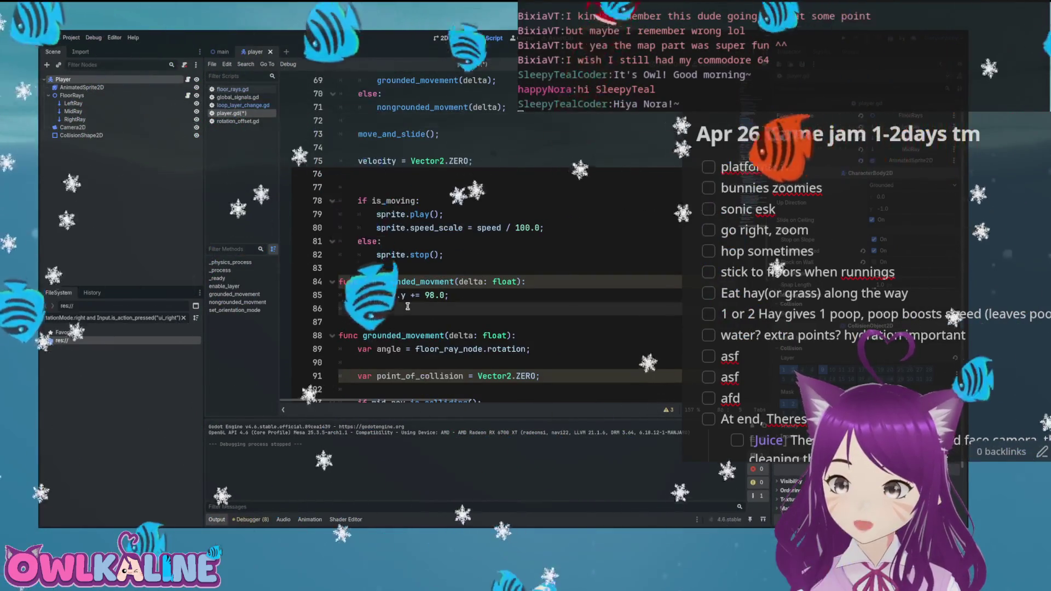
type("if")
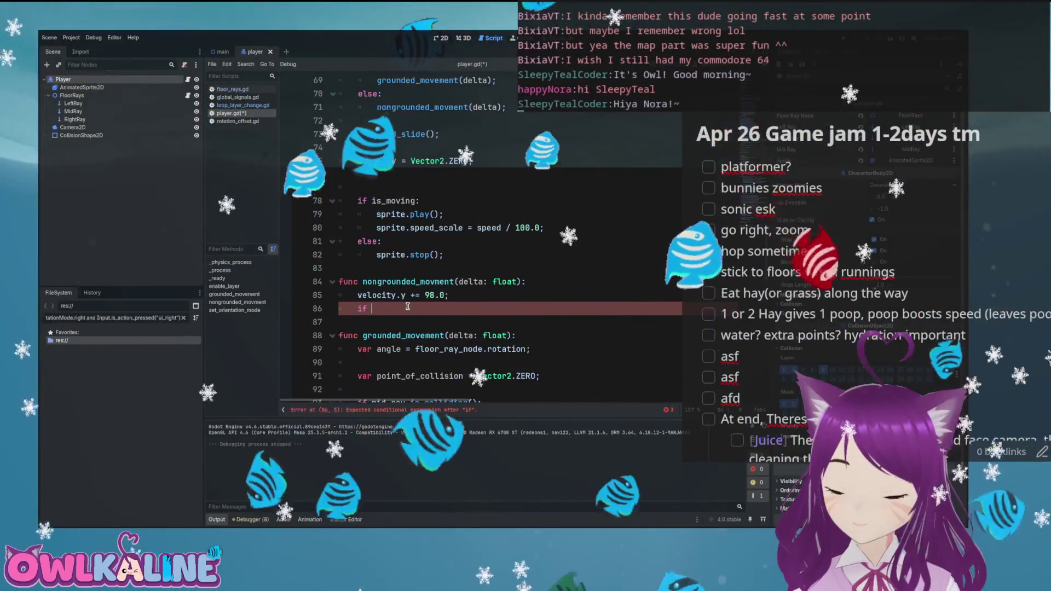
type("c")
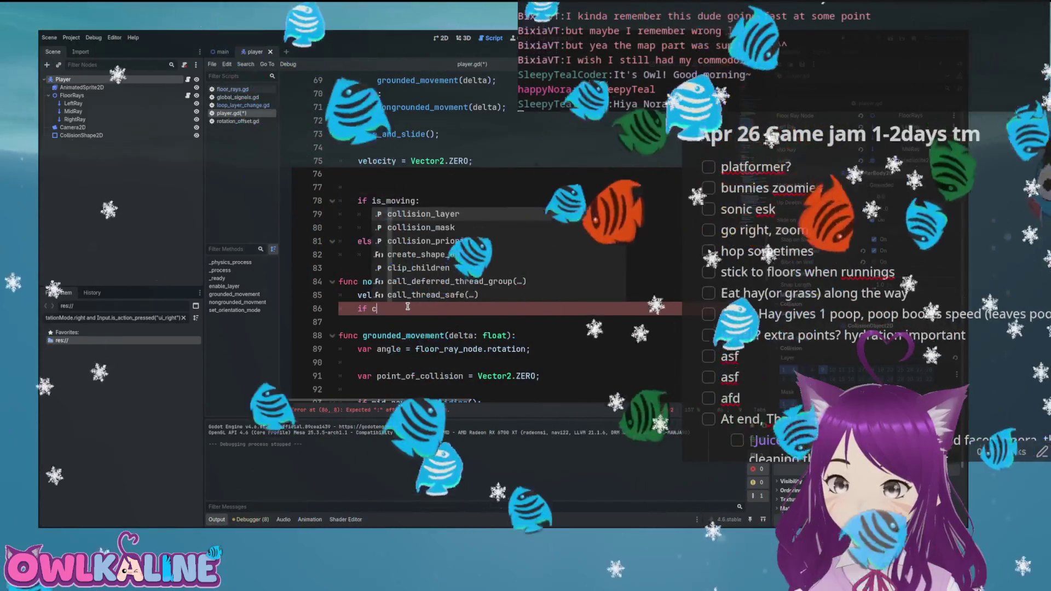
type("o")
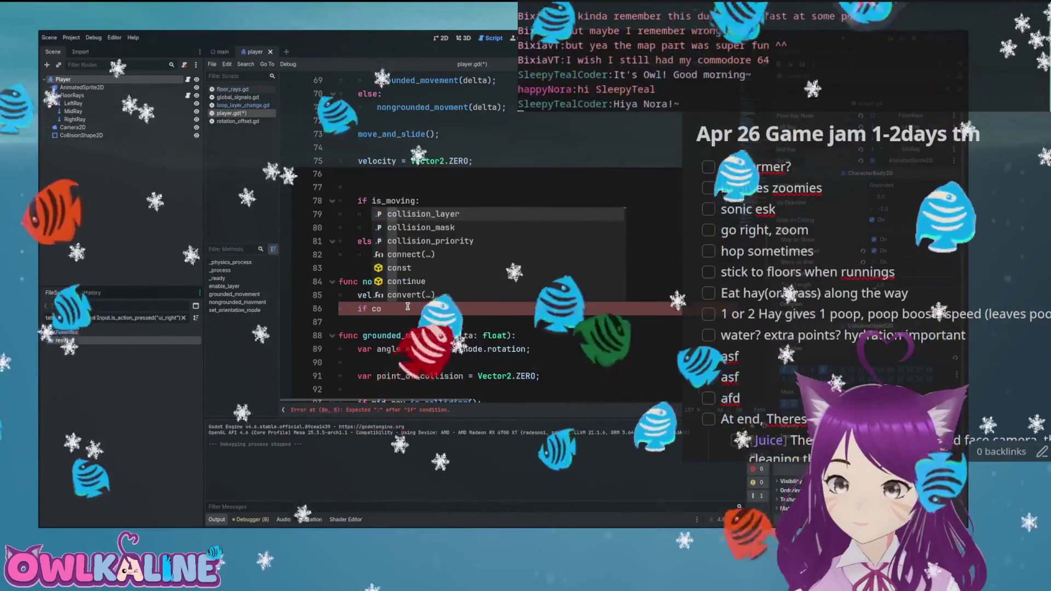
key("BackSpace")
key("BackSpace")
type("get_")
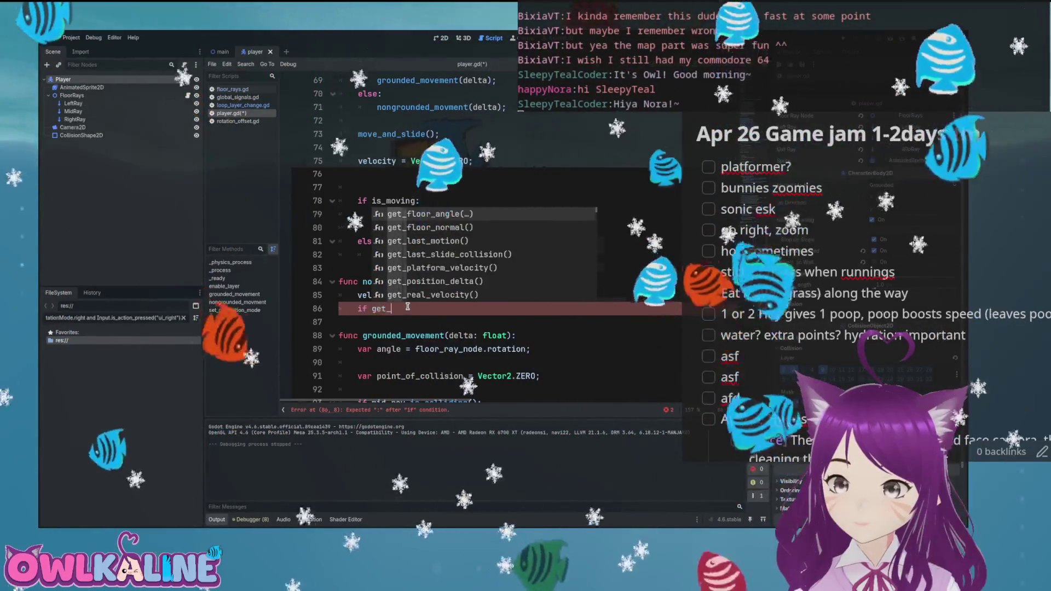
type("last")
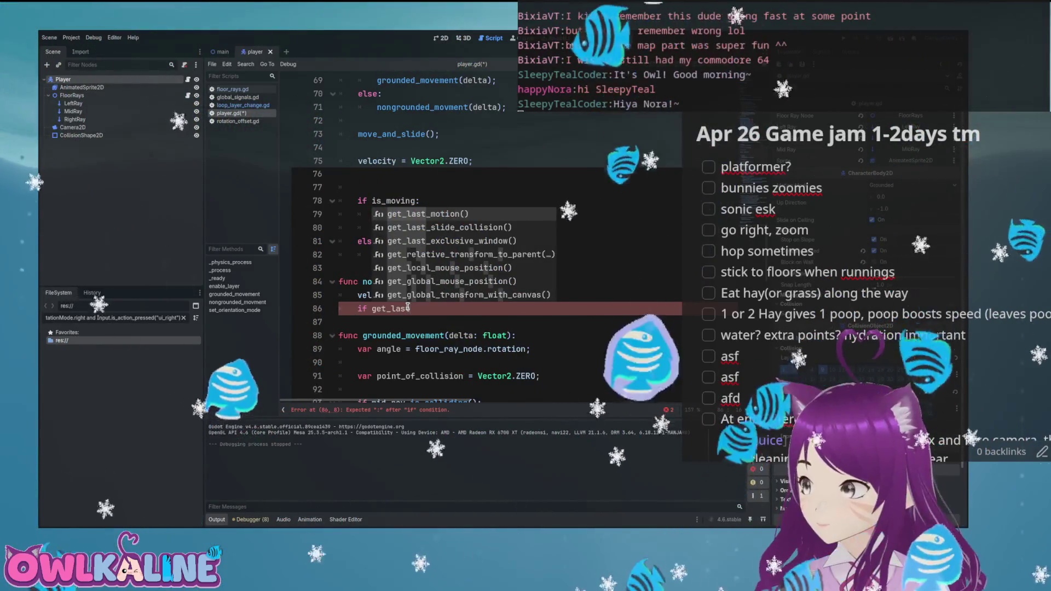
type("_")
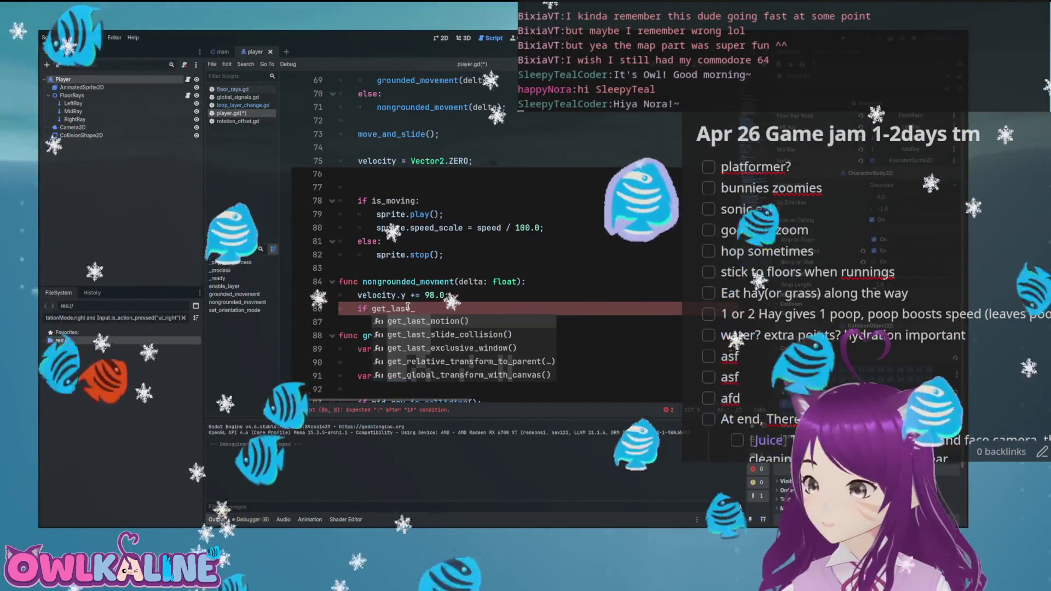
key("Down")
key("Return")
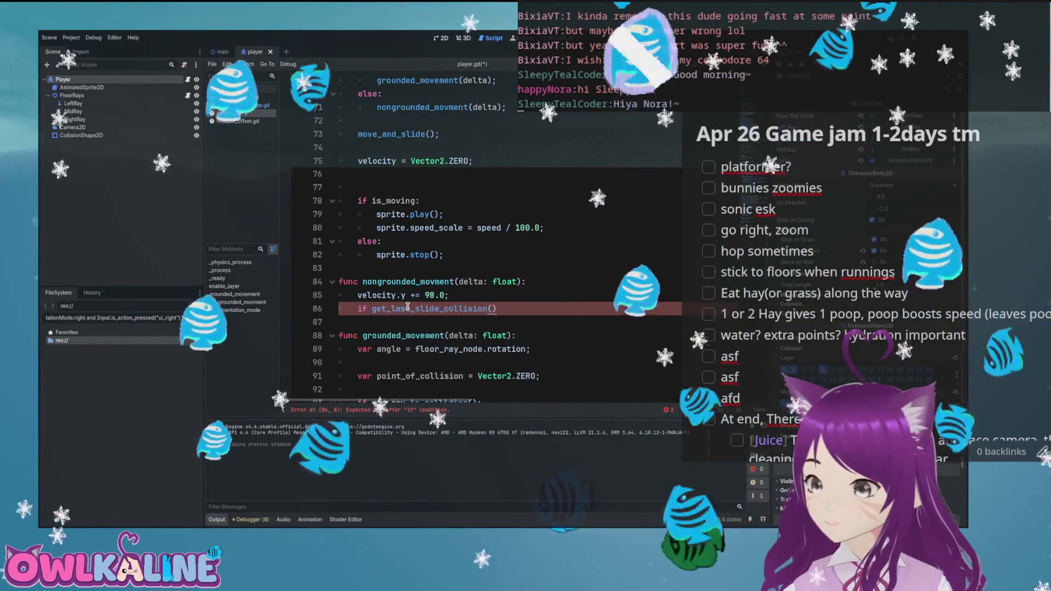
mouse_move(446, 307)
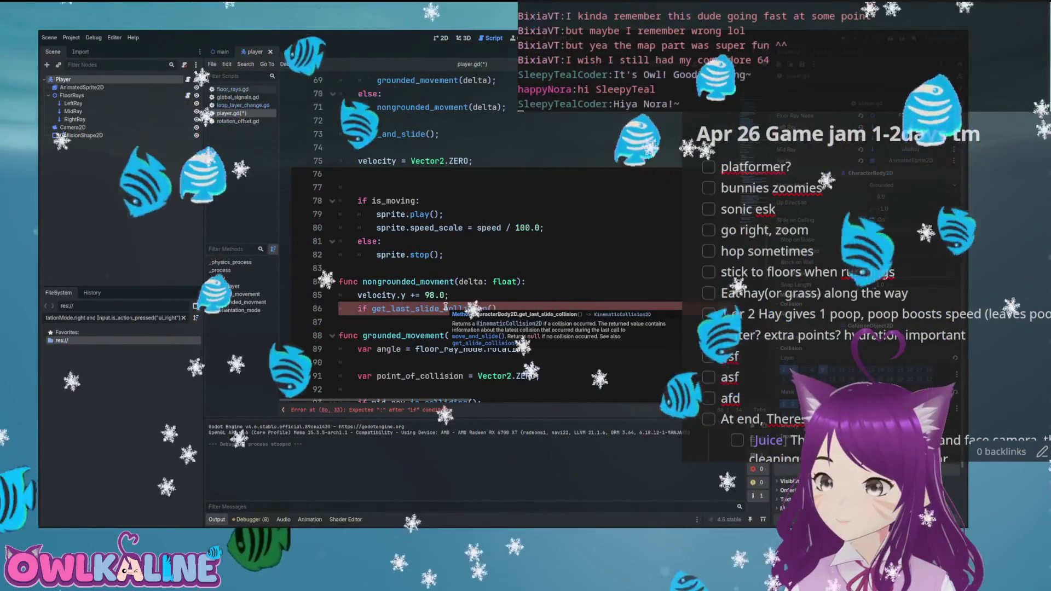
type(":")
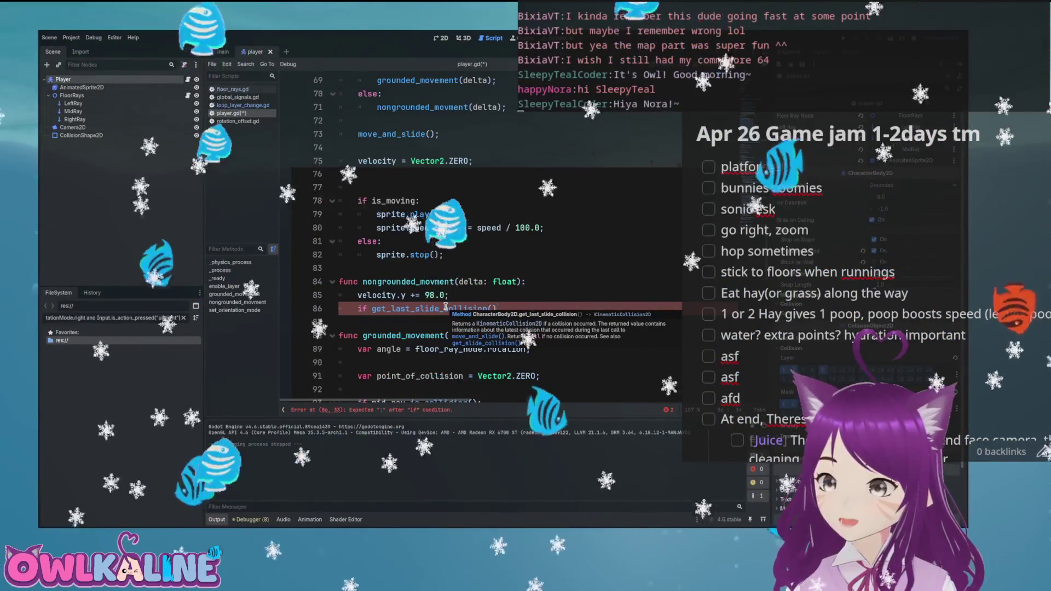
- Set grounded = true inside the collision check and save player.gd
key("Return")
type("g")
type(" true;")
key("ctrl+s")
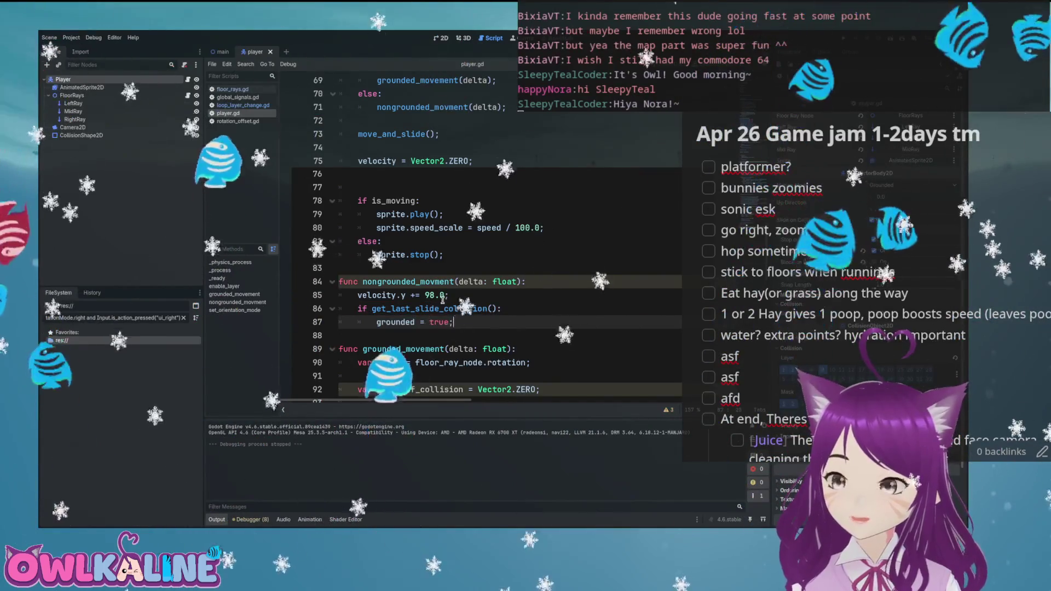
left_click(490, 308)
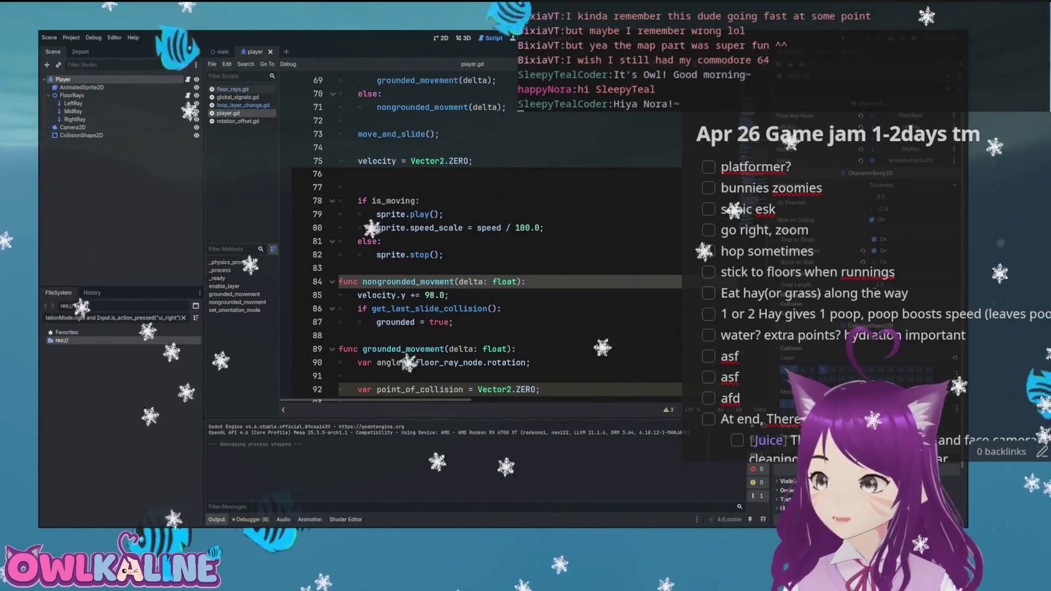
- Playtest landing, move the Player higher in the main scene, save it, and run again
key("F5")
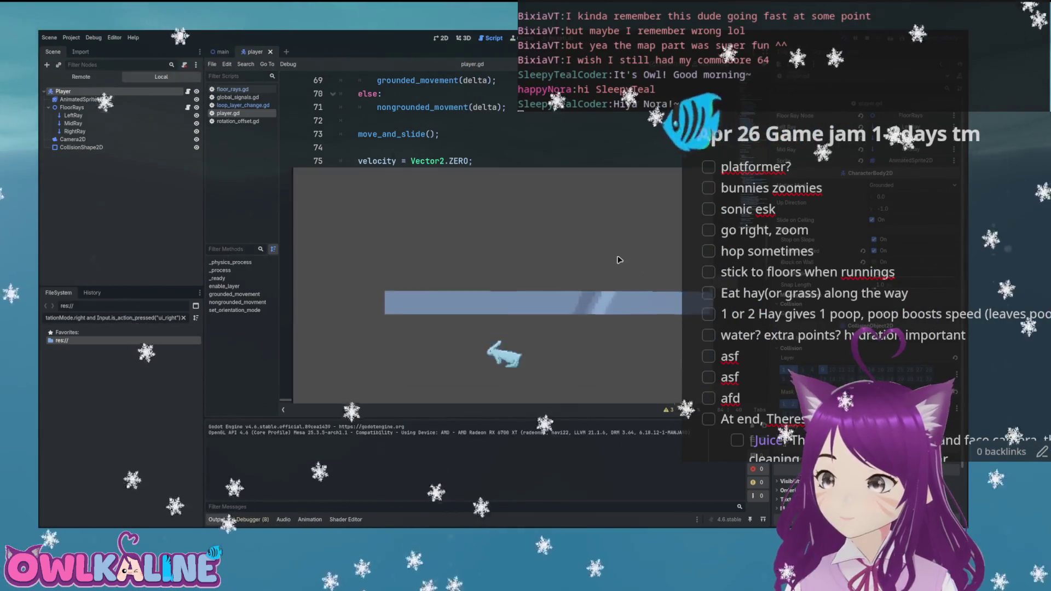
key("F8")
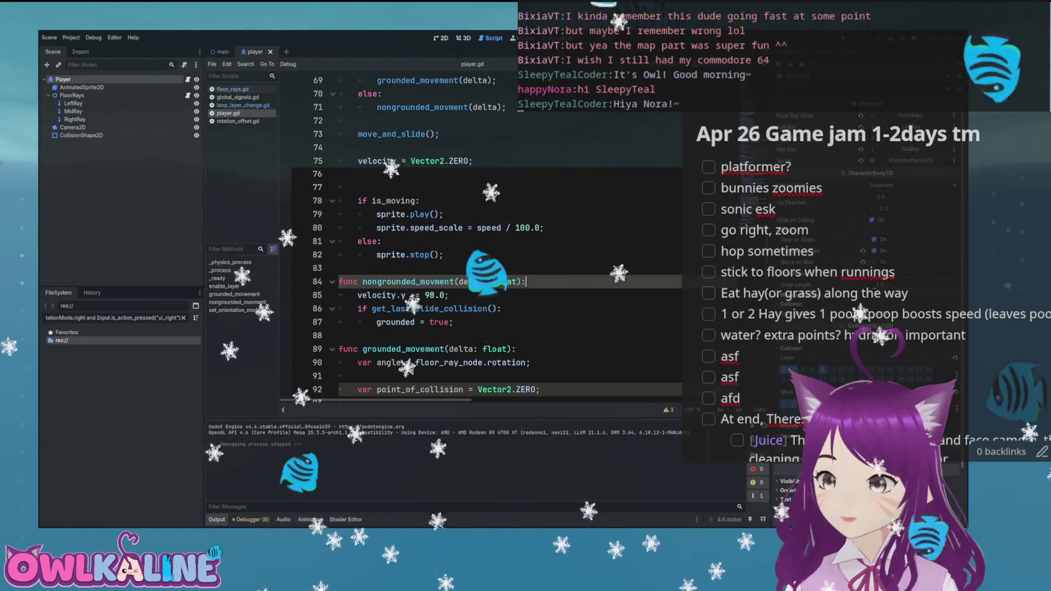
key("ctrl+F1")
left_click(219, 52)
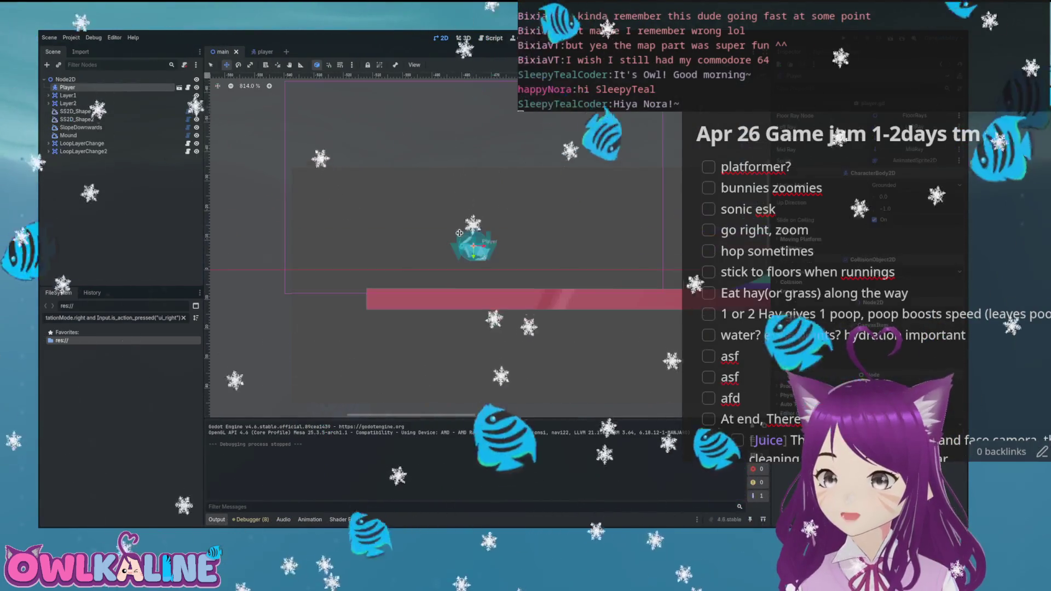
left_click_drag(471, 235, 482, 145)
key("ctrl+s")
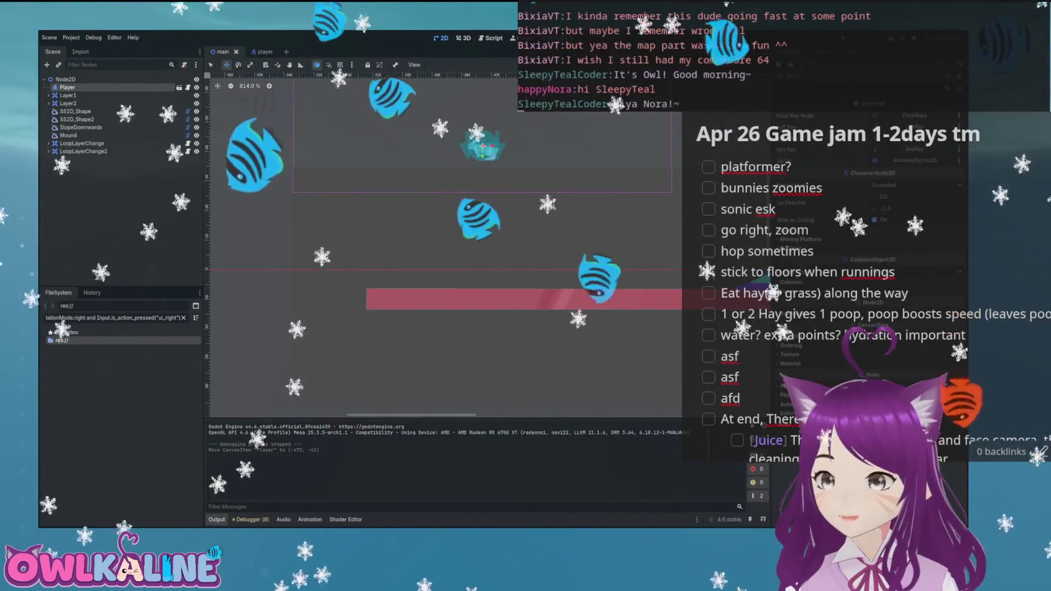
key("F5")
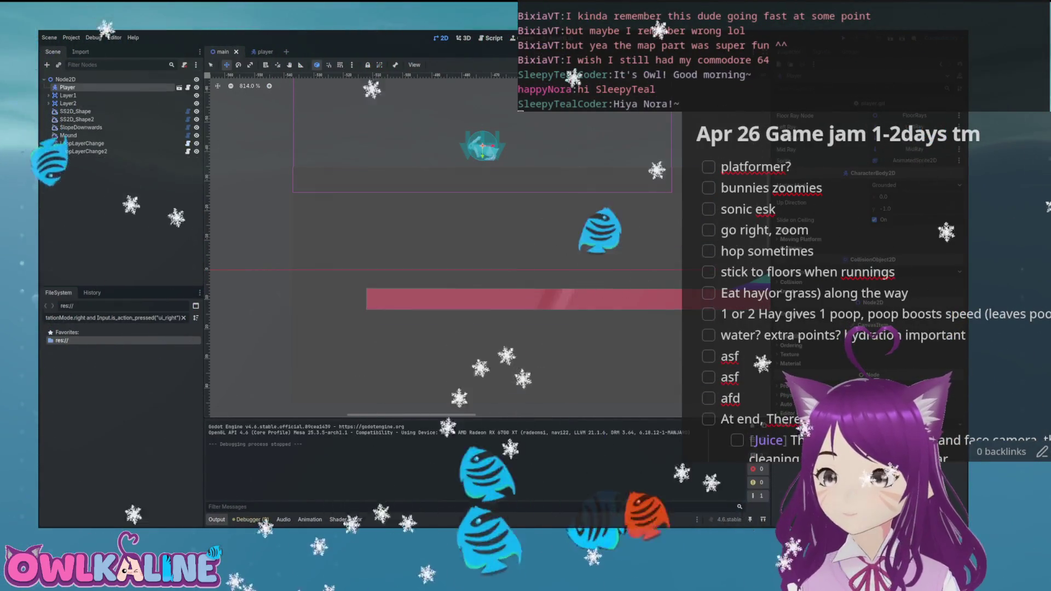
- Return to player.gd and open a new line below grounded = true
left_click(264, 52)
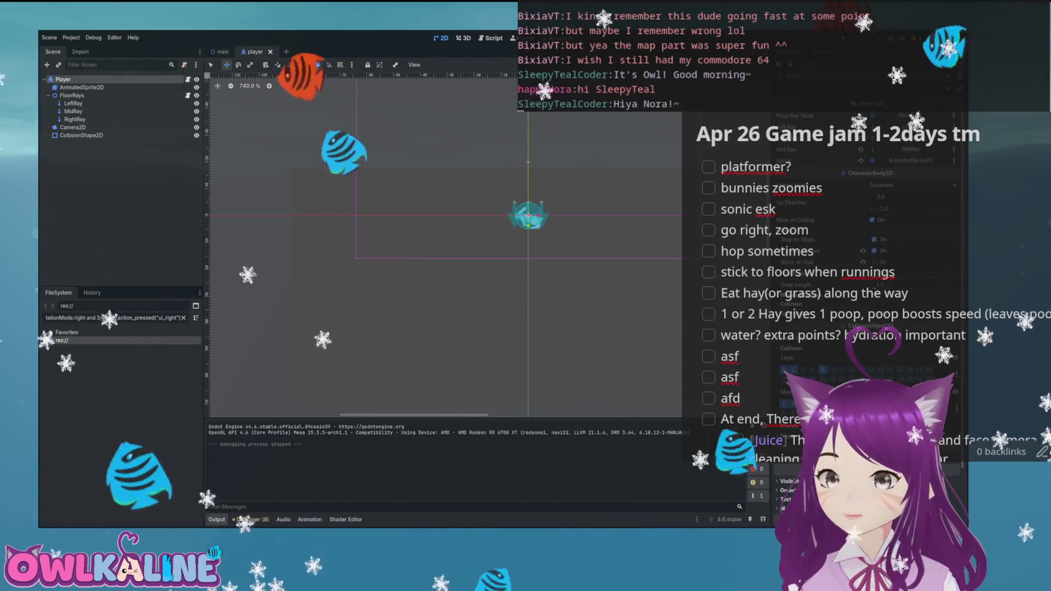
key("ctrl+F3")
scroll(371, 212, "down", 4)
left_click(494, 242)
key("Return")
- Add velocity.y = 0.0 under grounded = true and test-run the game
type("velocity.y = 0.0;")
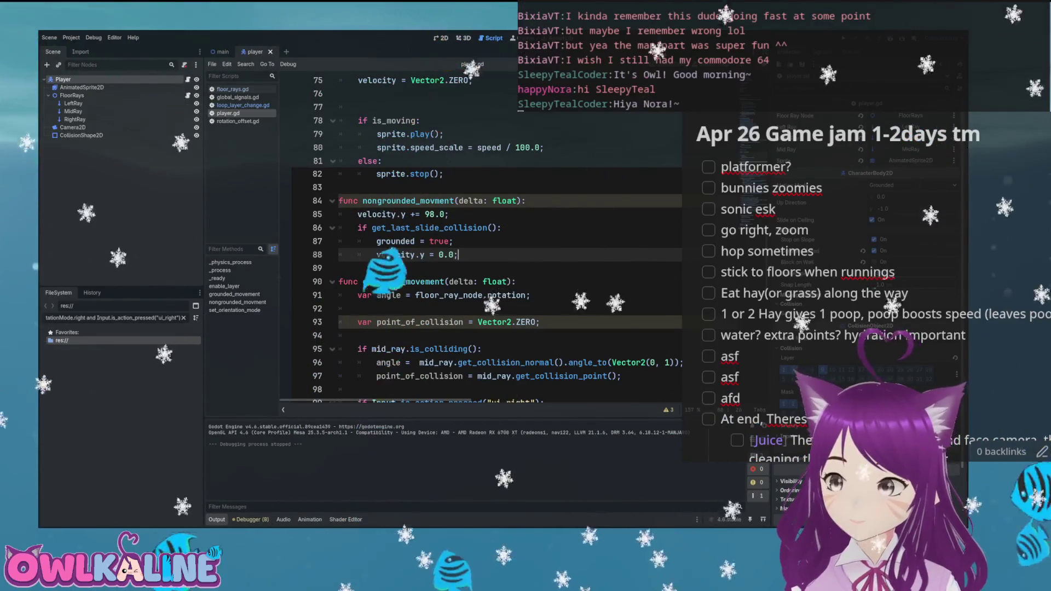
key("F5")
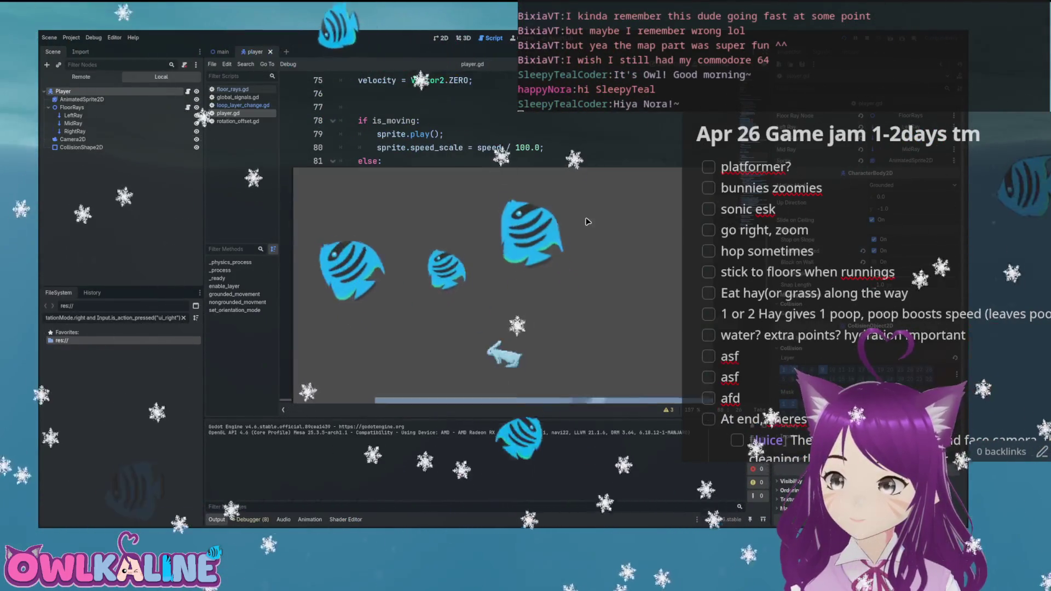
key("F8")
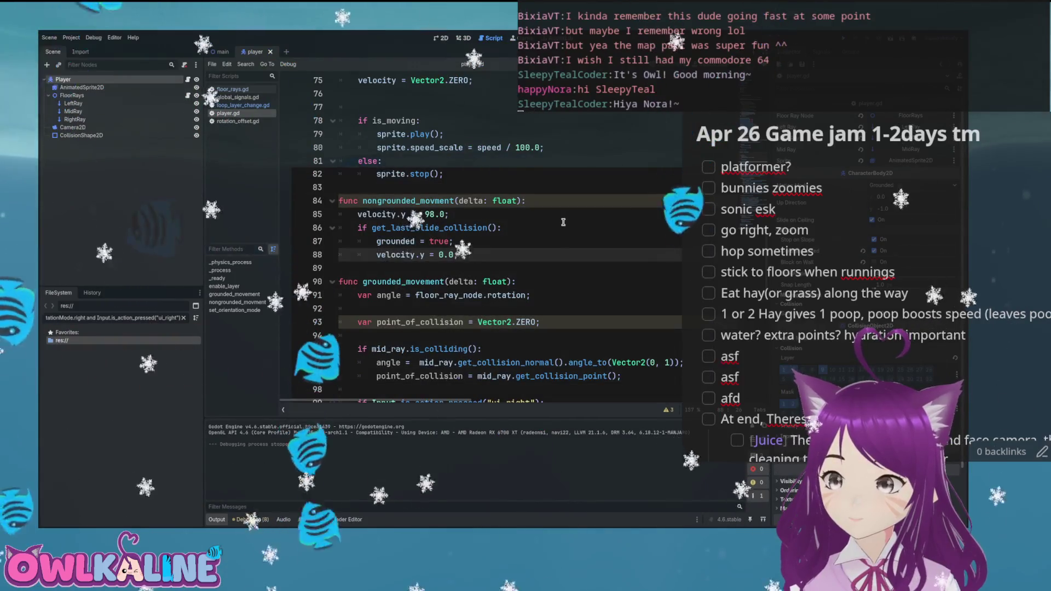
- Test a temporary collision print in the check, then remove it and save
scroll(474, 242, "up", 5)
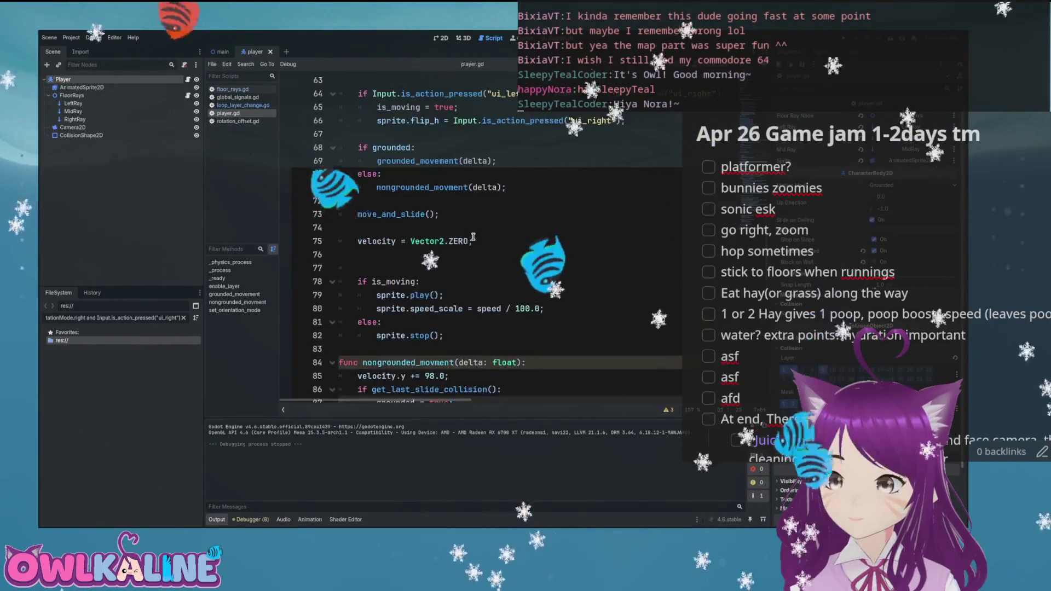
scroll(474, 236, "down", 4)
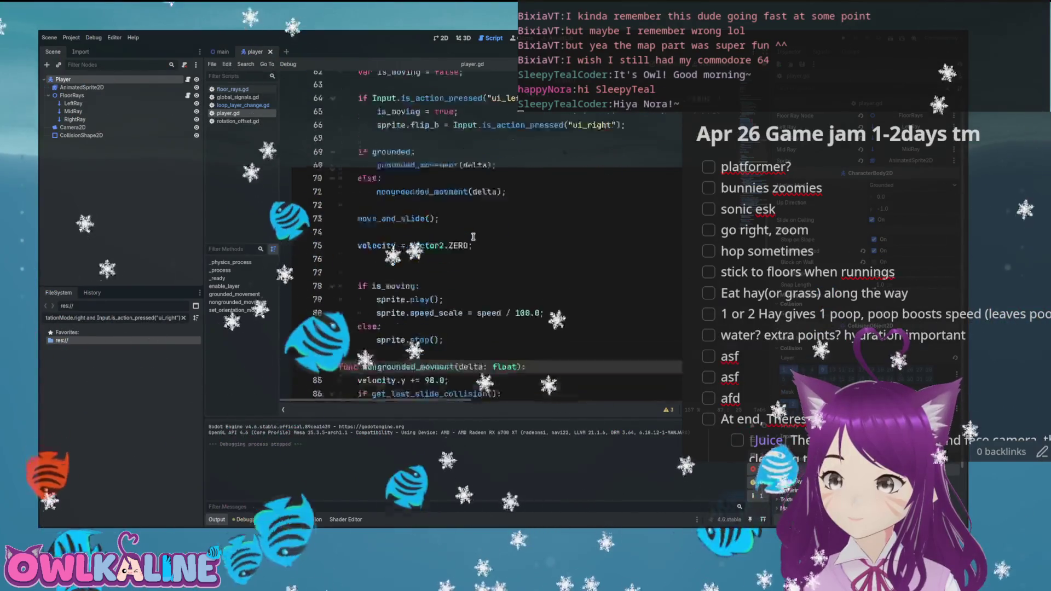
key("Return")
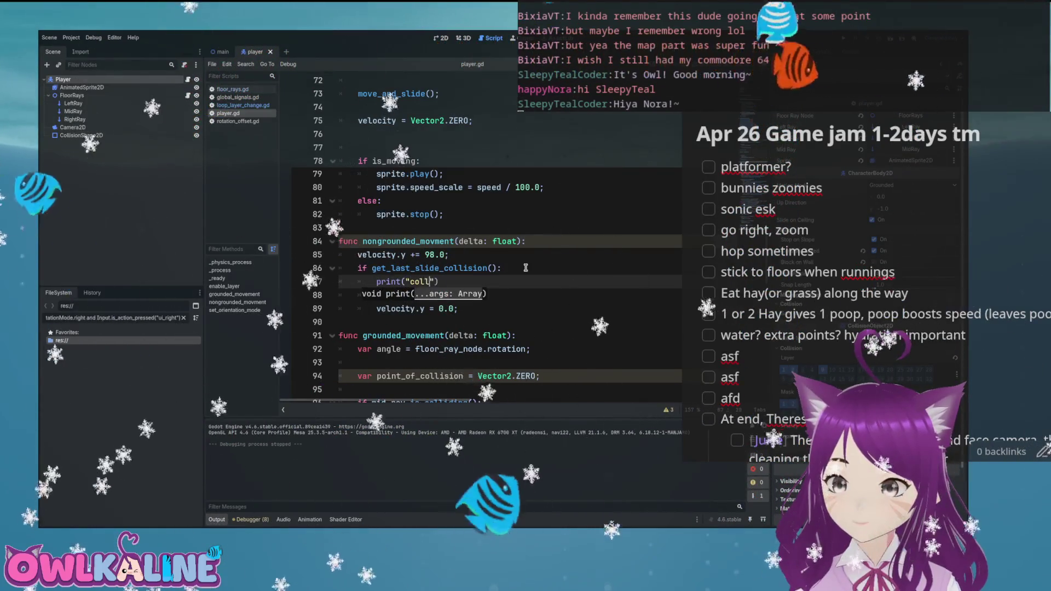
type("hinfg")
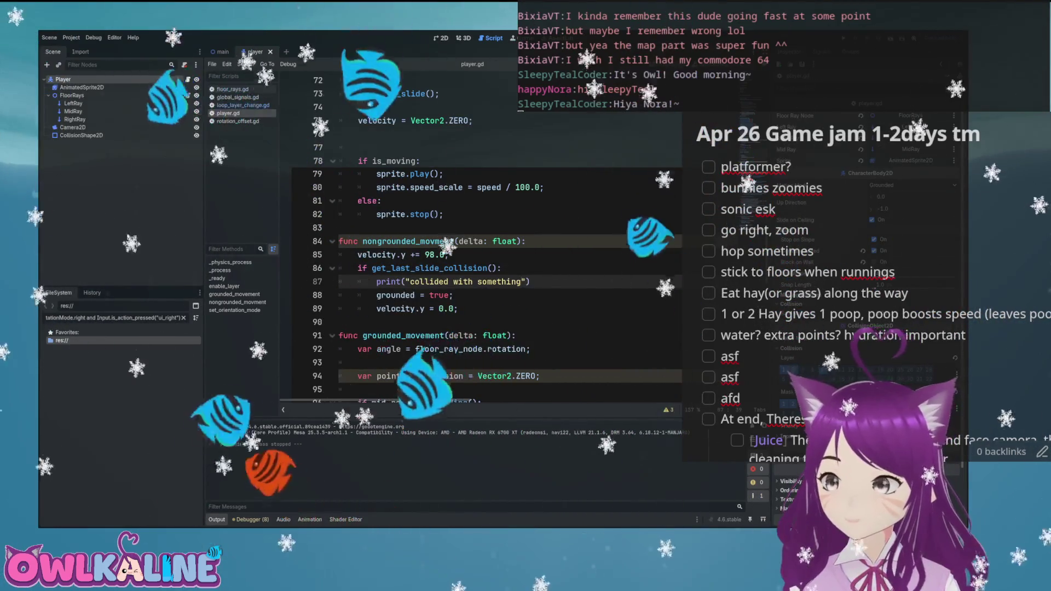
key("F5")
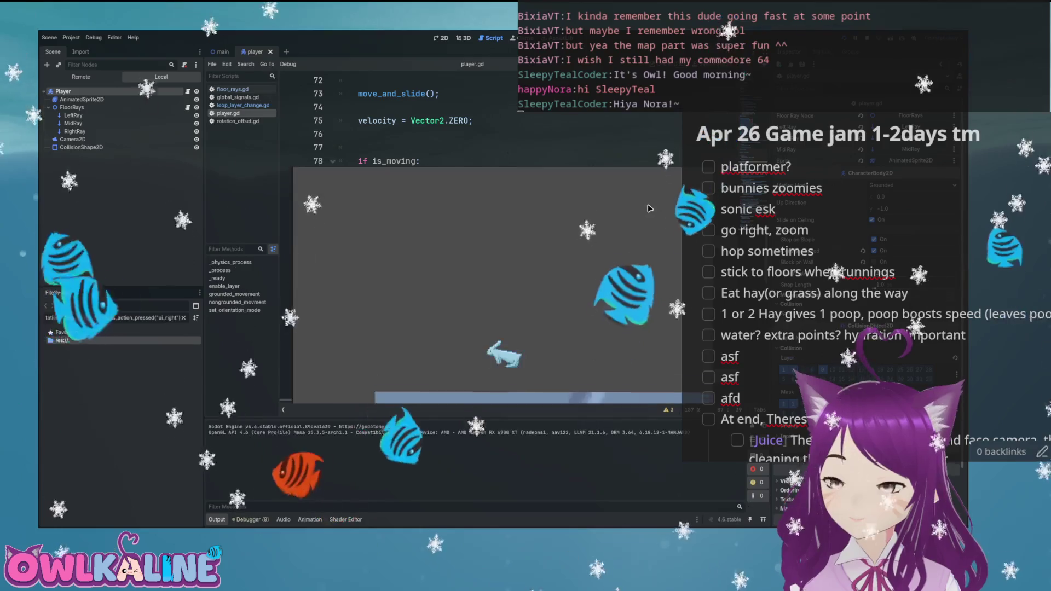
key("F8")
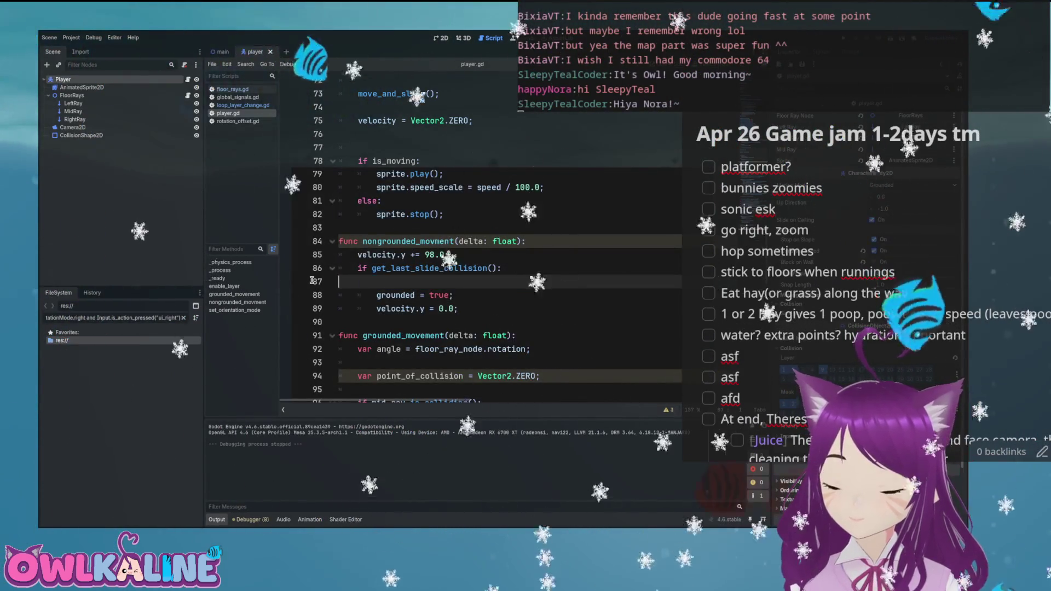
key("BackSpace")
key("ctrl+s")
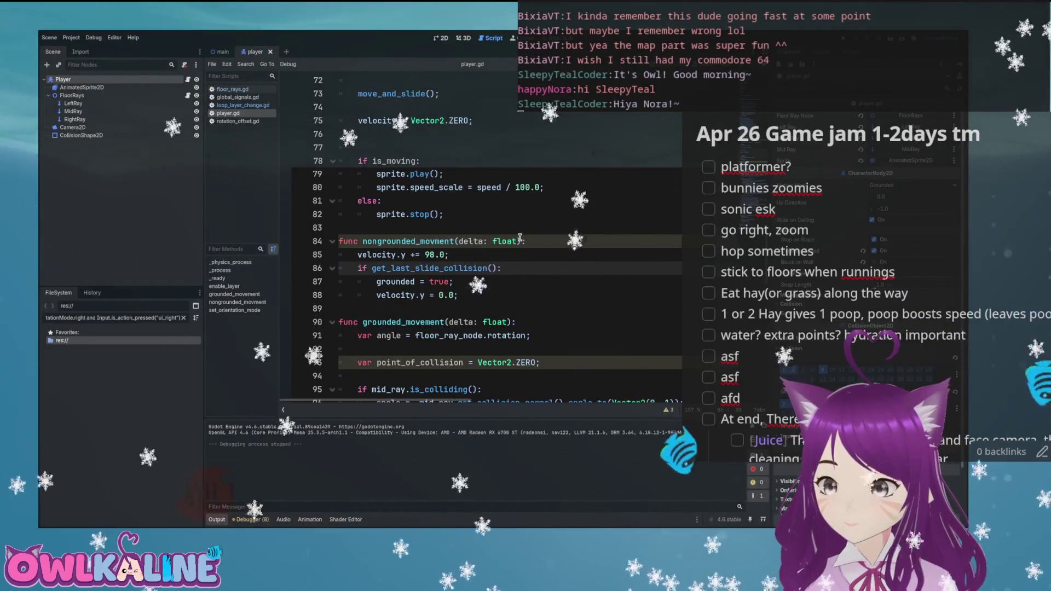
- Review the code around move_and_slide() and the grounded = true / velocity.y = 0.0 lines
scroll(522, 237, "up", 3)
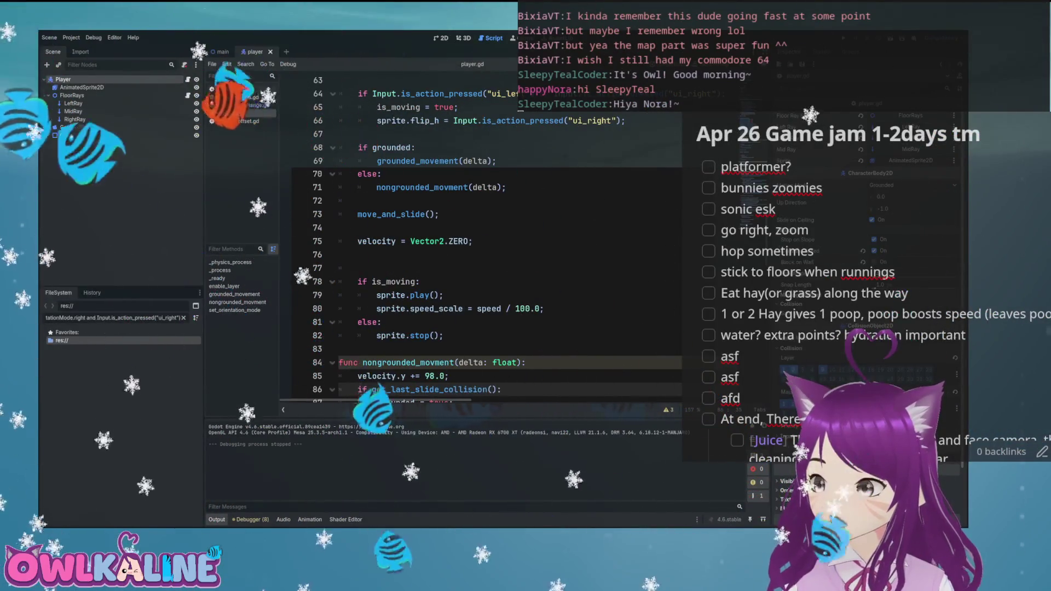
left_click(496, 216)
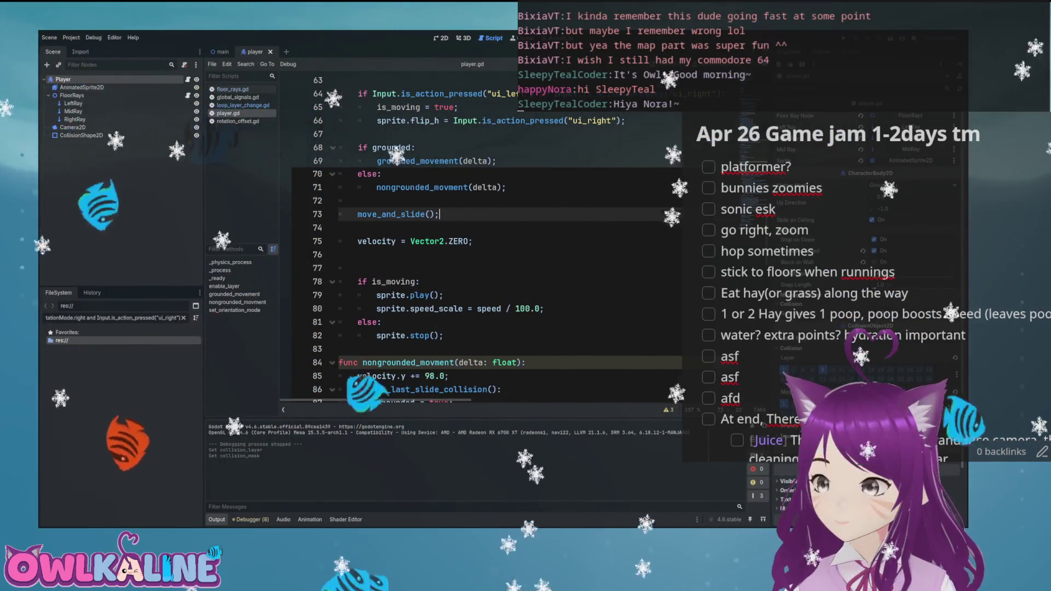
scroll(413, 206, "down", 2)
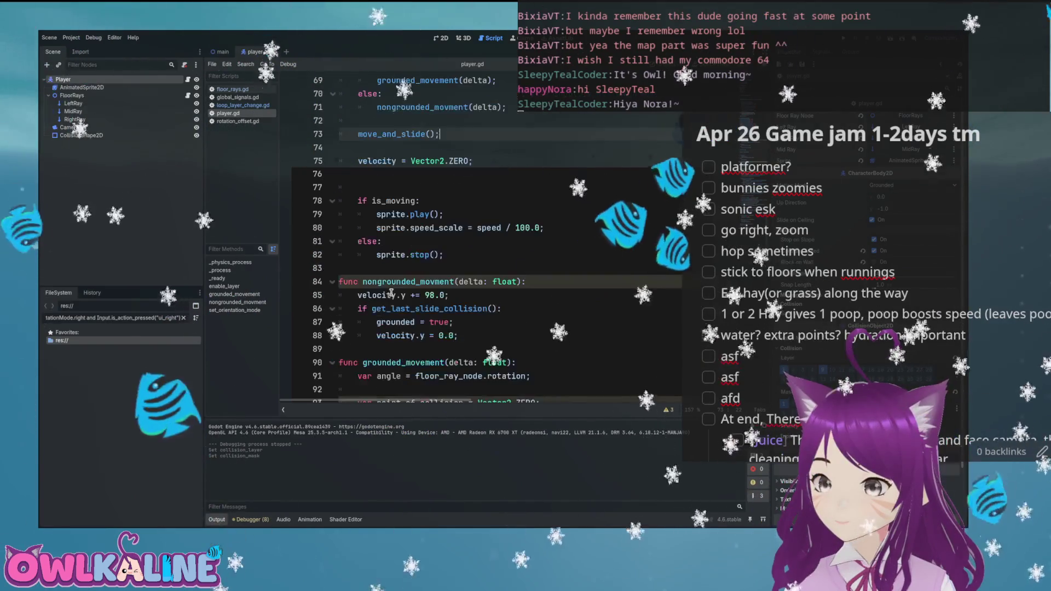
key("BackSpace")
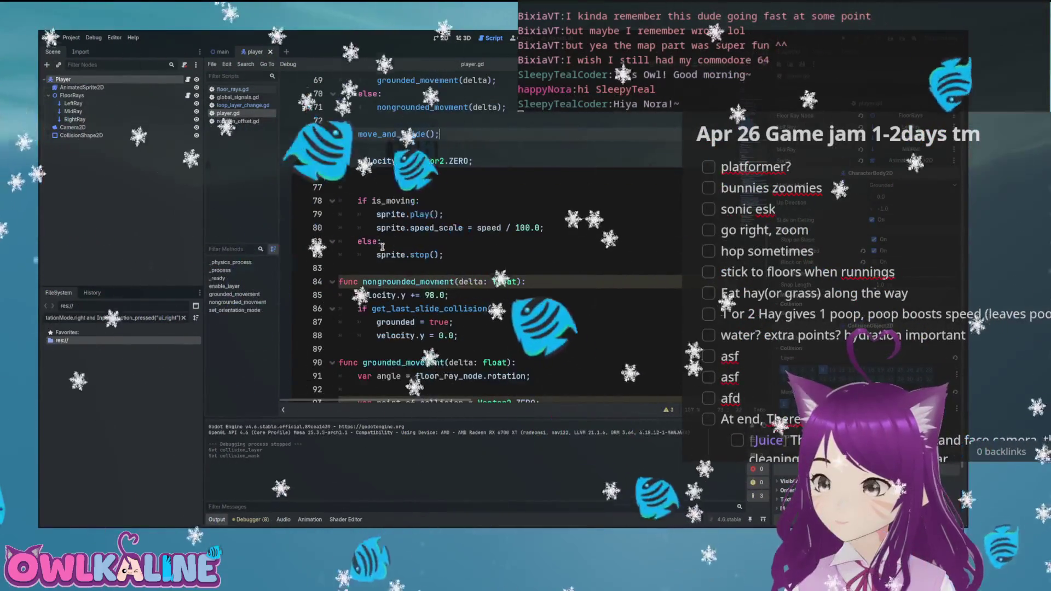
left_click(442, 211)
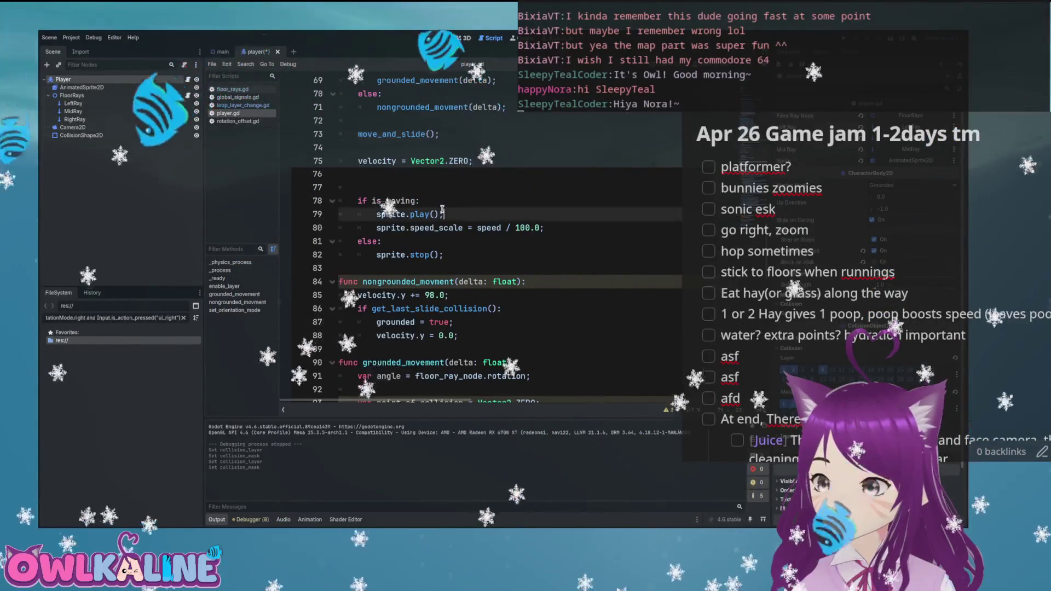
scroll(418, 198, "up", 3)
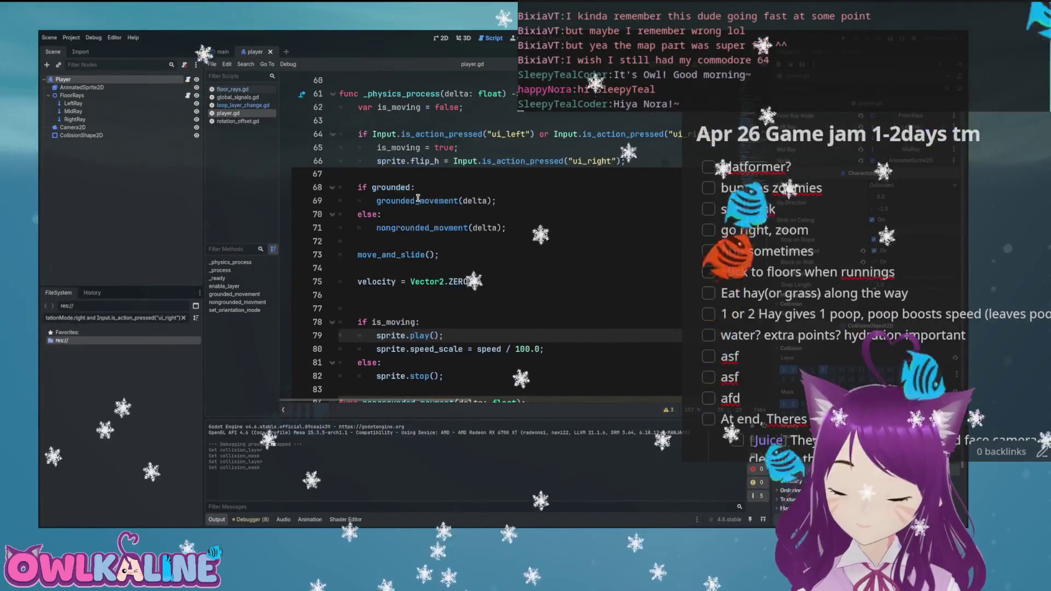
scroll(386, 277, "down", 4)
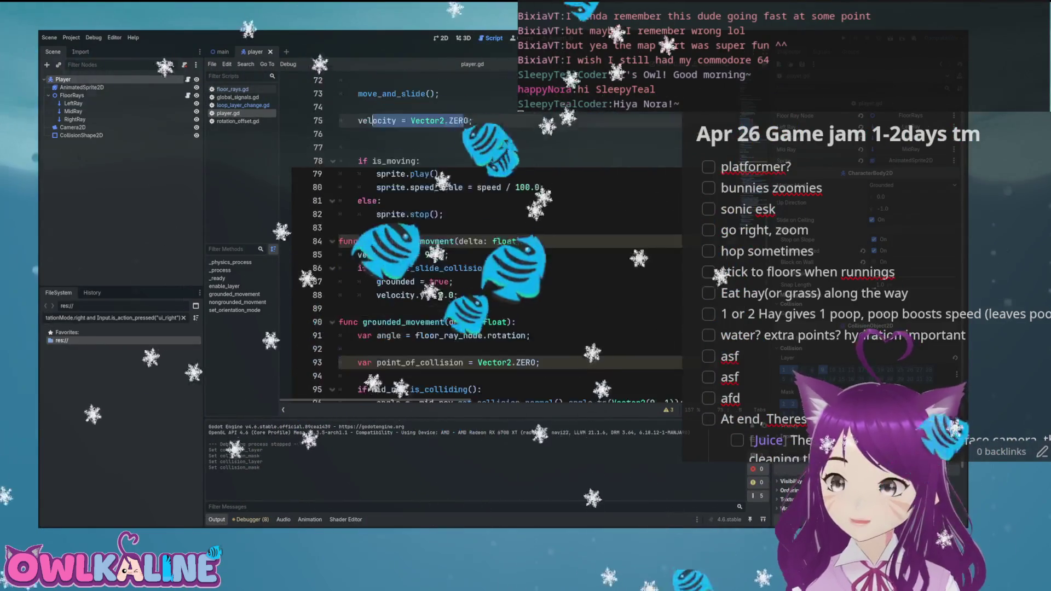
left_click(311, 295)
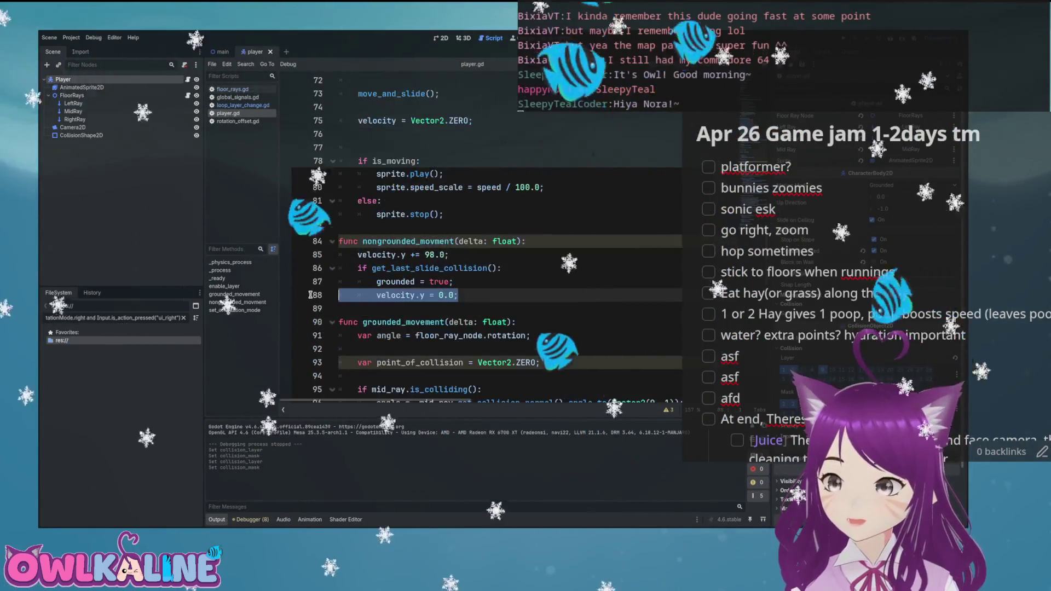
left_click(456, 278)
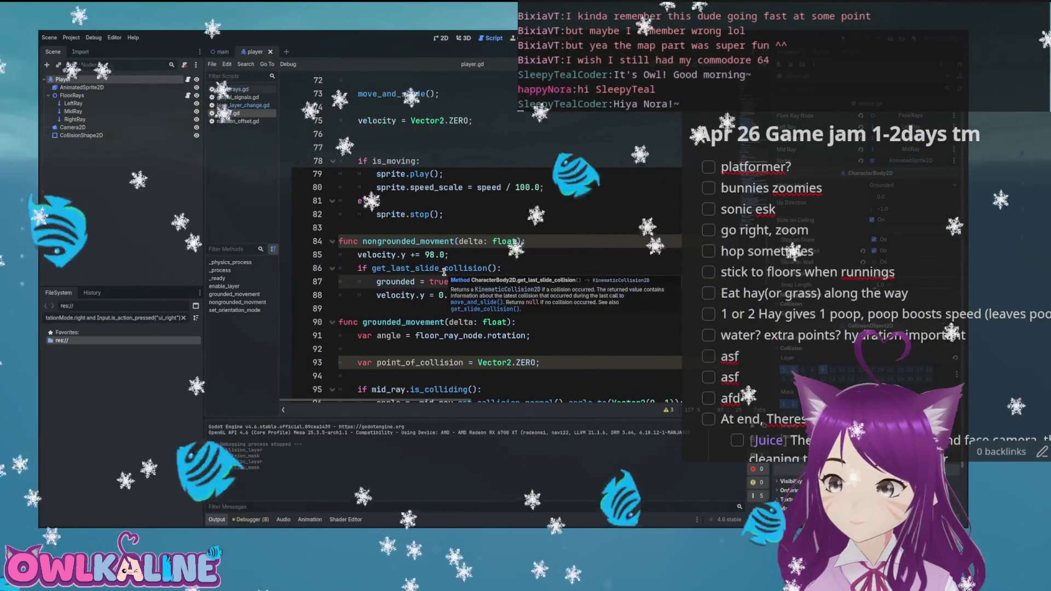
- Delete the empty line 76 before the is_moving check
scroll(444, 272, "up", 3)
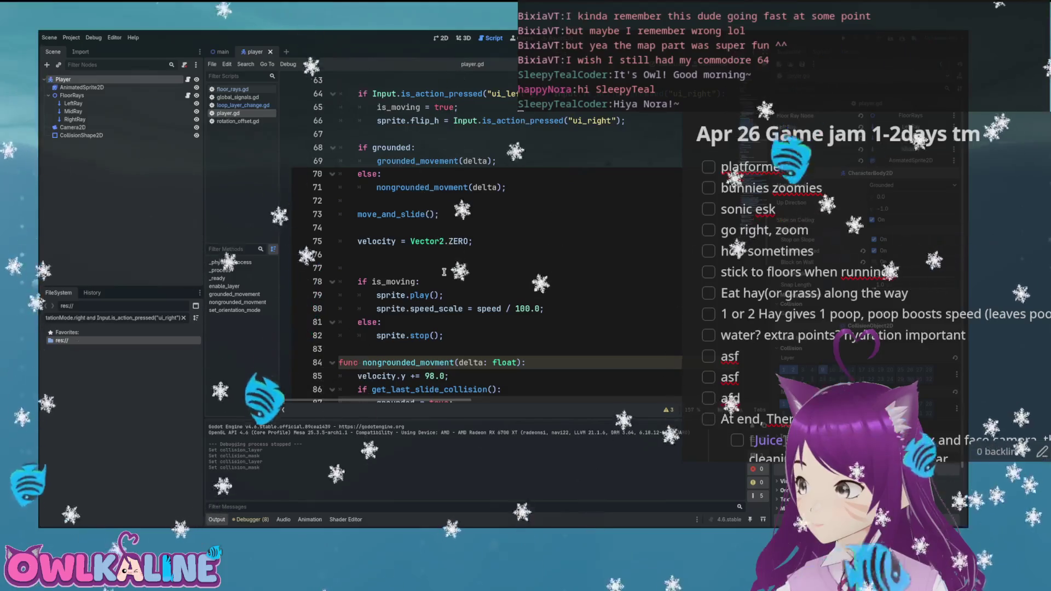
scroll(444, 272, "up", 2)
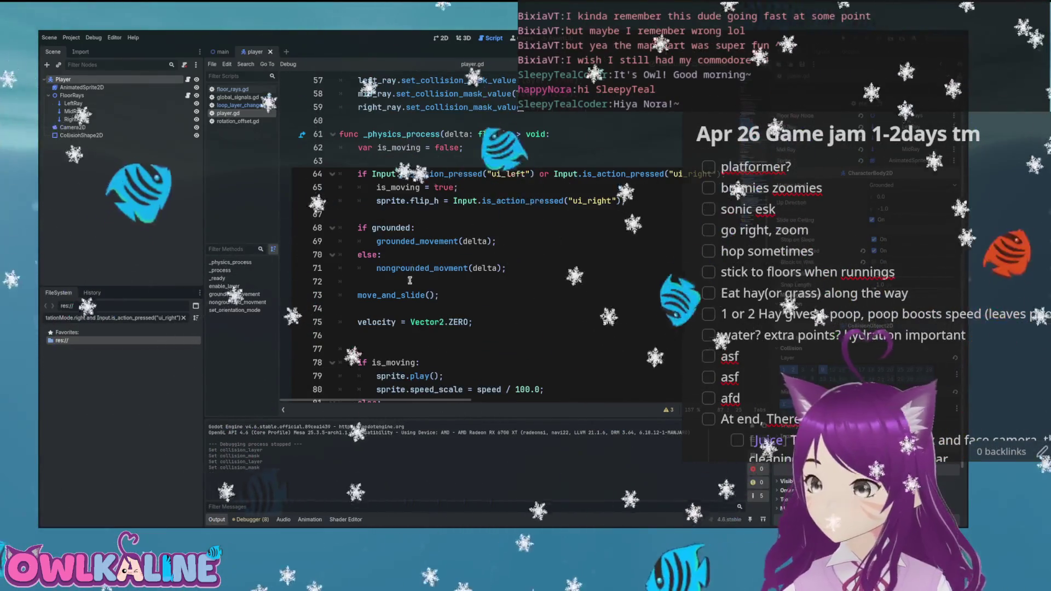
left_click(387, 331)
key("BackSpace")
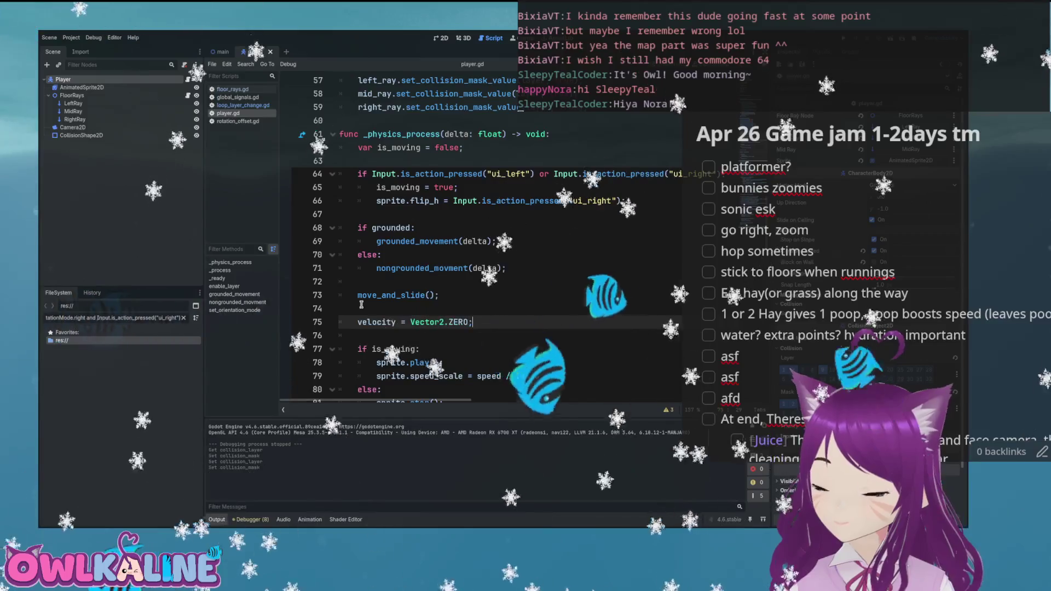
key("Up")
- Inspect the grounded check and grounded_movement call on lines 68-69
left_click(413, 268)
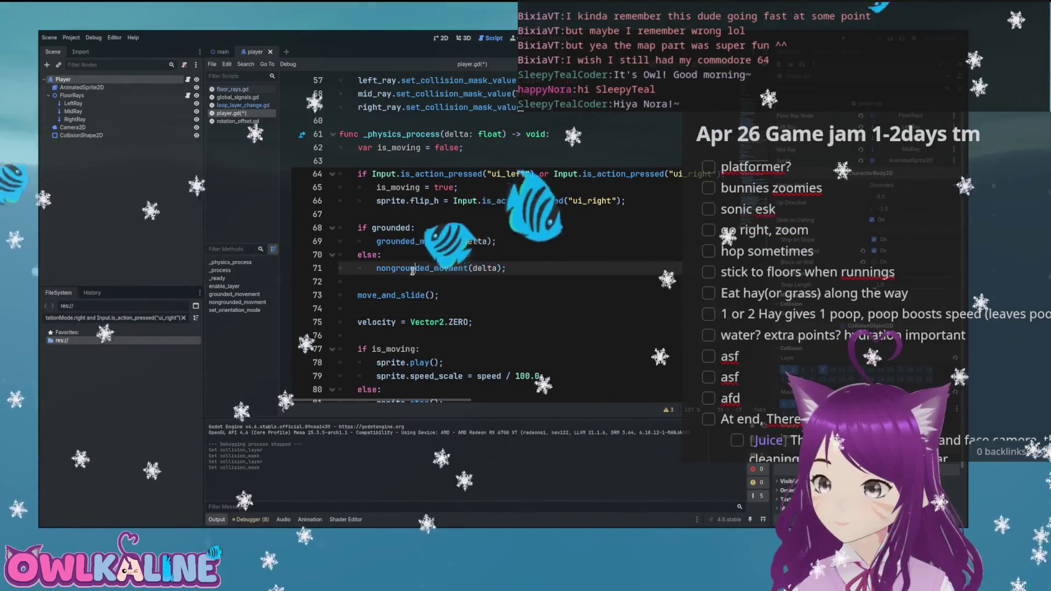
double_click(392, 228)
scroll(416, 263, "up", 4)
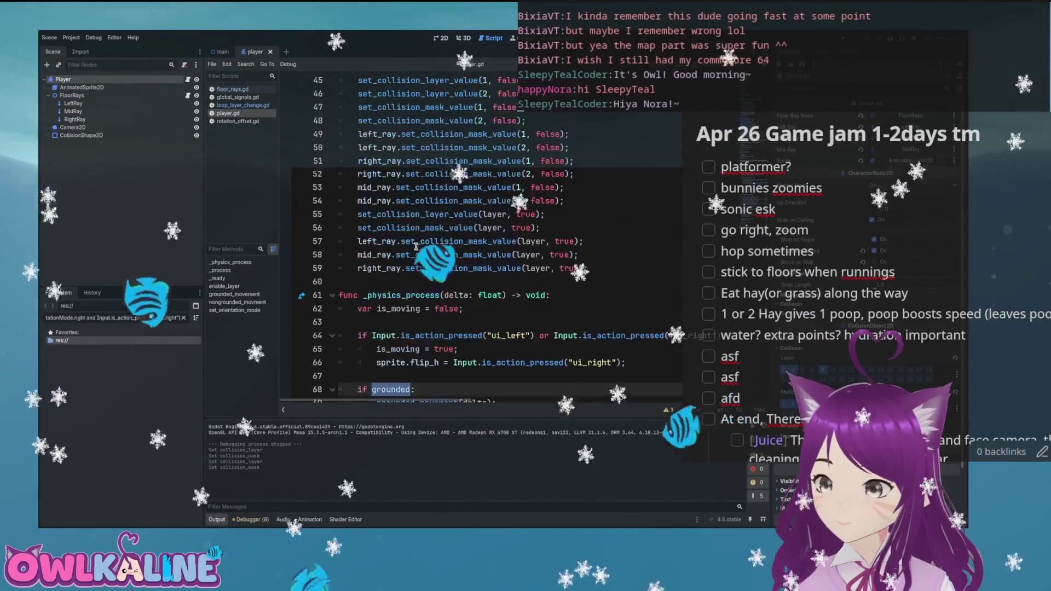
scroll(419, 383, "down", 3)
double_click(412, 282)
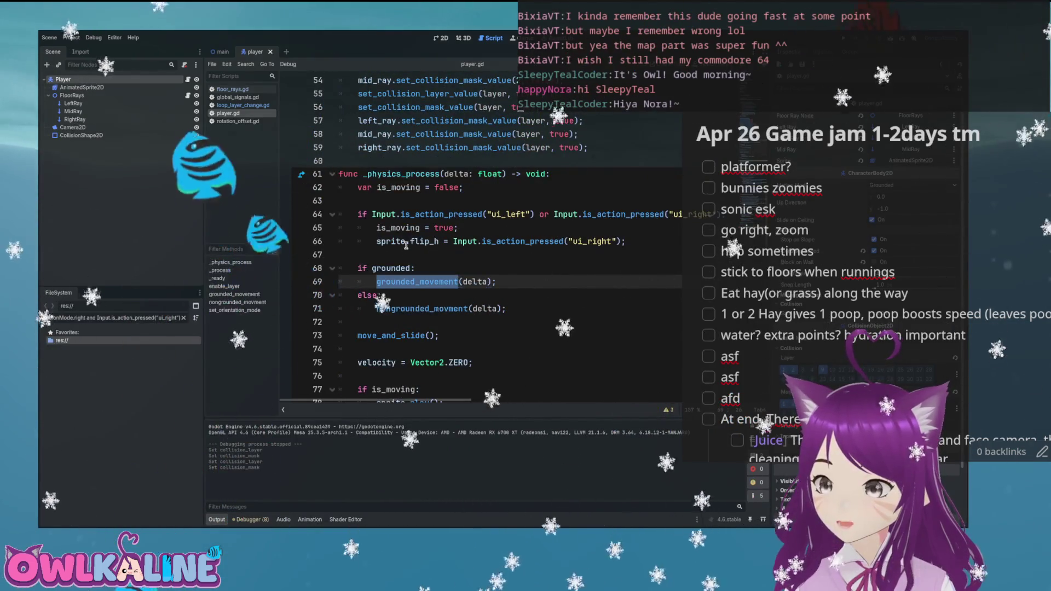
scroll(418, 233, "up", 8)
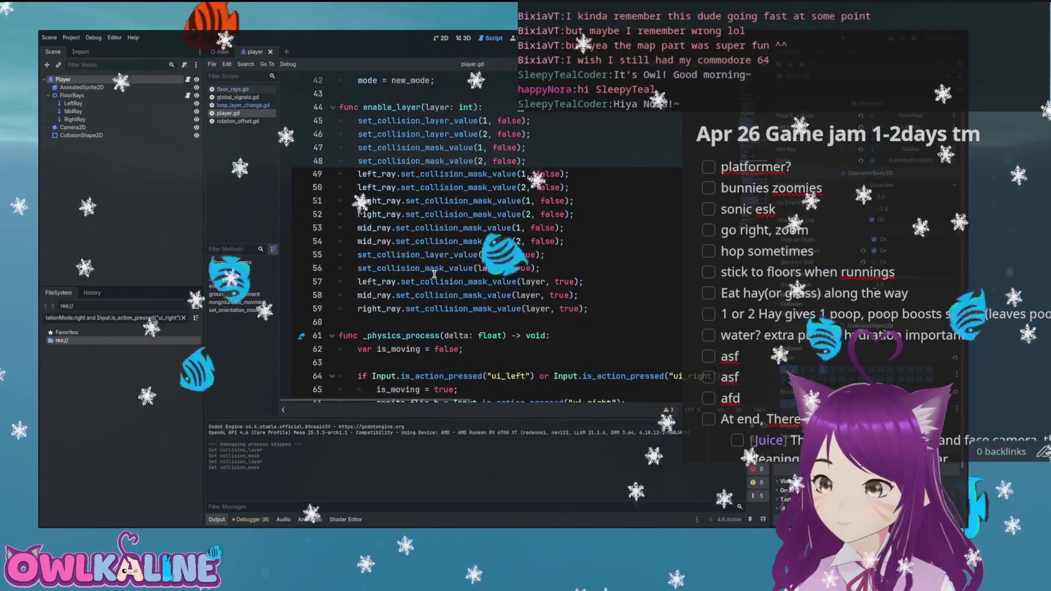
scroll(434, 274, "up", 5)
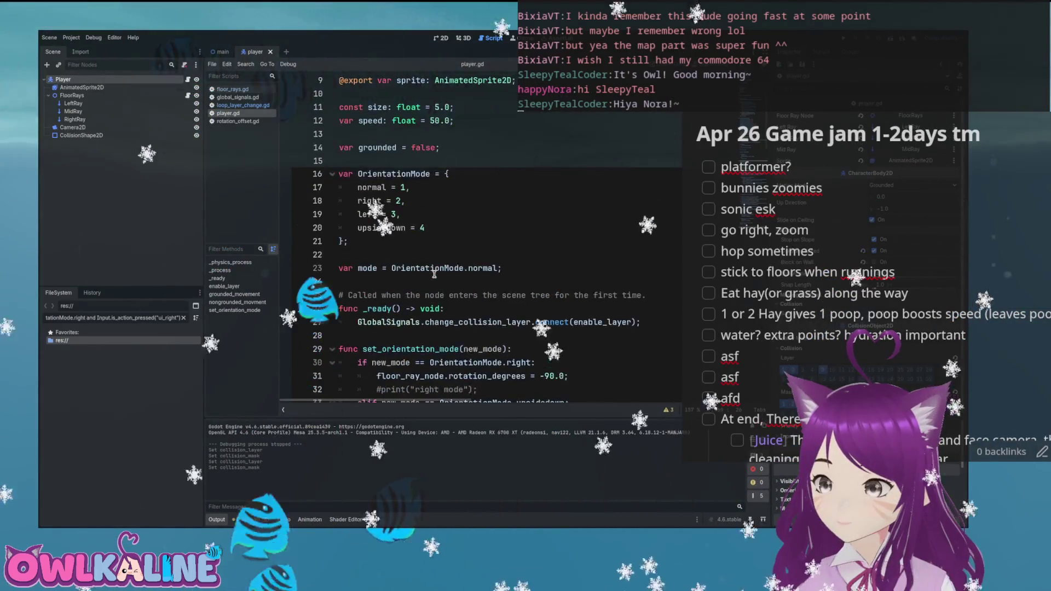
scroll(434, 274, "down", 20)
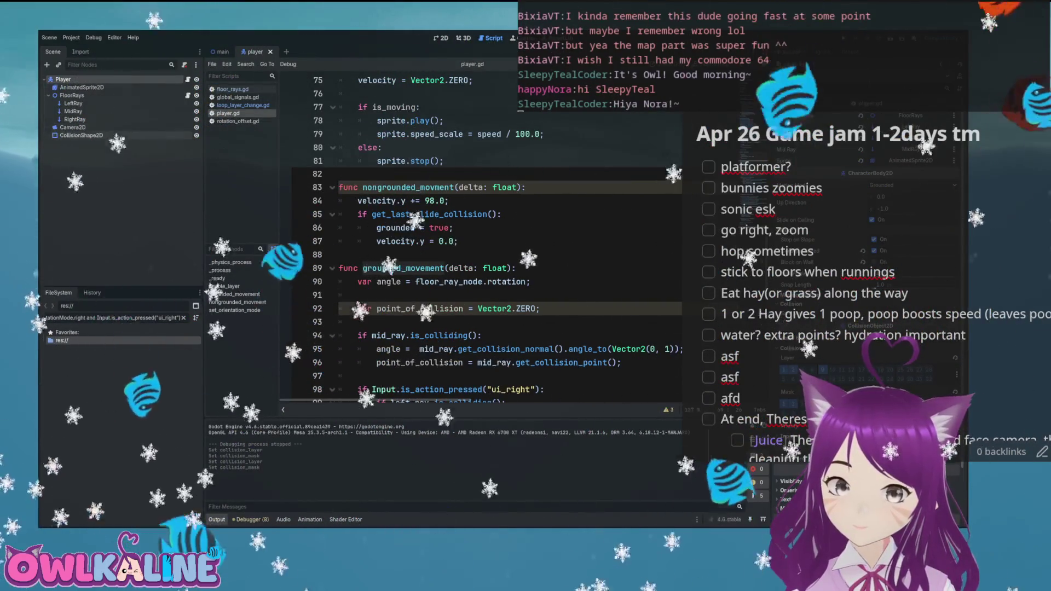
- Show the main level in 2D, select Layer1, and zoom out over the ground
left_click(81, 135)
key("ctrl+F1")
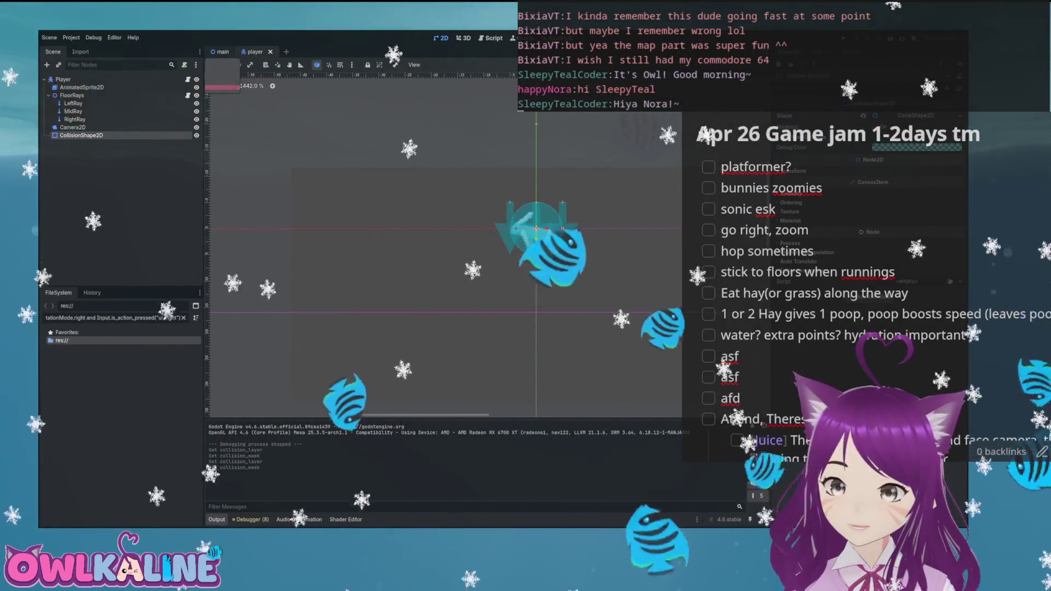
key("ctrl+shift+Tab")
scroll(432, 133, "up", 9)
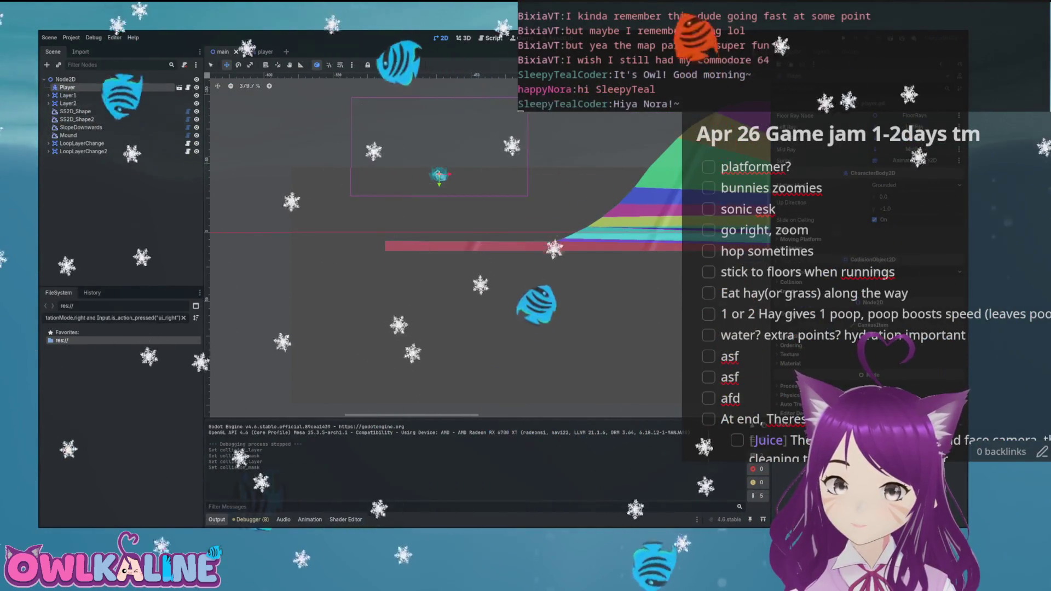
key("ctrl+Tab")
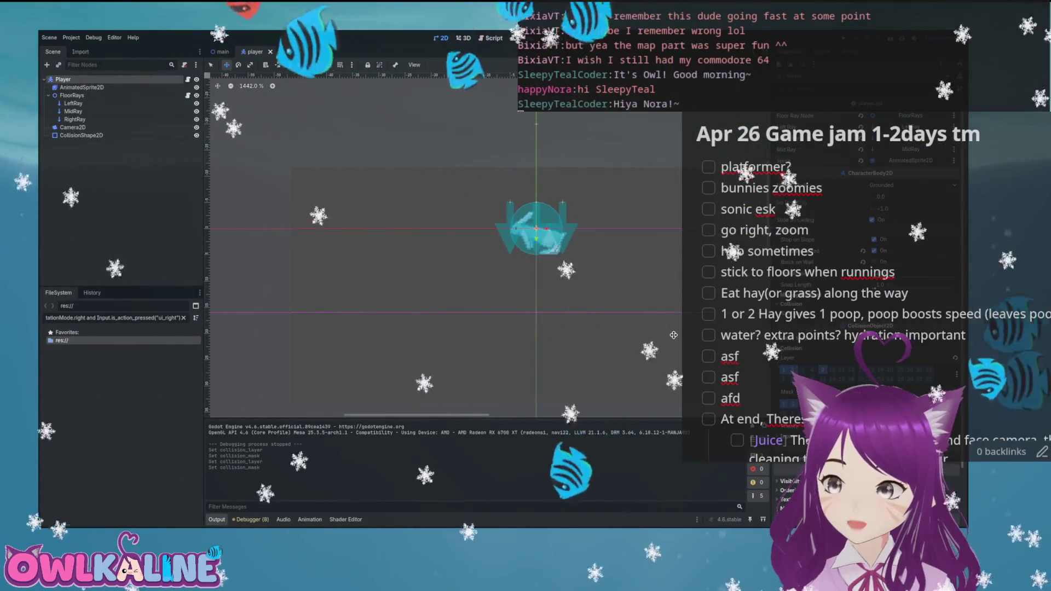
key("ctrl+shift+Tab")
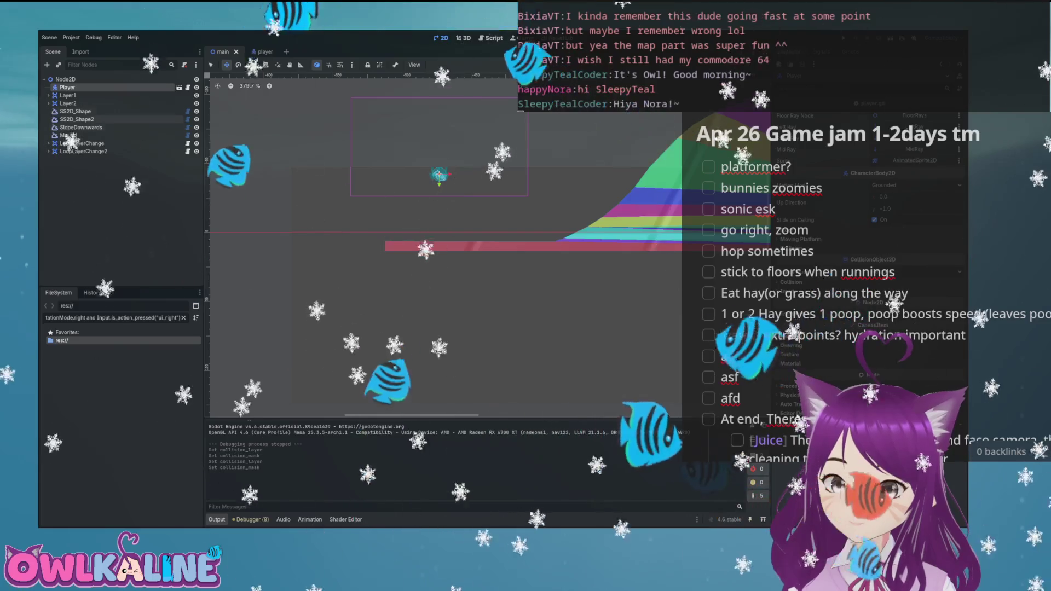
left_click(542, 213)
scroll(542, 213, "down", 5)
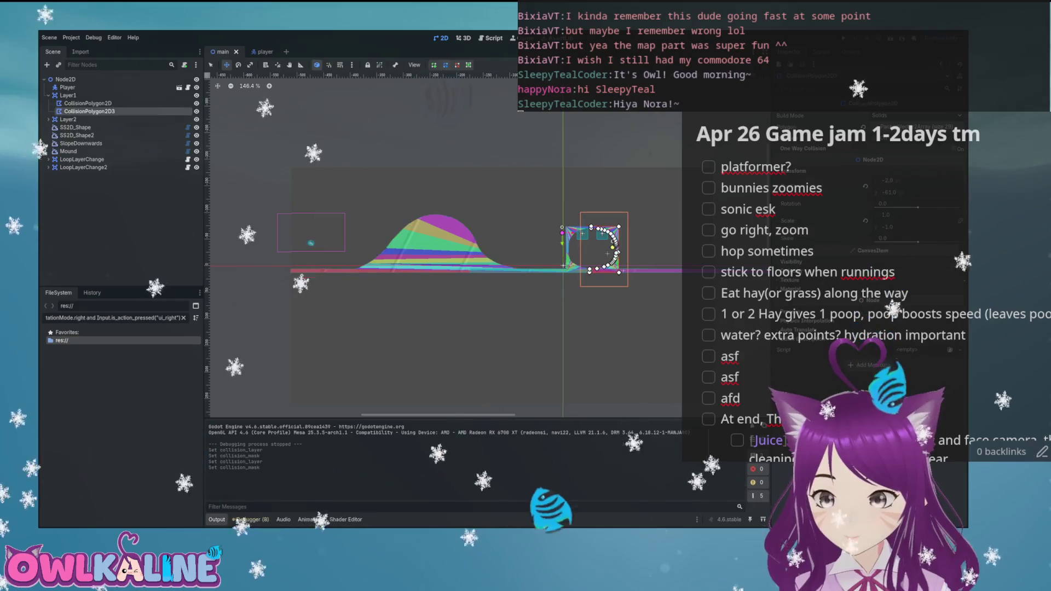
left_click(49, 96)
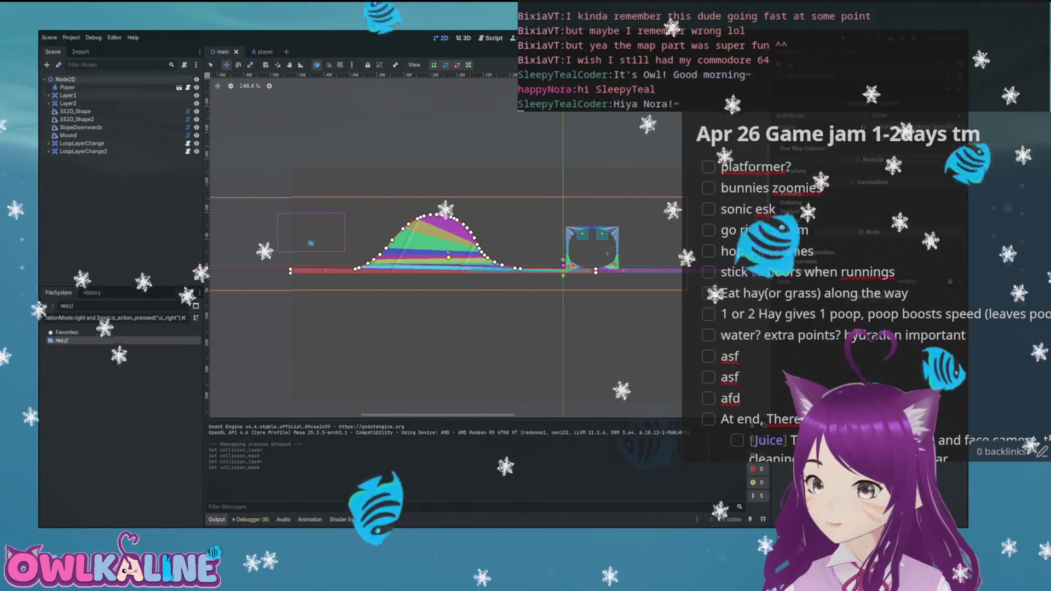
left_click(311, 243)
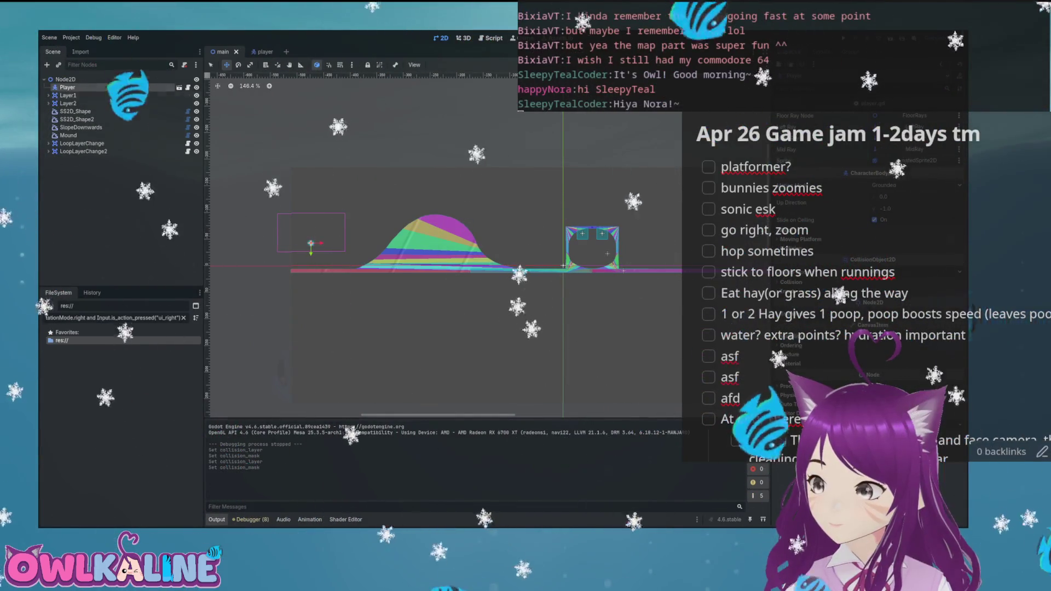
- In the player scene, inspect the LeftRay, RightRay and MidRay floor rays and the Player root node
left_click(179, 87)
left_click(73, 103)
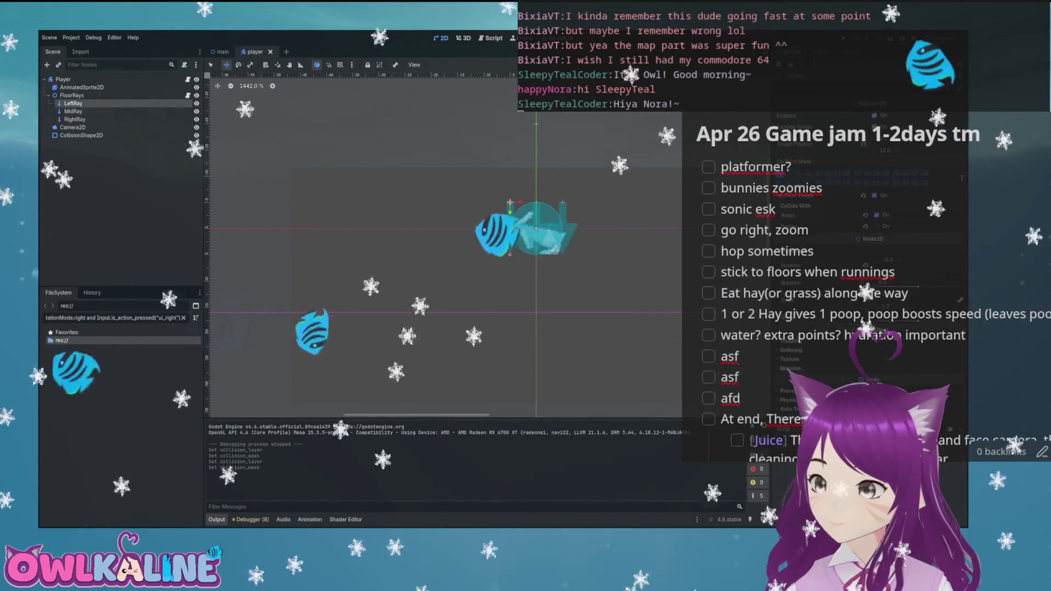
left_click(75, 119)
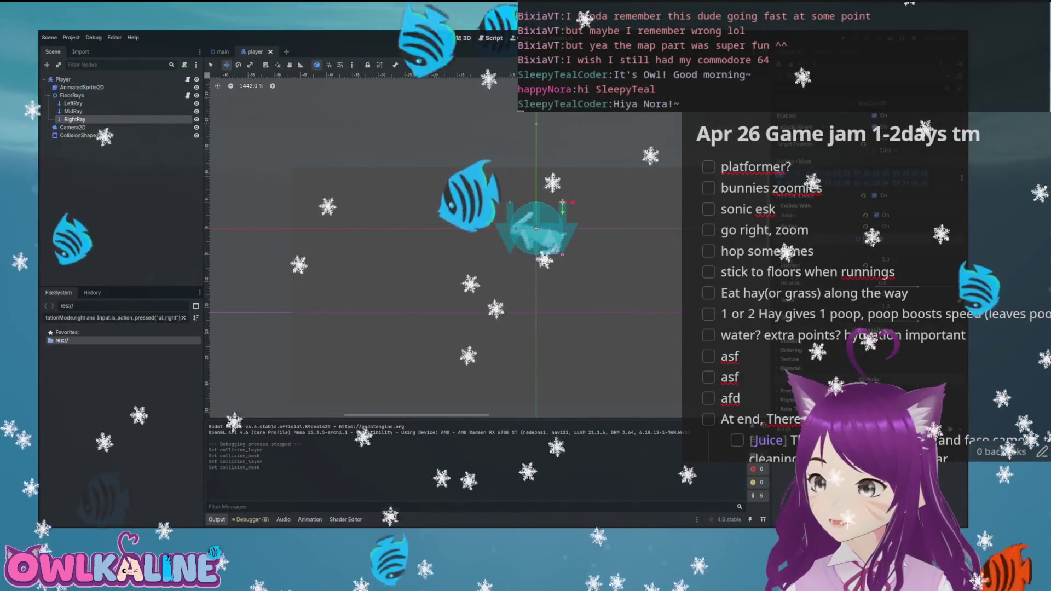
left_click(72, 111)
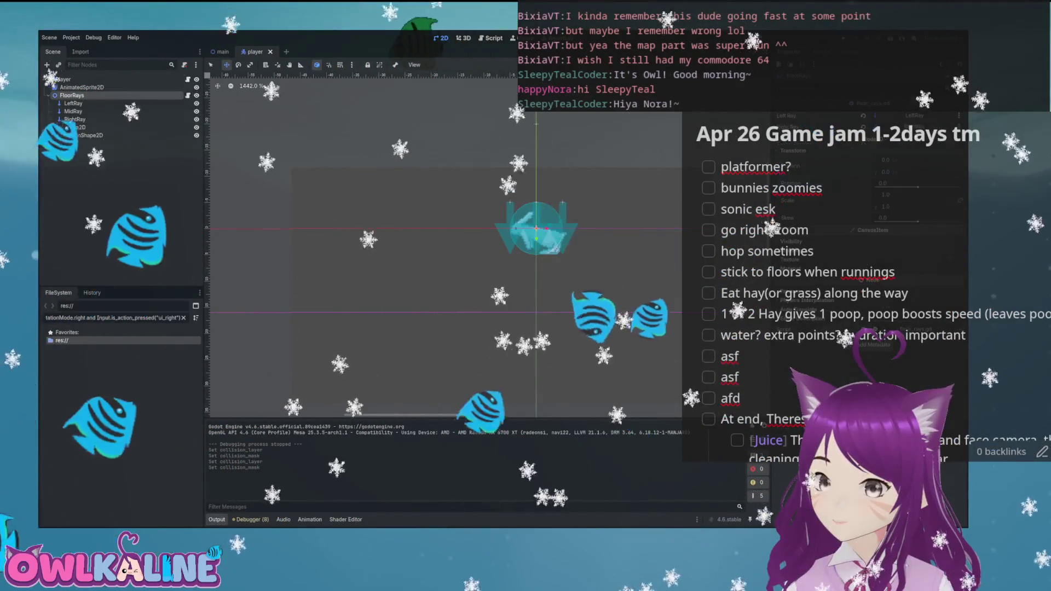
left_click(63, 79)
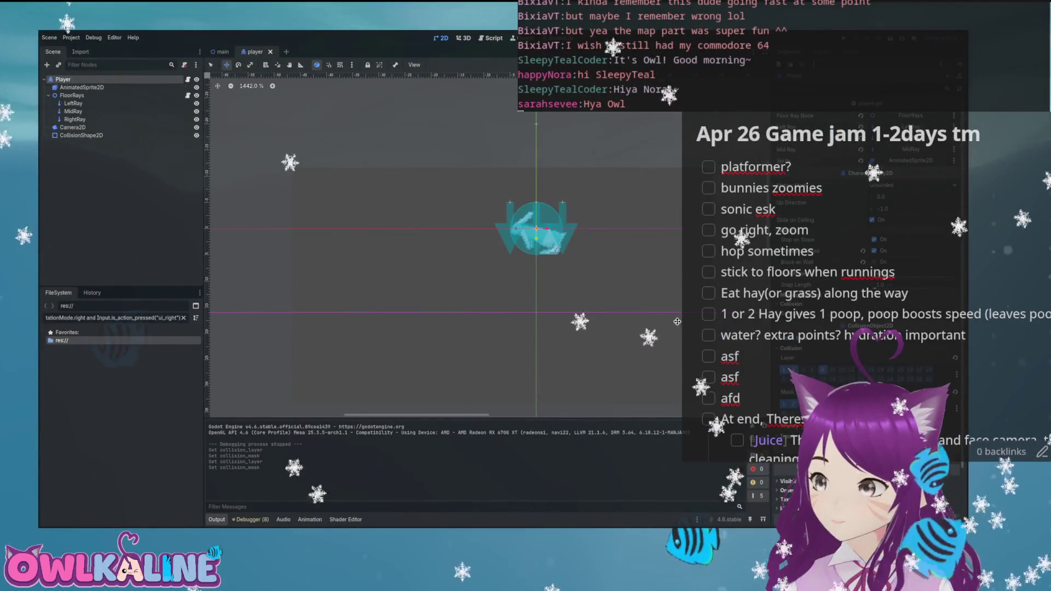
- Reposition the view on the player sprite, then return to the player.gd script
scroll(526, 206, "up", 2)
left_click_drag(526, 206, 452, 203)
key("ctrl+F3")
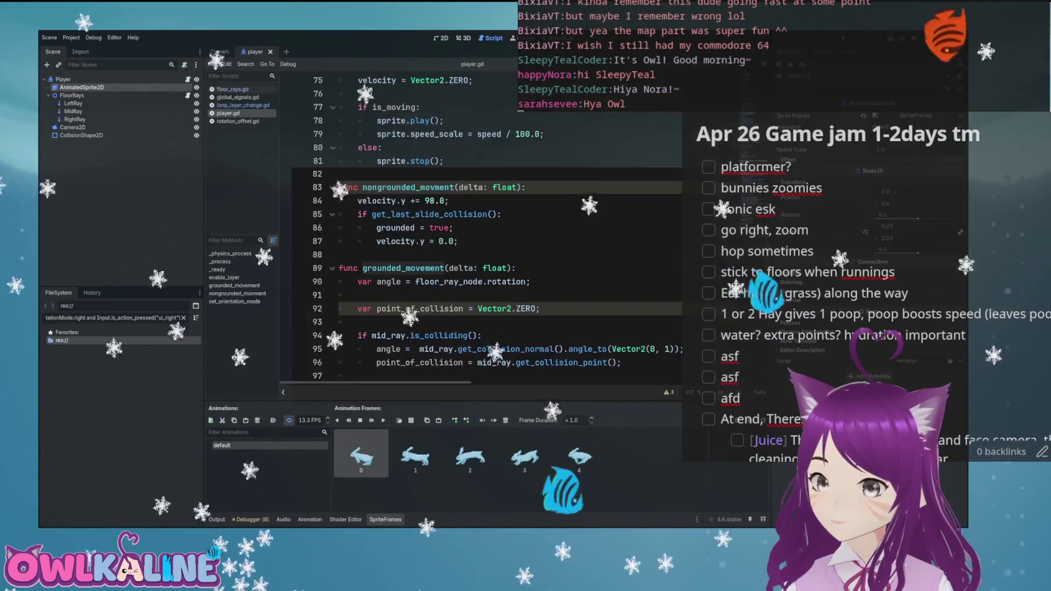
scroll(430, 178, "up", 2)
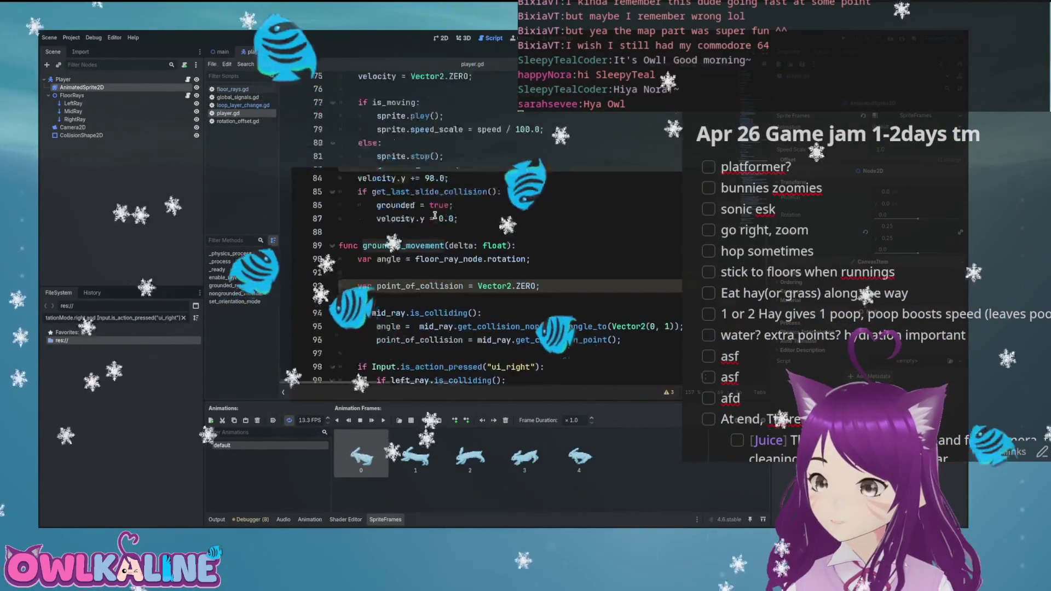
scroll(432, 217, "down", 2)
scroll(433, 217, "up", 3)
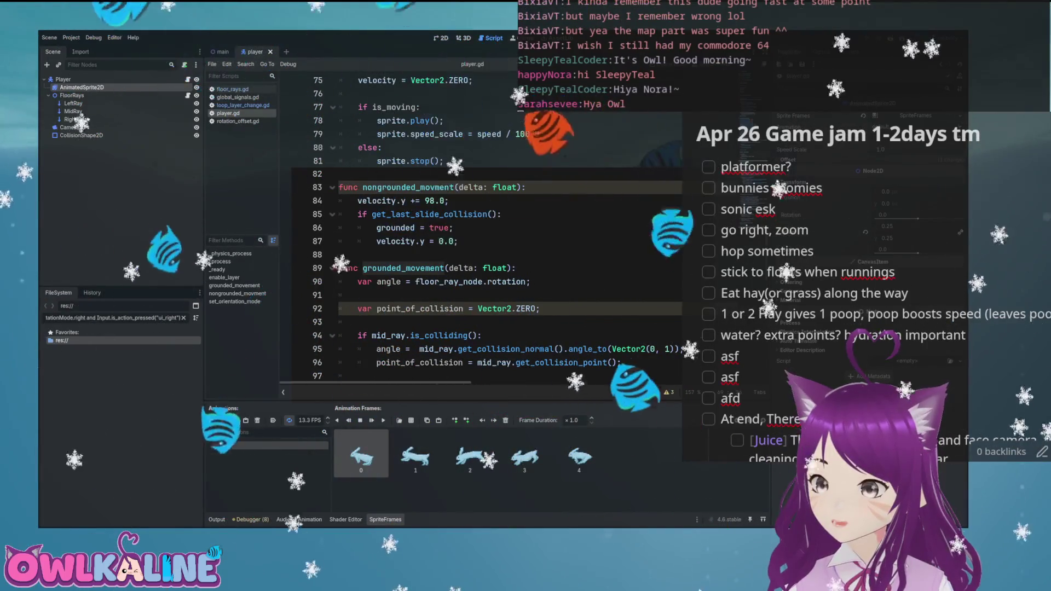
scroll(413, 184, "up", 20)
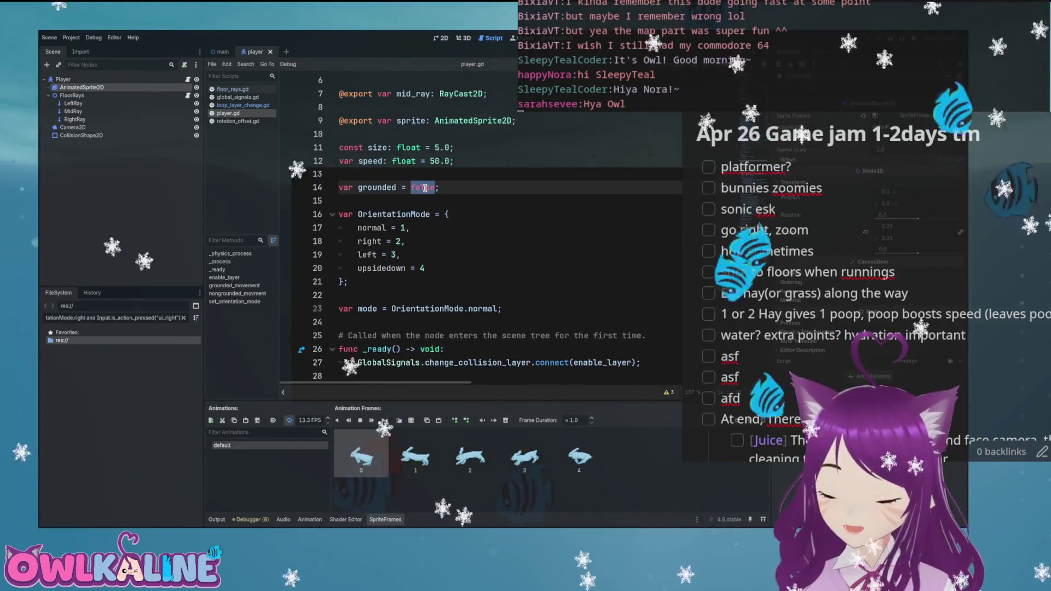
left_click(441, 38)
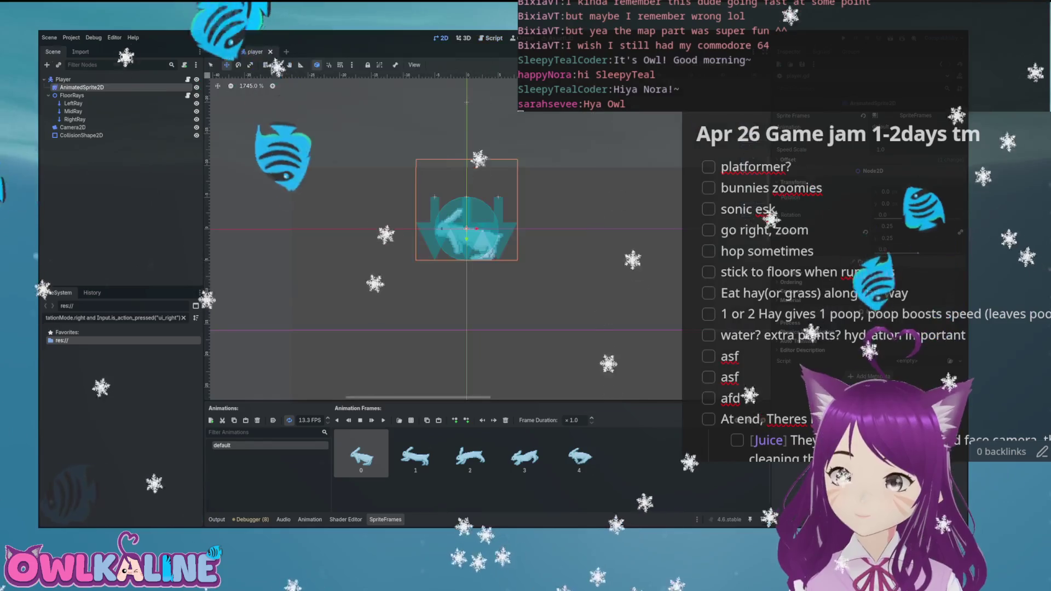
left_click(222, 51)
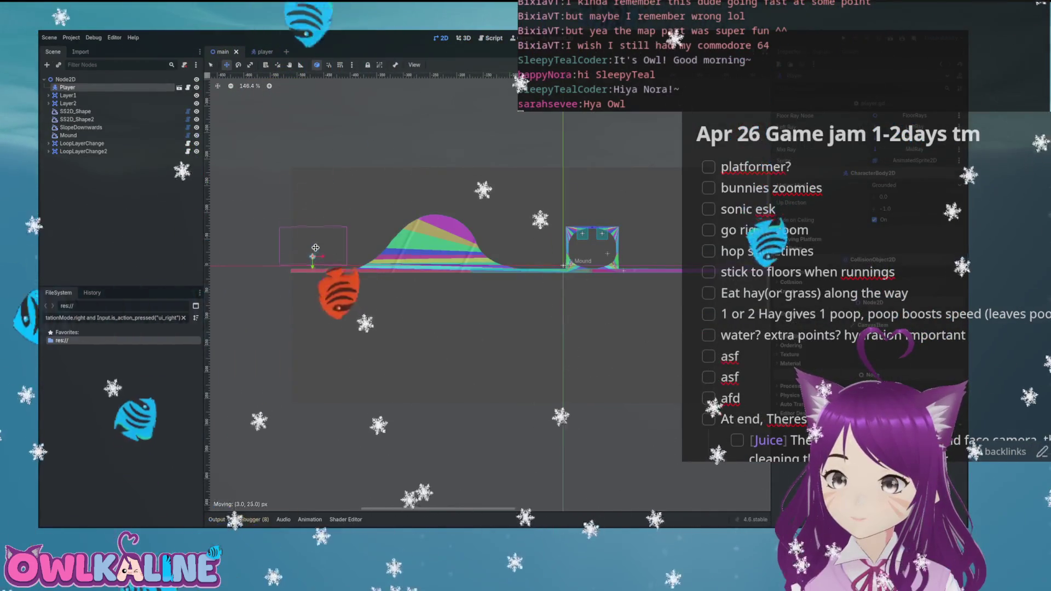
scroll(315, 248, "up", 15)
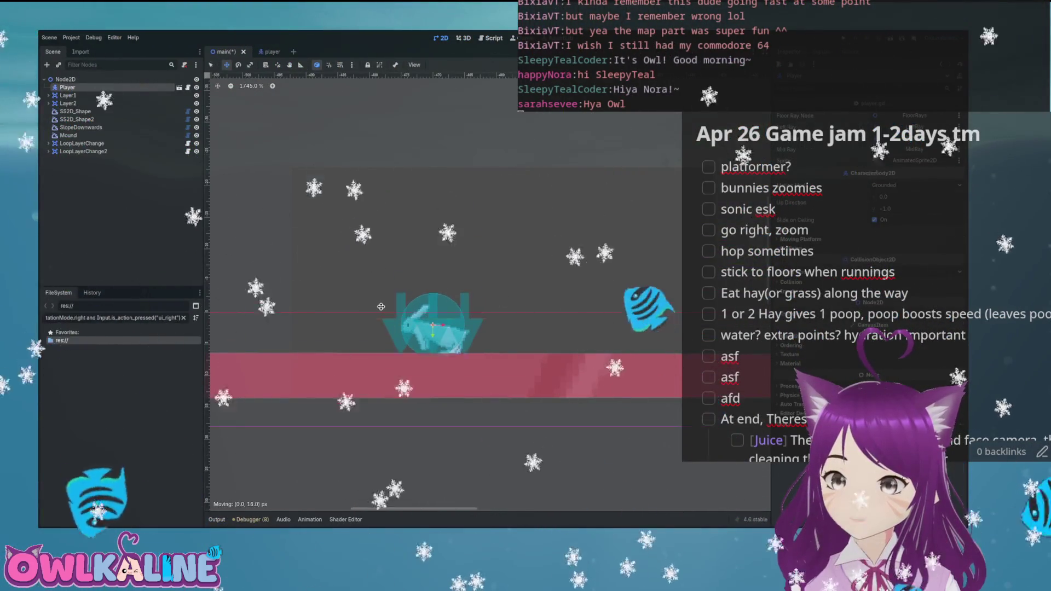
key("F5")
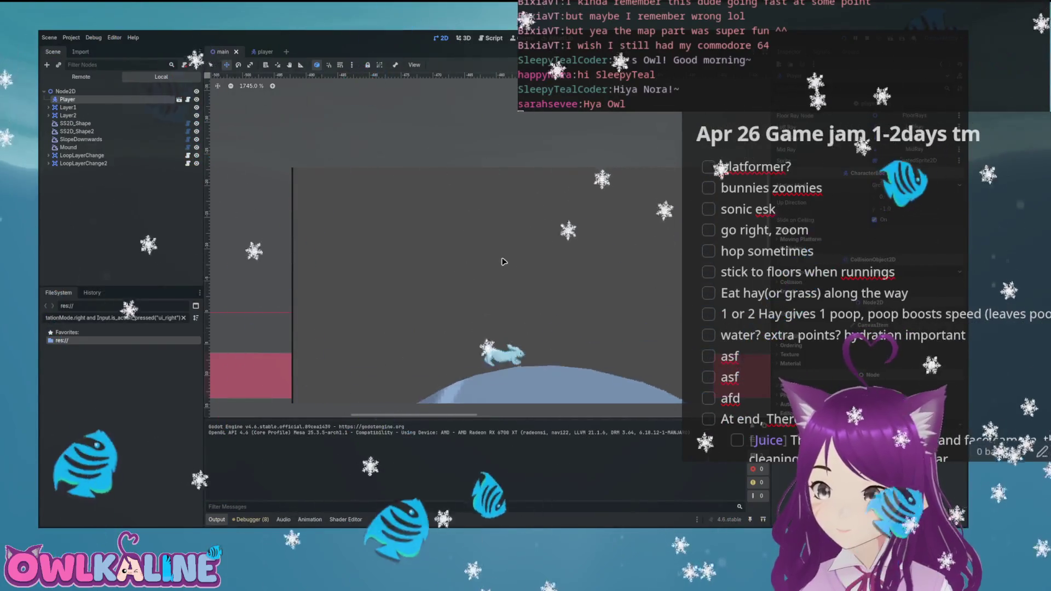
key("Right")
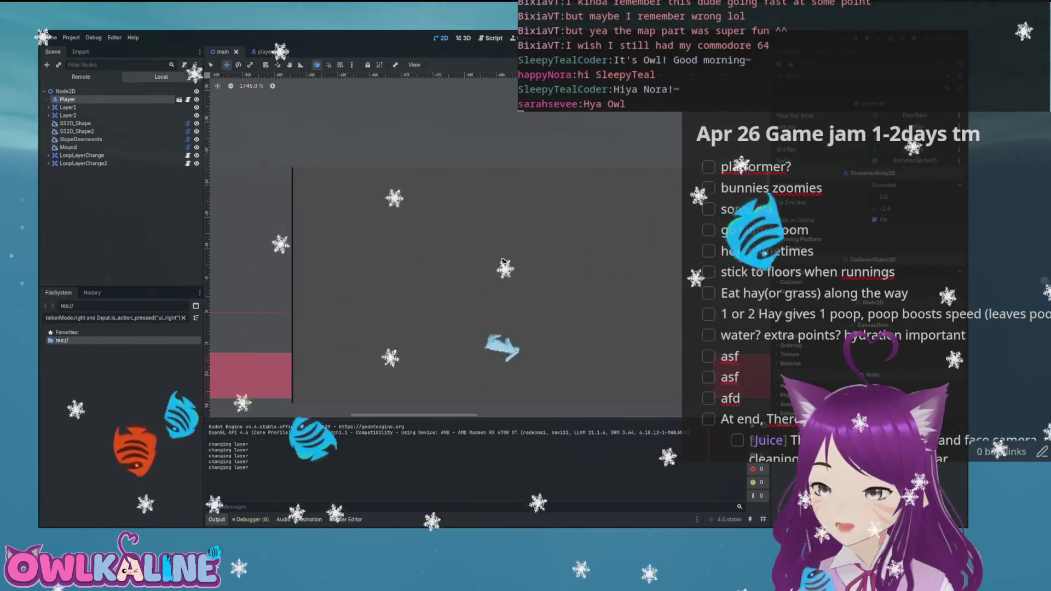
key("F5")
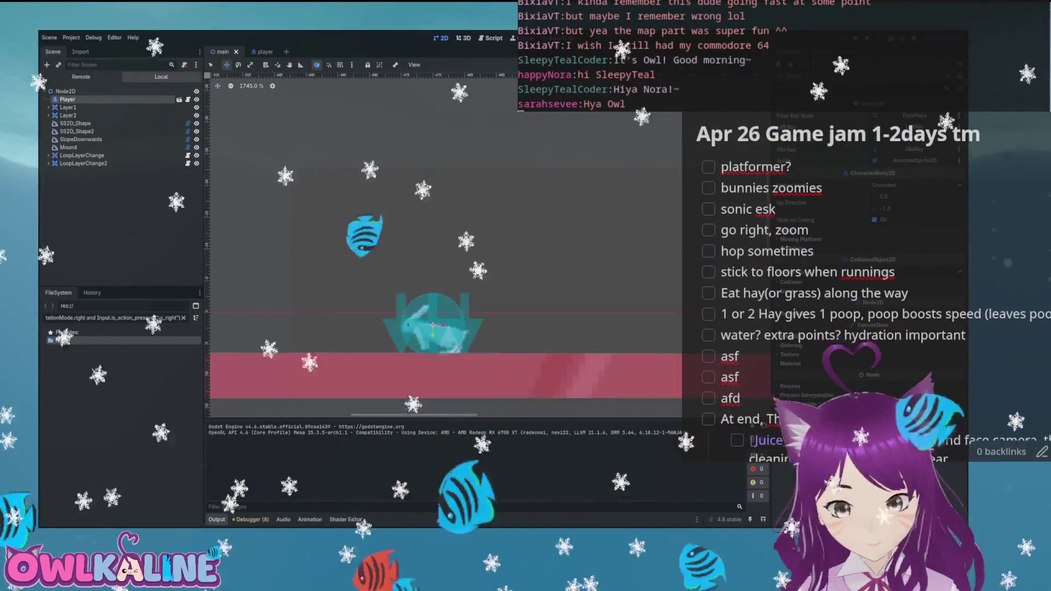
scroll(557, 251, "down", 3)
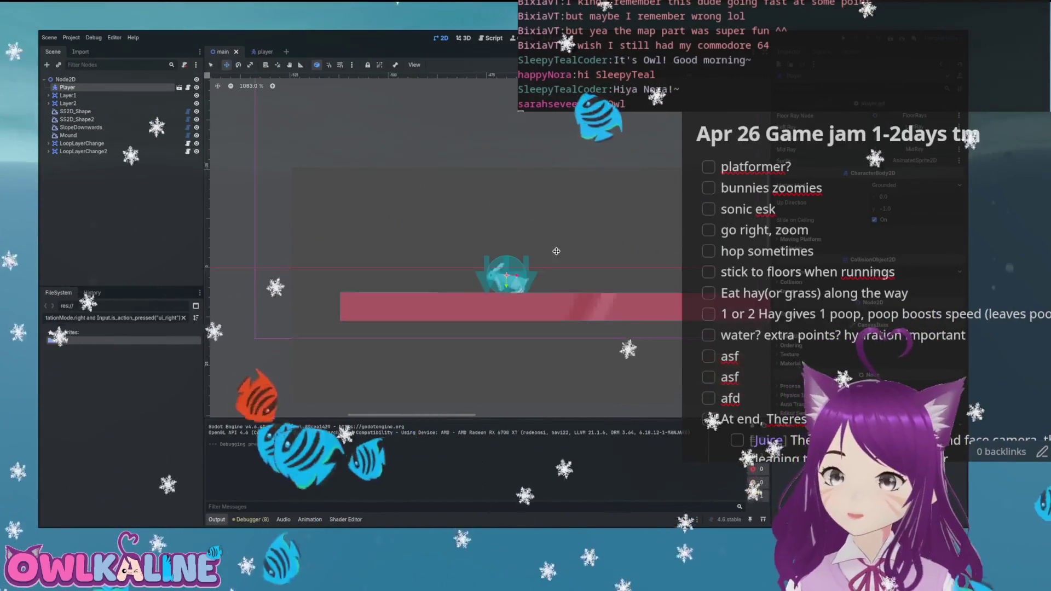
- Open player.gd from the Player node and change grounded's initial value from true to false
scroll(476, 249, "down", 2)
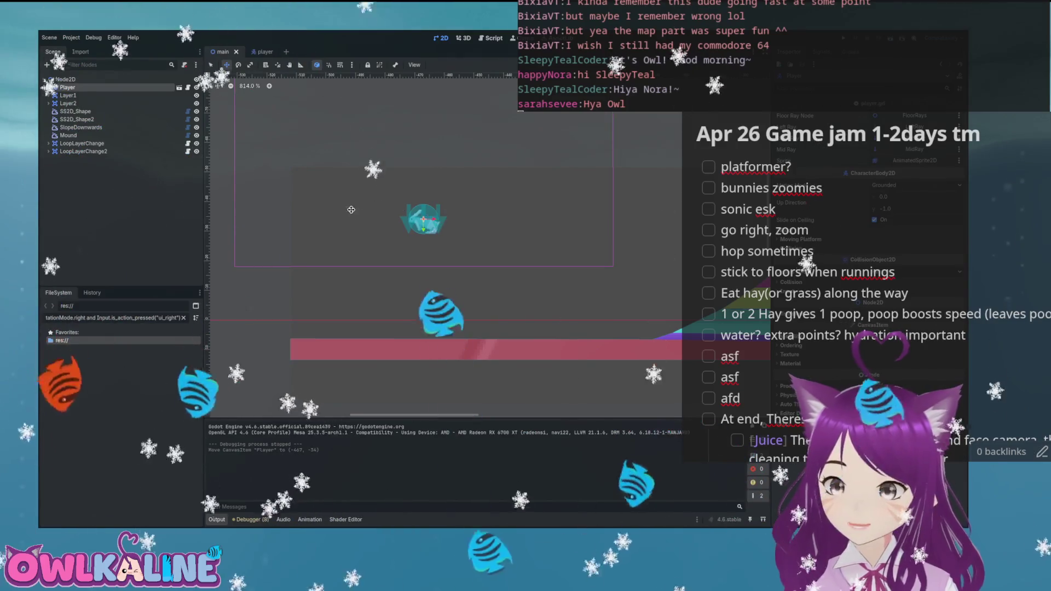
left_click(179, 88)
left_click(187, 79)
double_click(420, 188)
type("false")
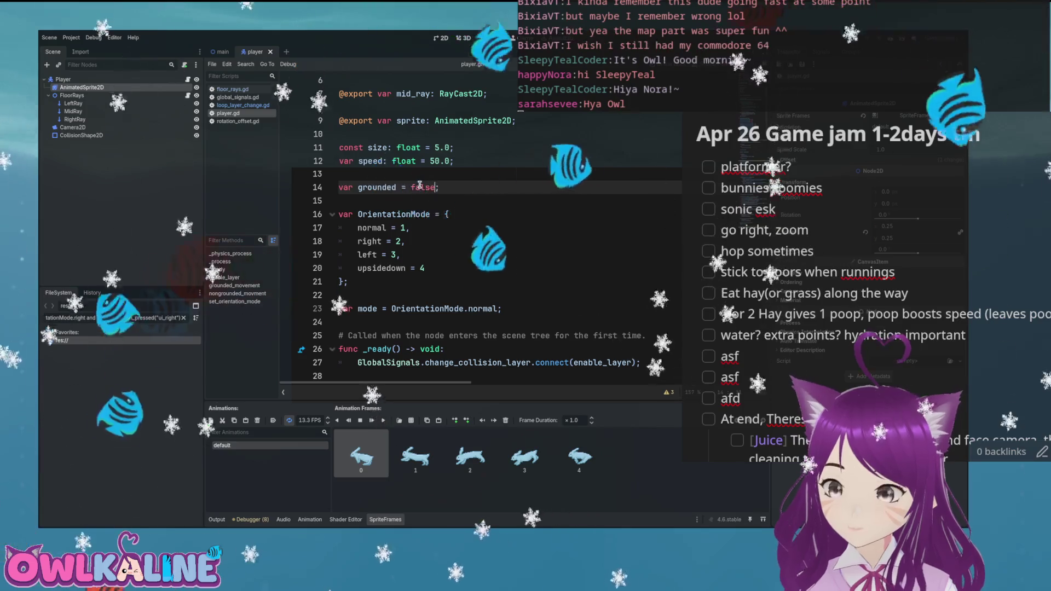
scroll(486, 193, "down", 10)
scroll(487, 193, "down", 10)
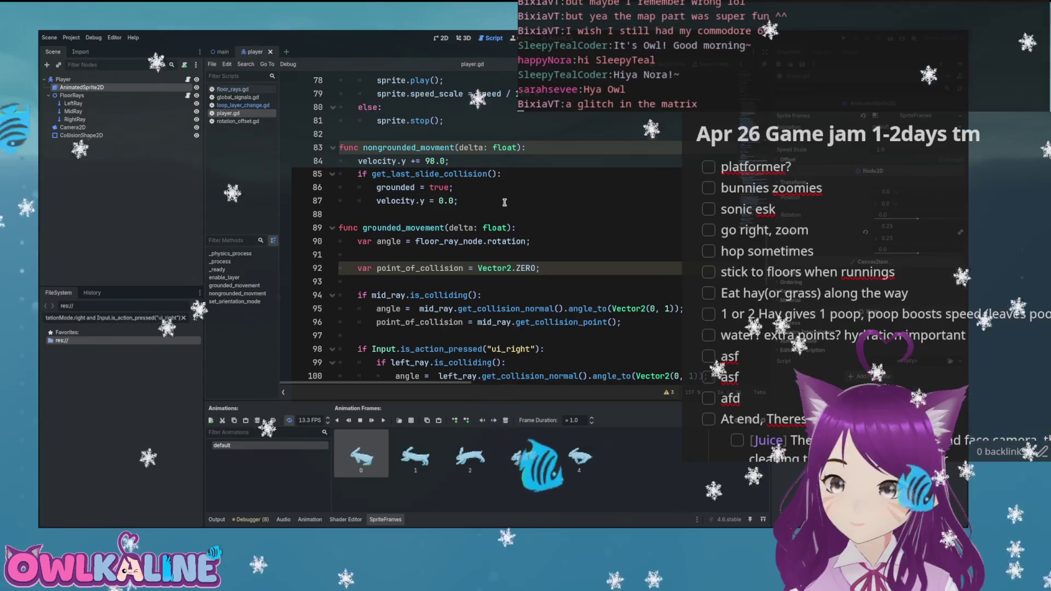
- Replace line 85's slide-collision landing check with the copied mid_ray.is_colliding() block
double_click(423, 178)
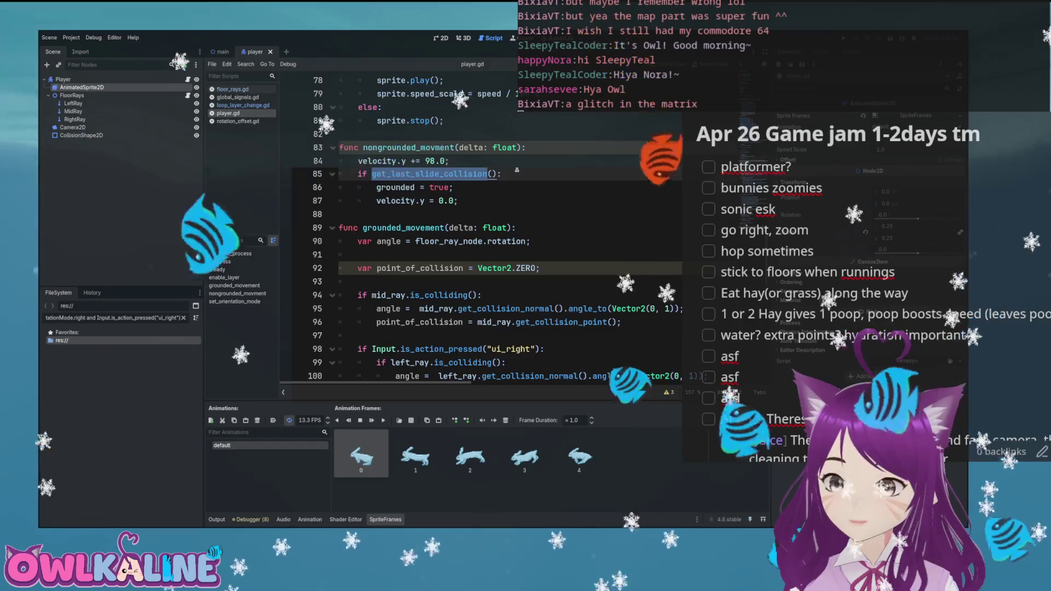
scroll(517, 171, "up", 5)
scroll(492, 202, "down", 5)
scroll(492, 201, "down", 3)
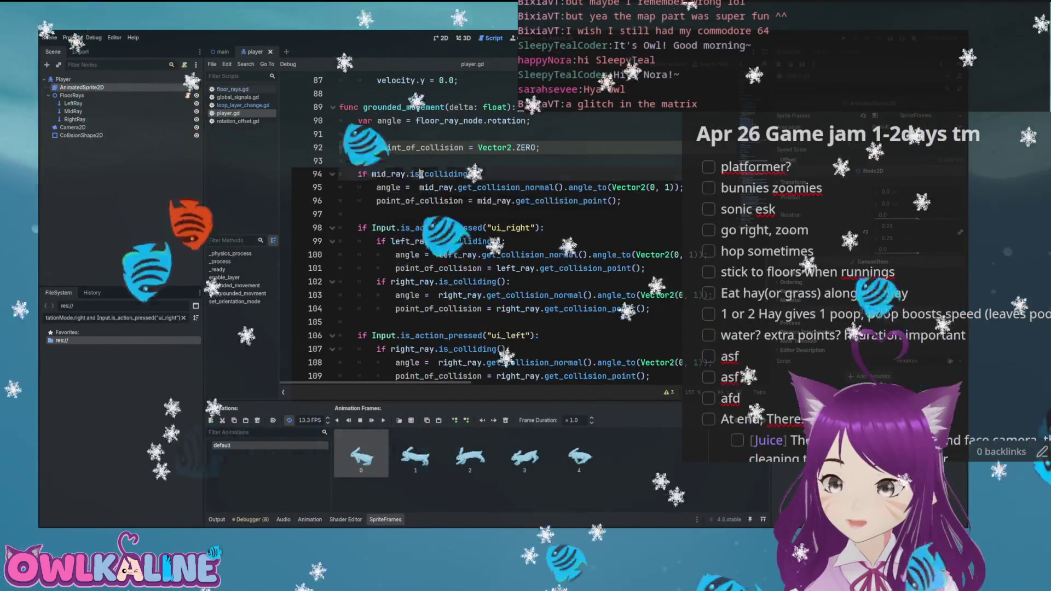
left_click_drag(424, 173, 621, 202)
key("ctrl+c")
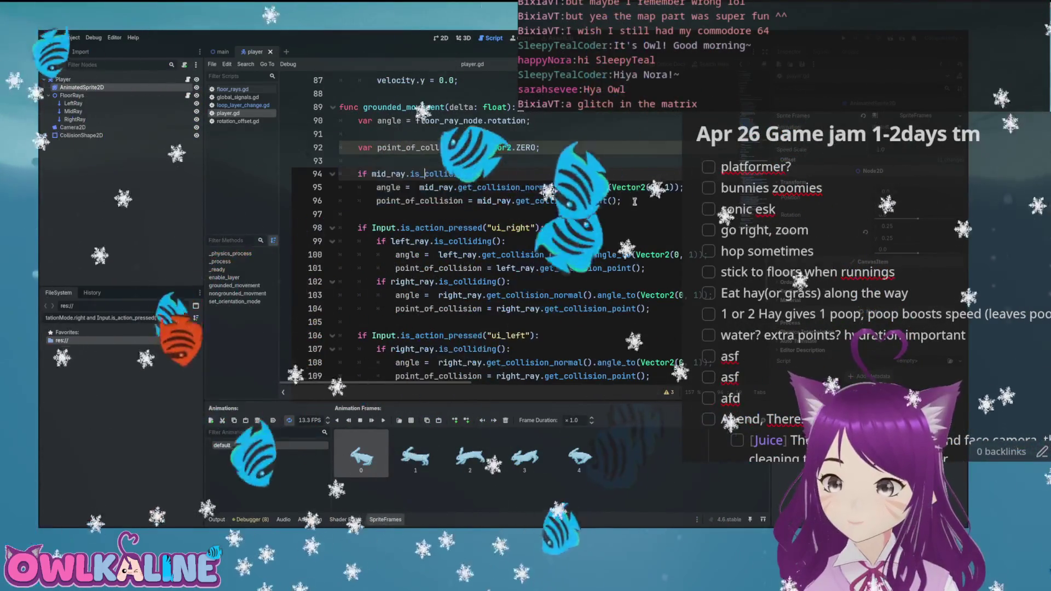
scroll(438, 187, "up", 3)
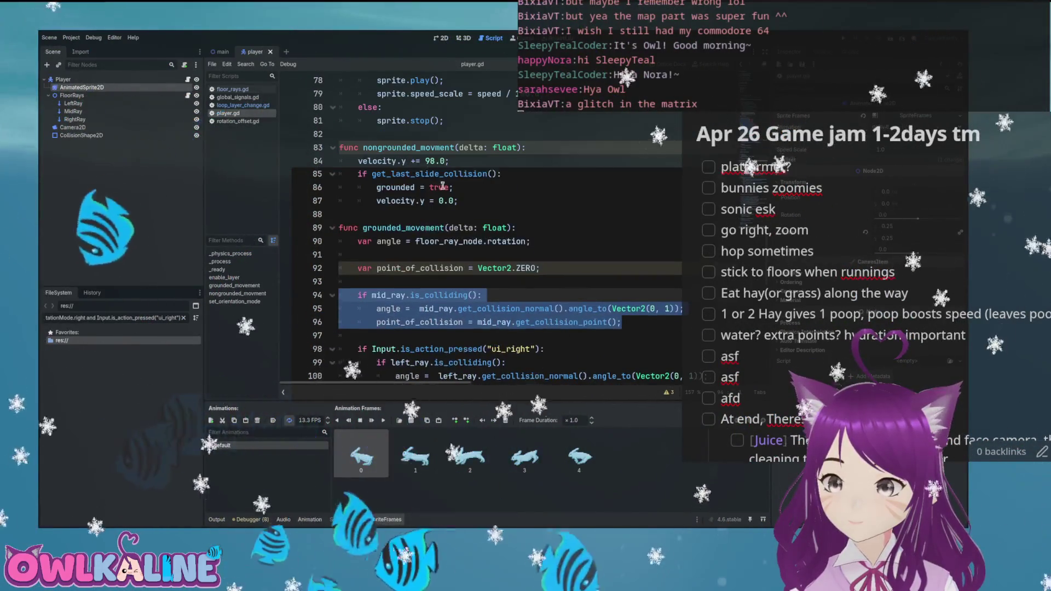
left_click_drag(501, 173, 440, 174)
key("ctrl+v")
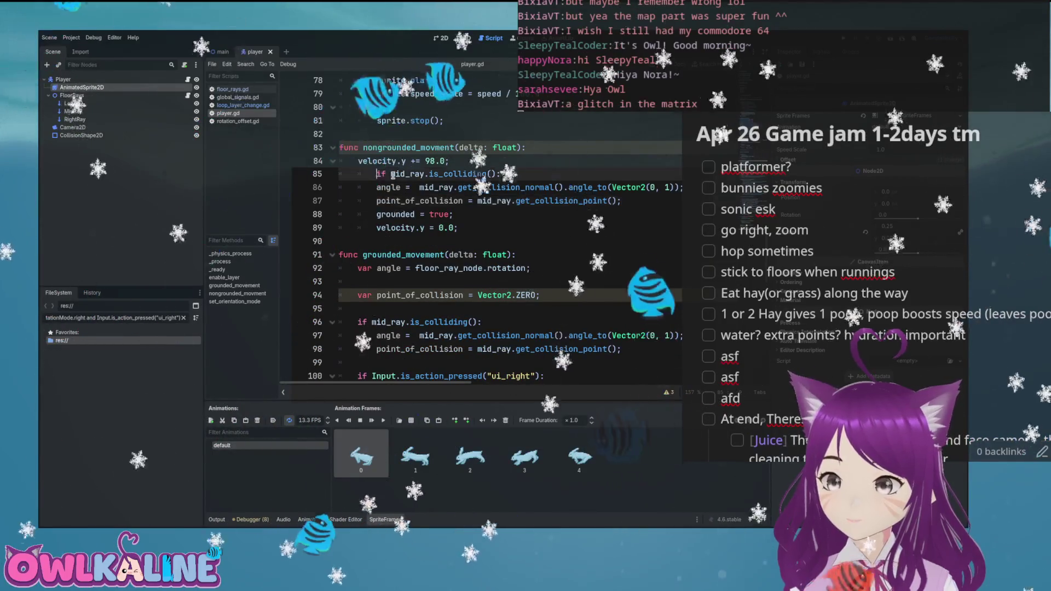
key("BackSpace")
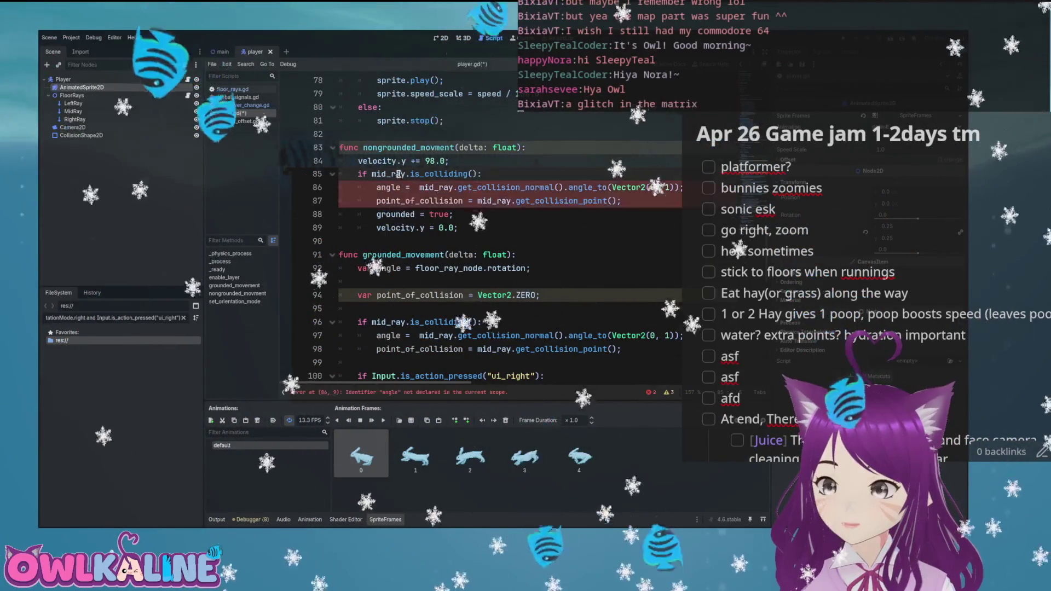
- Delete the unneeded angle line from the landing block and save player.gd
left_click(405, 188)
left_click_drag(471, 186, 342, 187)
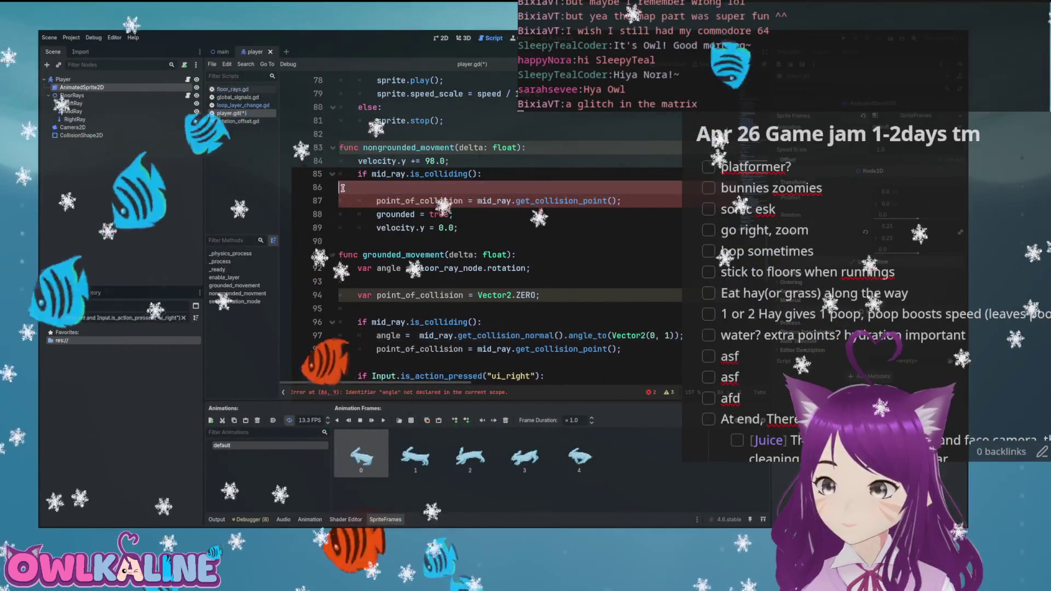
key("BackSpace")
key("BackSpace")
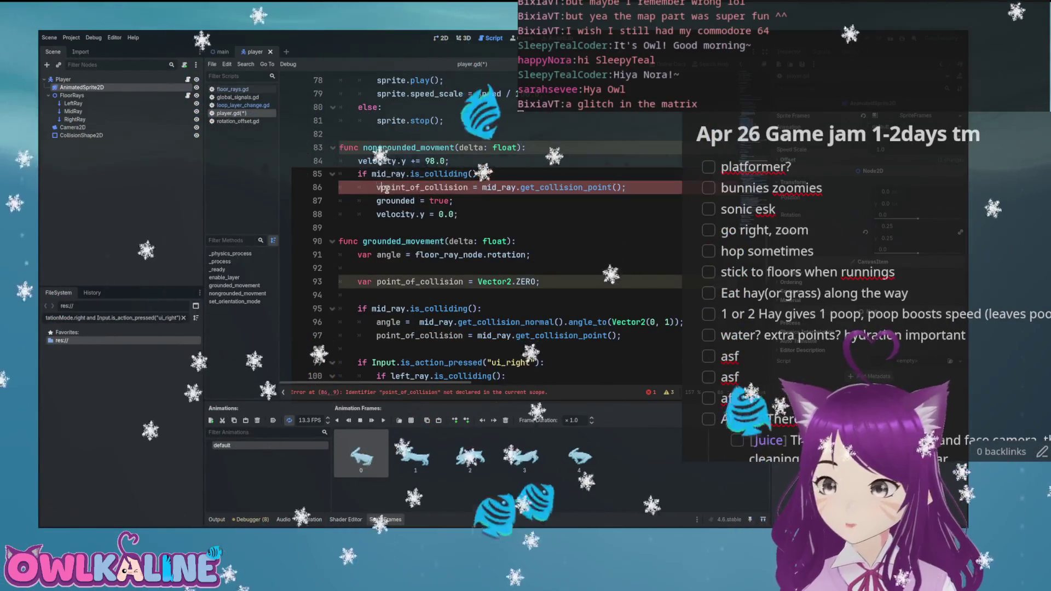
type("ar")
key("ctrl+s")
- Add a blank line after the velocity reset on line 88 and run the game to test landing
double_click(379, 214)
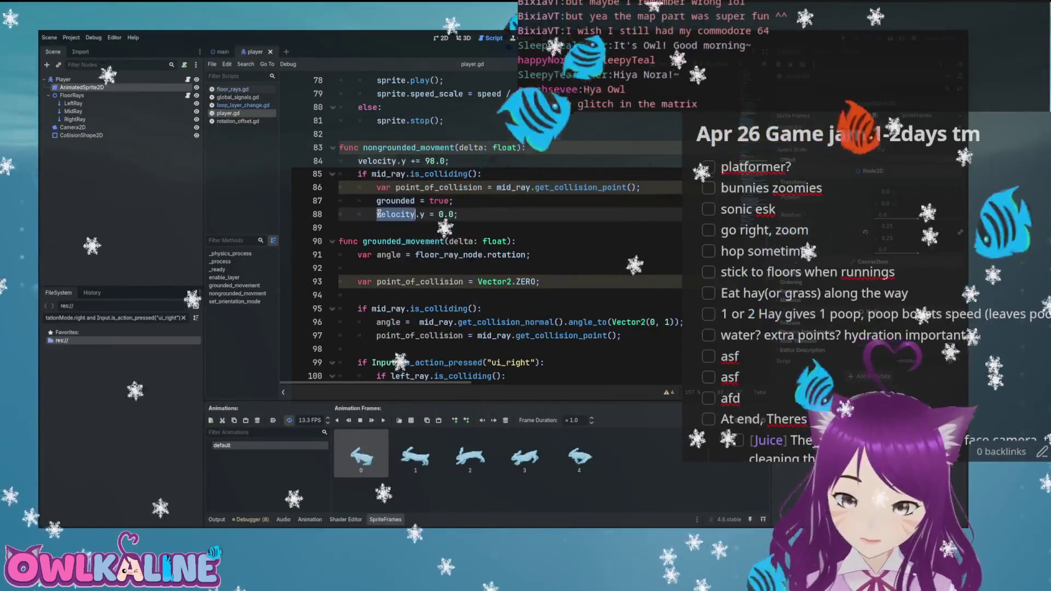
key("Return")
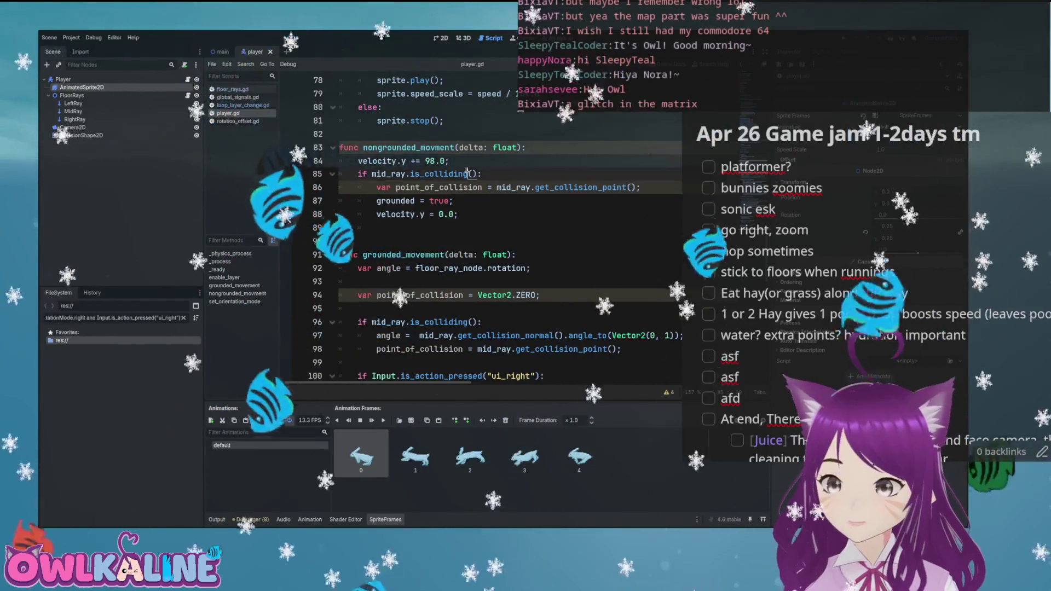
scroll(486, 206, "up", 1)
left_click(492, 187)
key("F5")
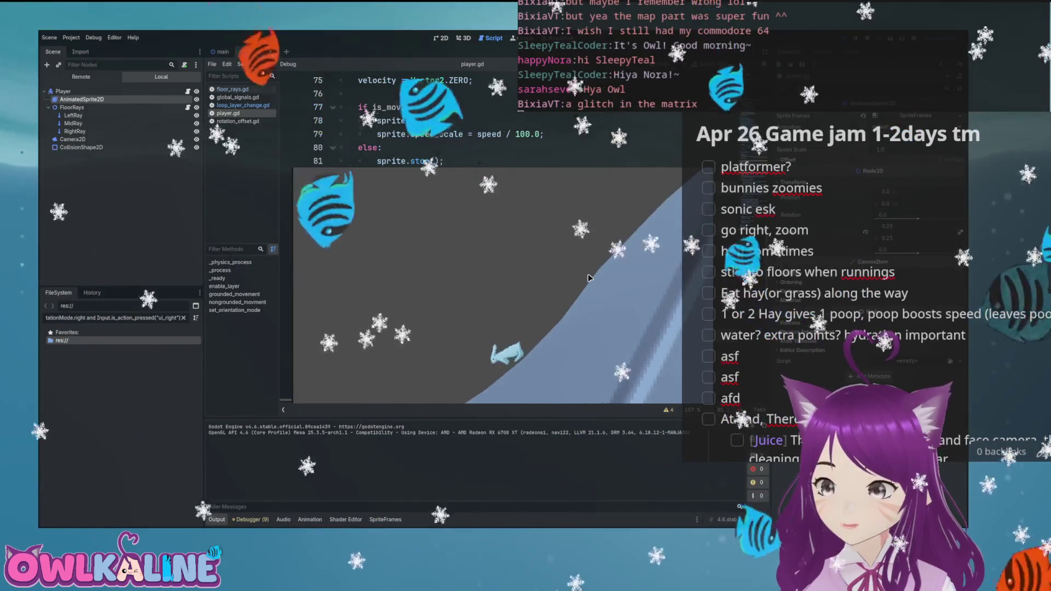
- Stop the game, run it again to watch the rabbit reach the loop, then stop it
key("F8")
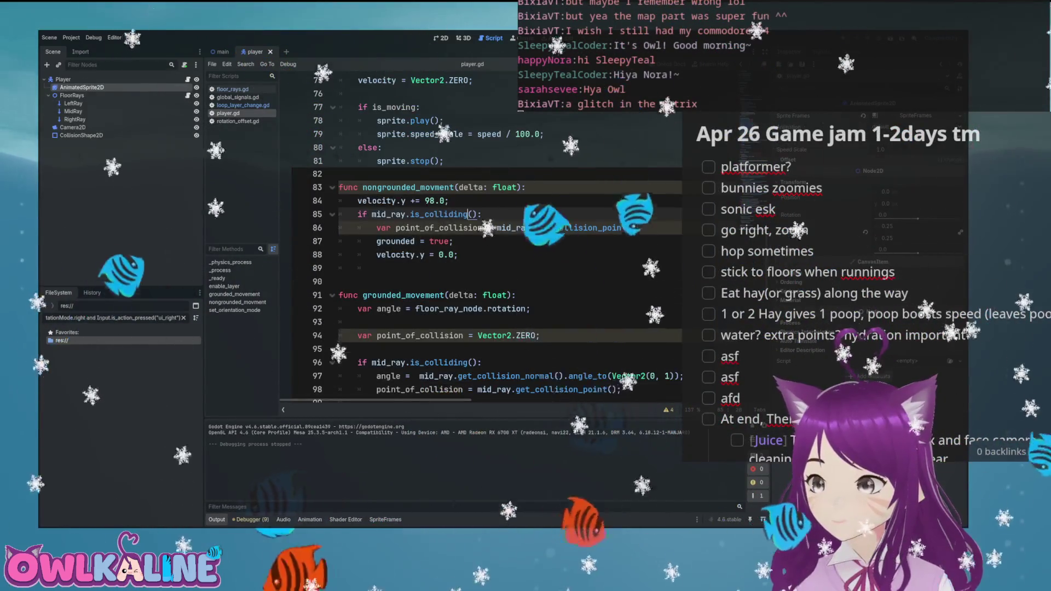
key("F5")
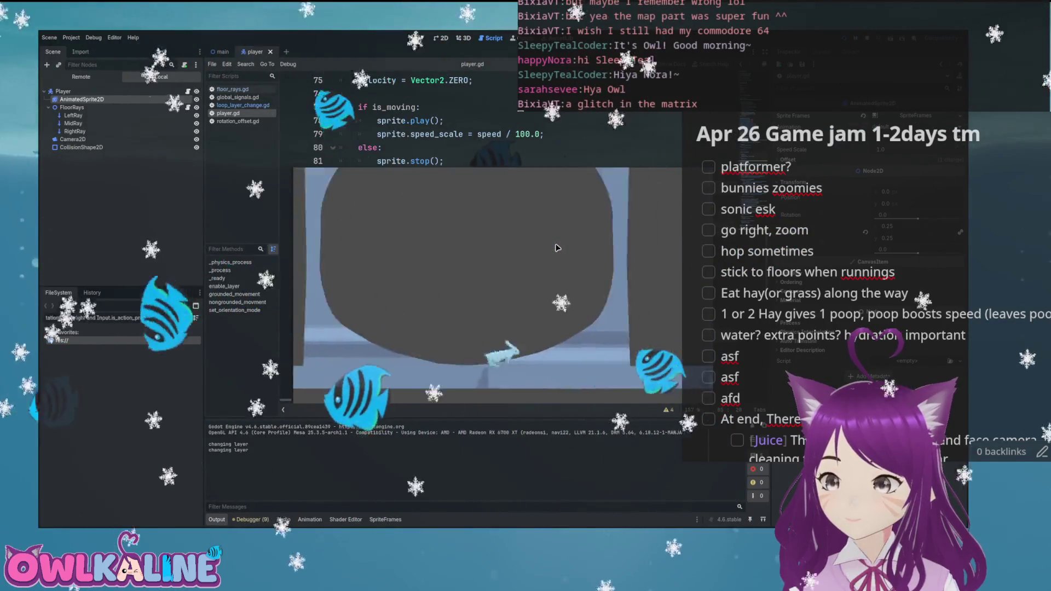
key("F8")
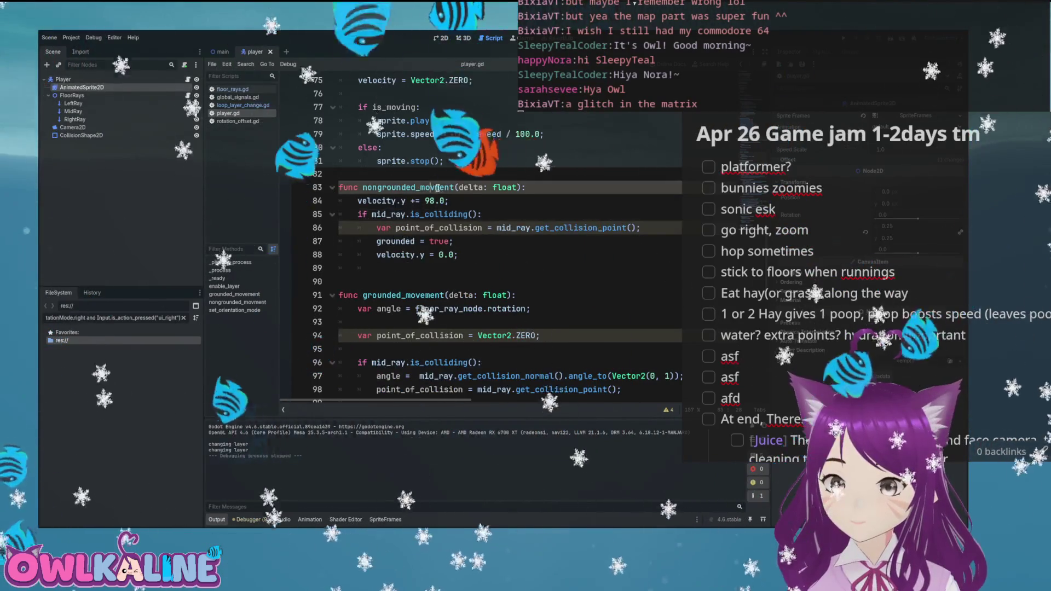
- Below the left/right input block near line 132, add an else branch that resets speed to 50.0
scroll(454, 212, "down", 9)
scroll(454, 212, "up", 9)
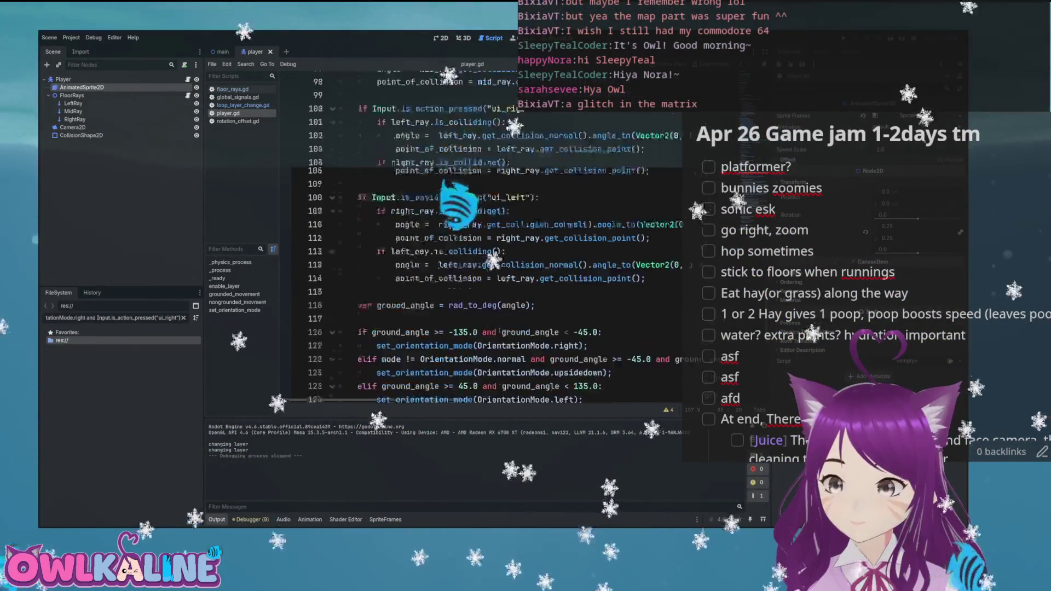
scroll(451, 208, "up", 4)
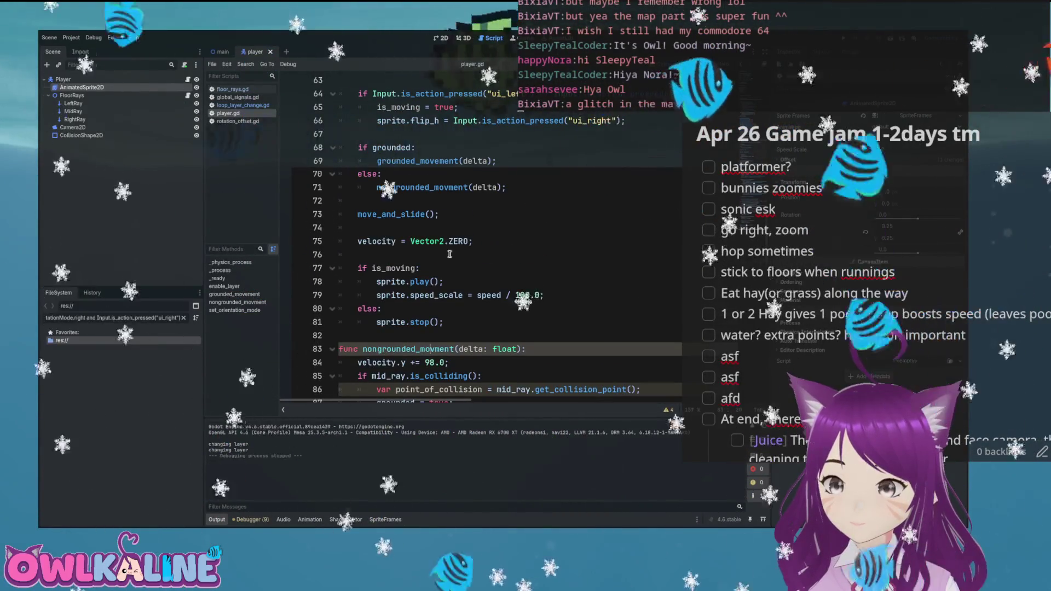
scroll(449, 254, "down", 1)
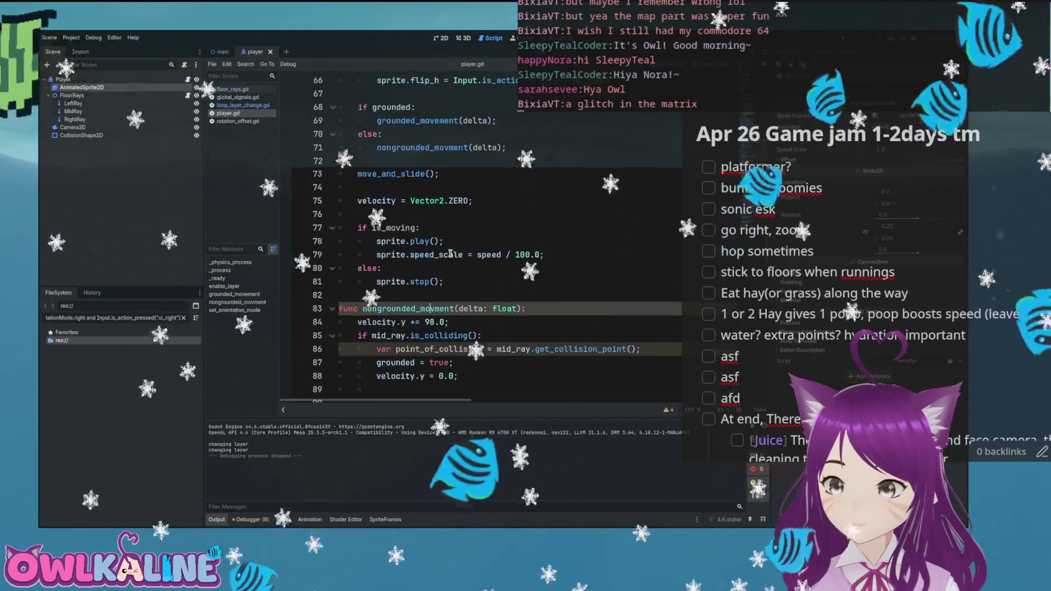
scroll(450, 253, "down", 12)
scroll(450, 235, "down", 7)
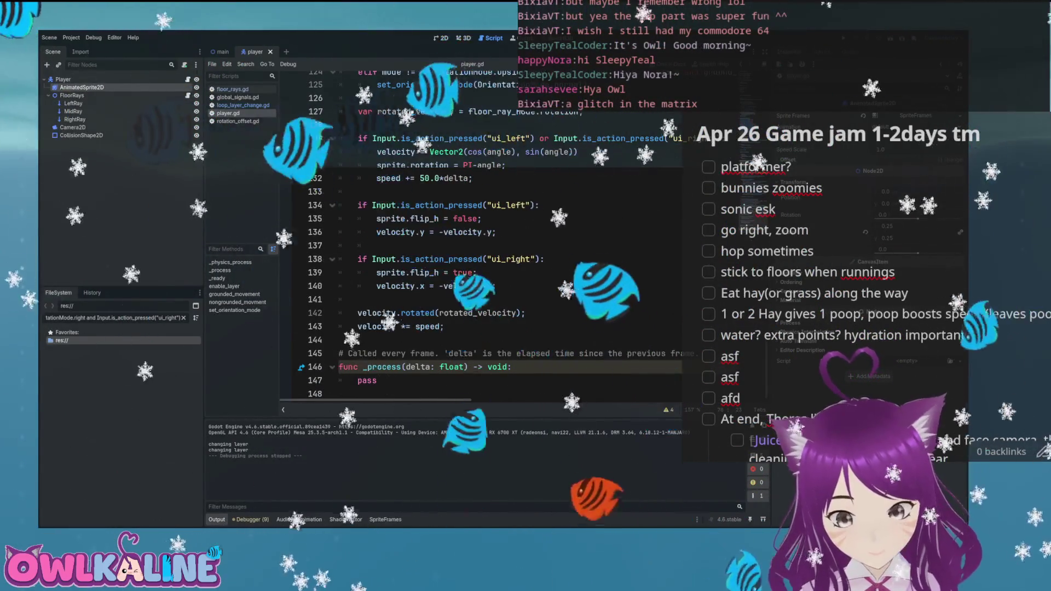
scroll(450, 235, "up", 4)
scroll(450, 236, "down", 1)
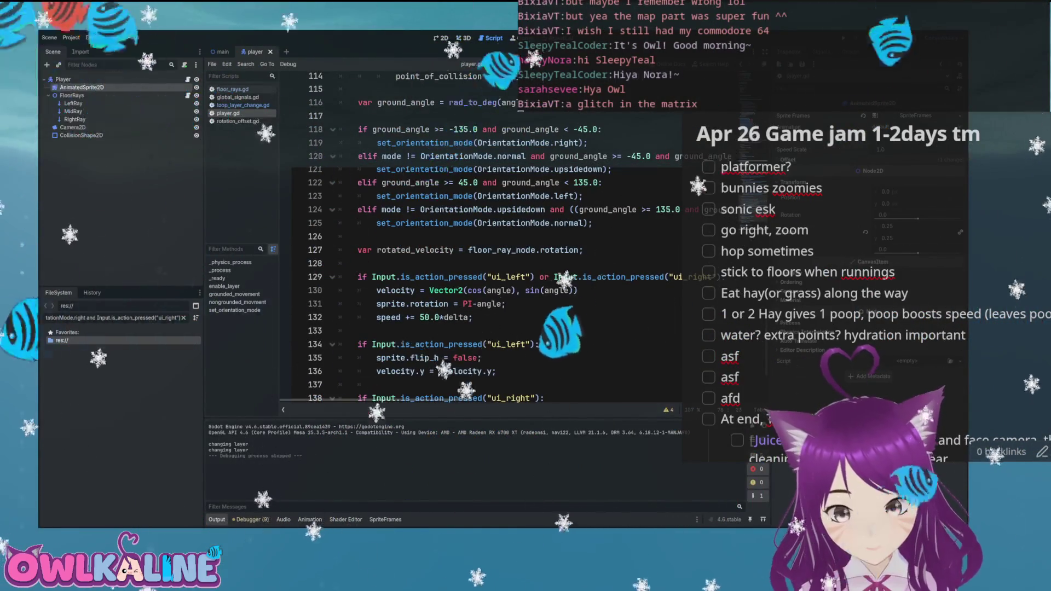
scroll(450, 236, "down", 1)
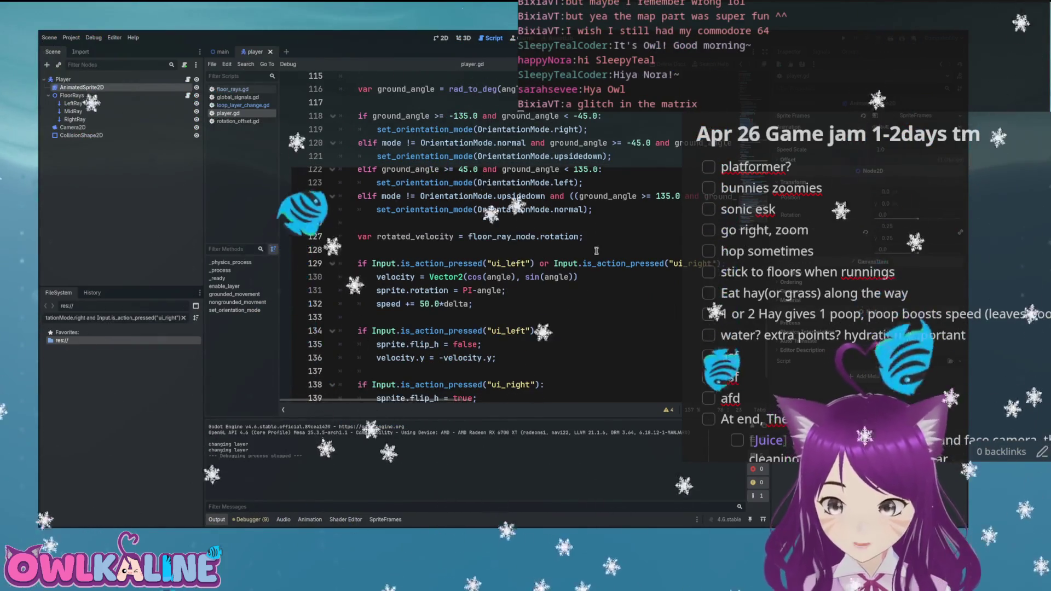
scroll(499, 267, "down", 1)
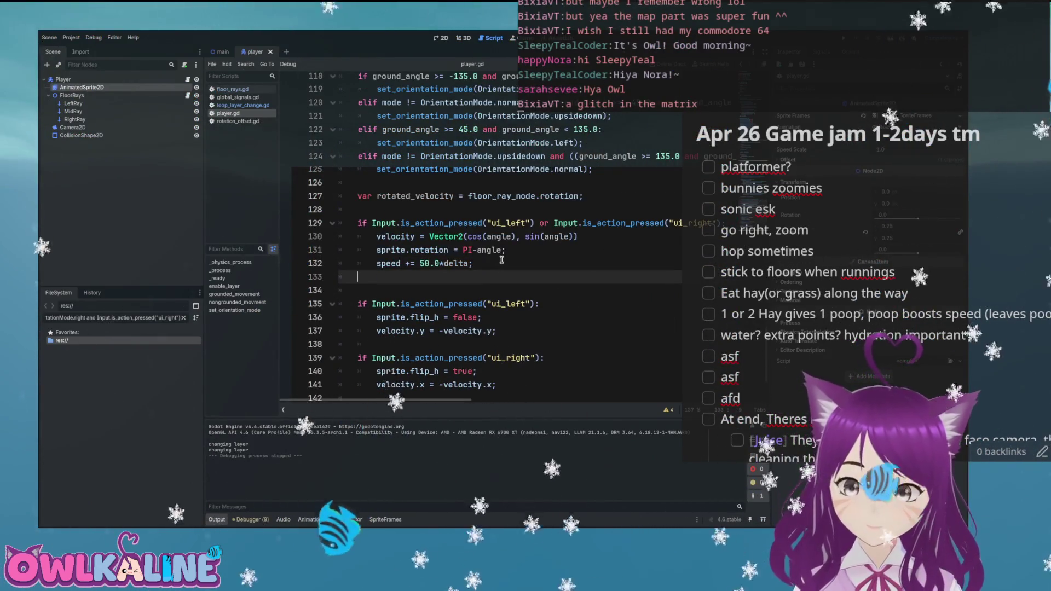
type("else:")
key("Return")
type("speed = 50.")
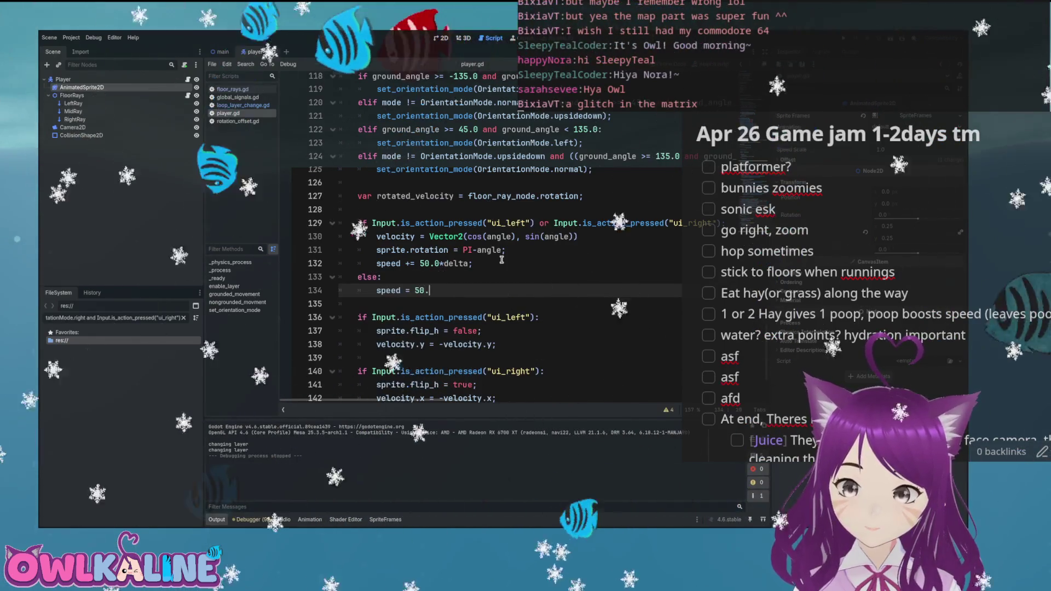
- Rewrite line 132 as speed = min(speed + 50.0*delta, 250.0) and run the game
type("0;")
key("Up")
key("Up")
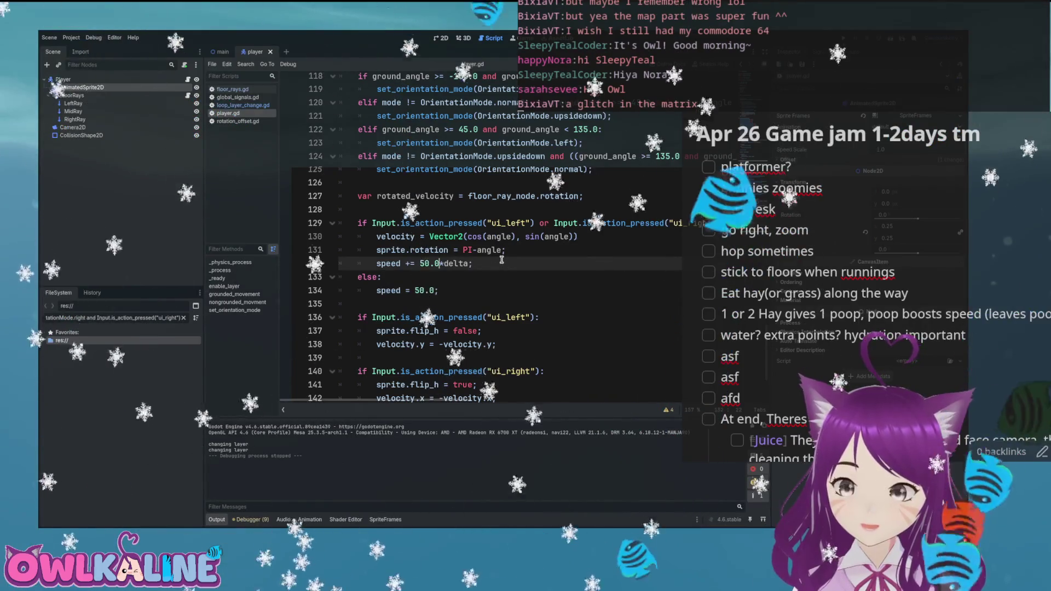
key("Left")
key("Left")
key("Left")
key("BackSpace")
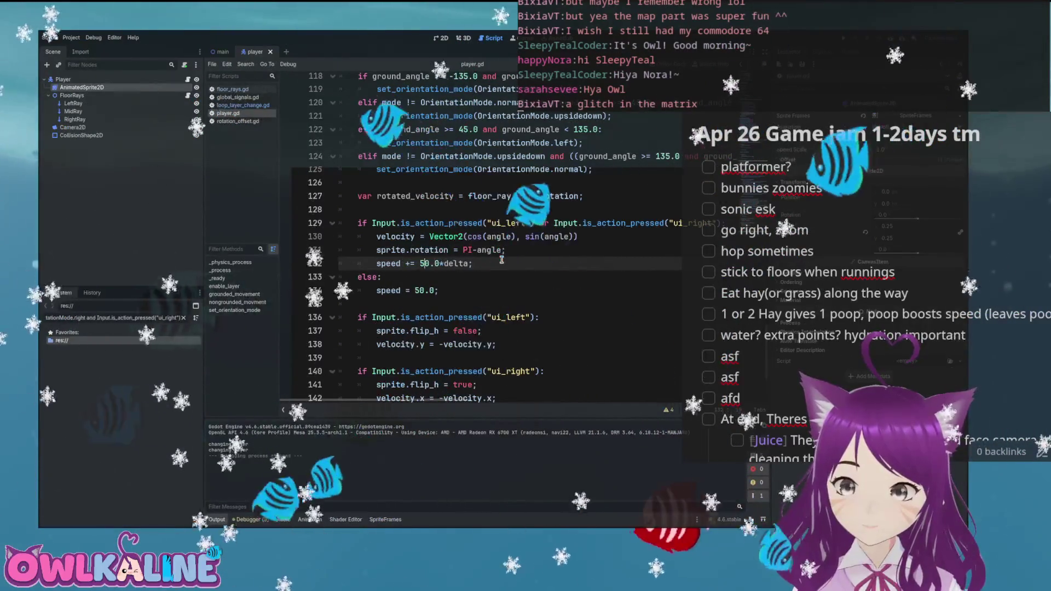
key("Delete")
type("= speed +")
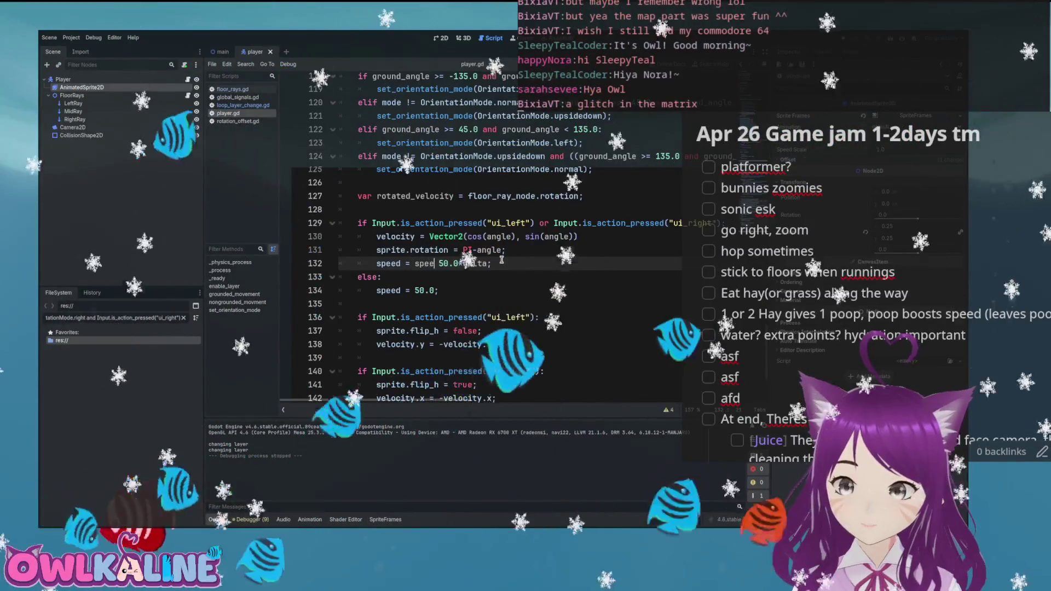
key("Left")
key("Left")
key("Left")
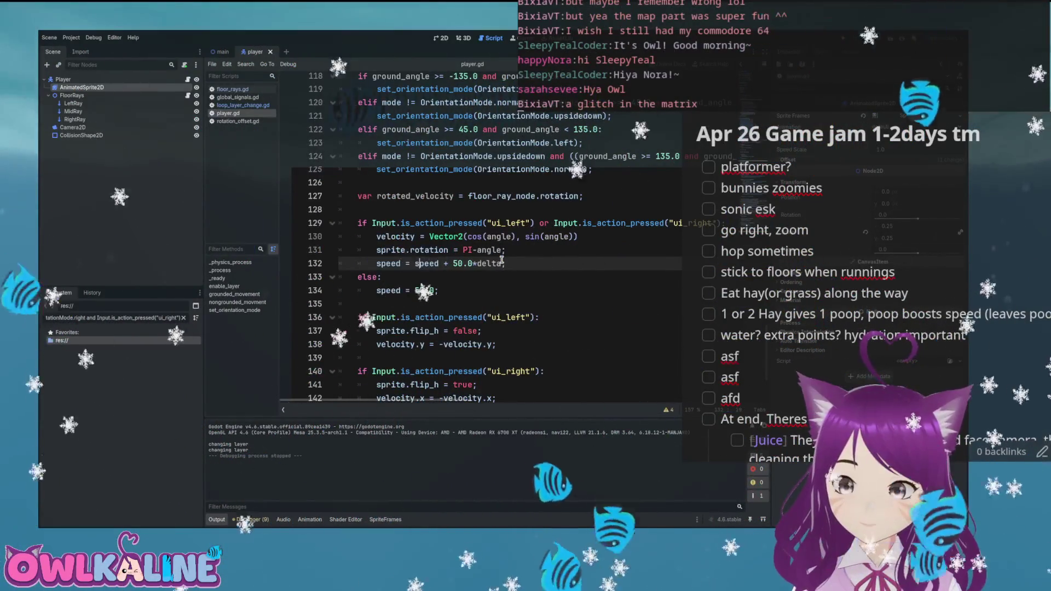
type("mi")
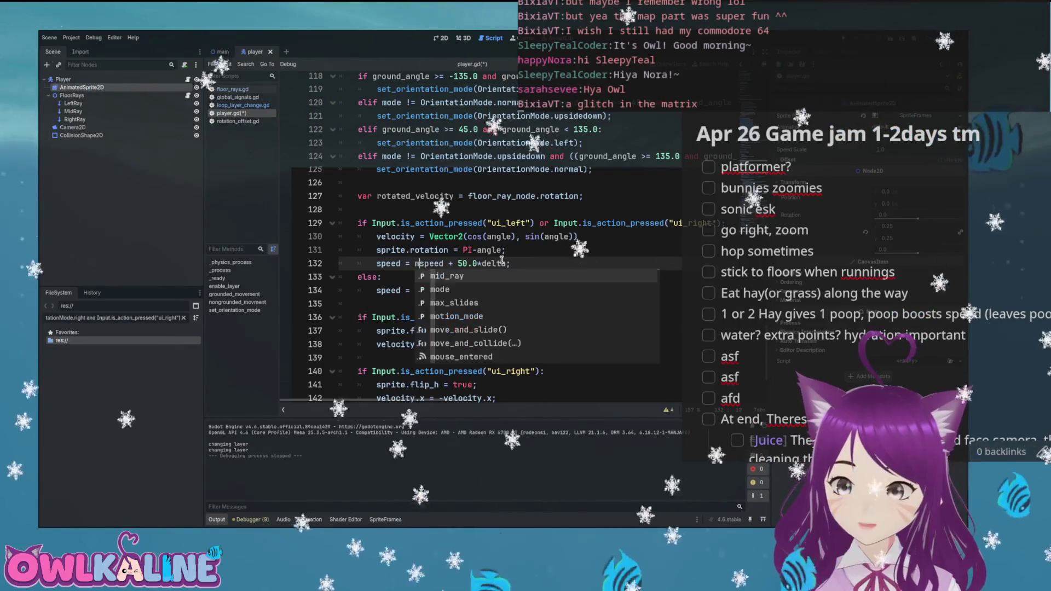
type("n(")
key("End")
type(", 2")
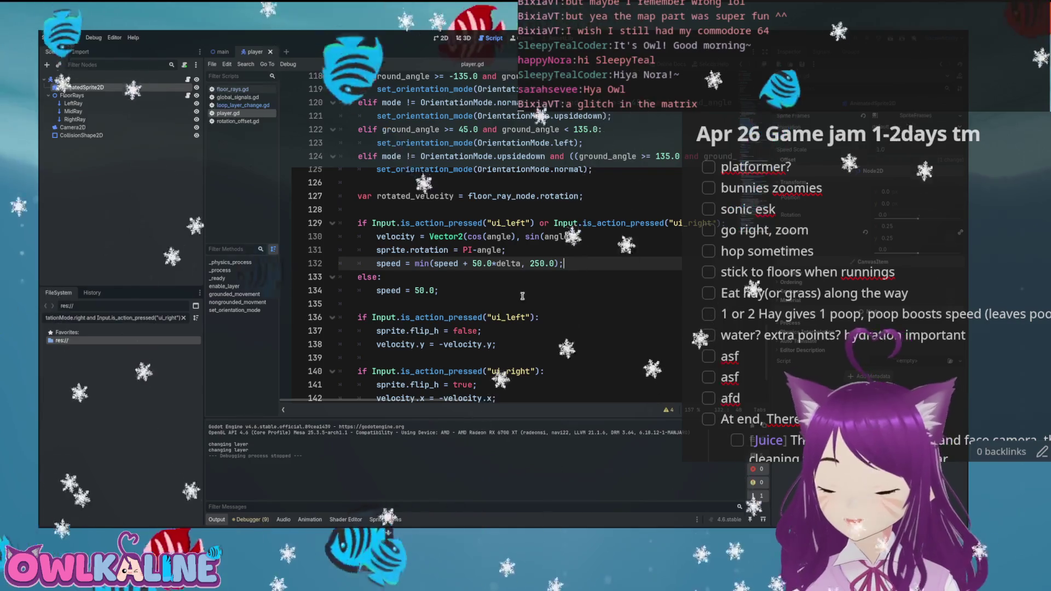
key("F5")
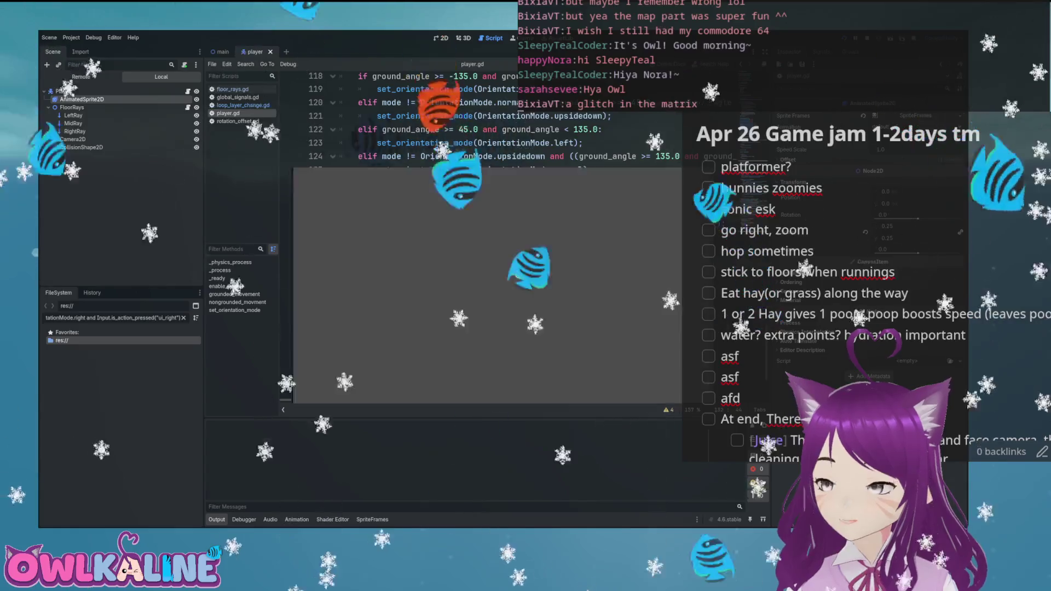
- Run the bunny right into the loop, stop the game, and lower the cap to 175.0
key("Right")
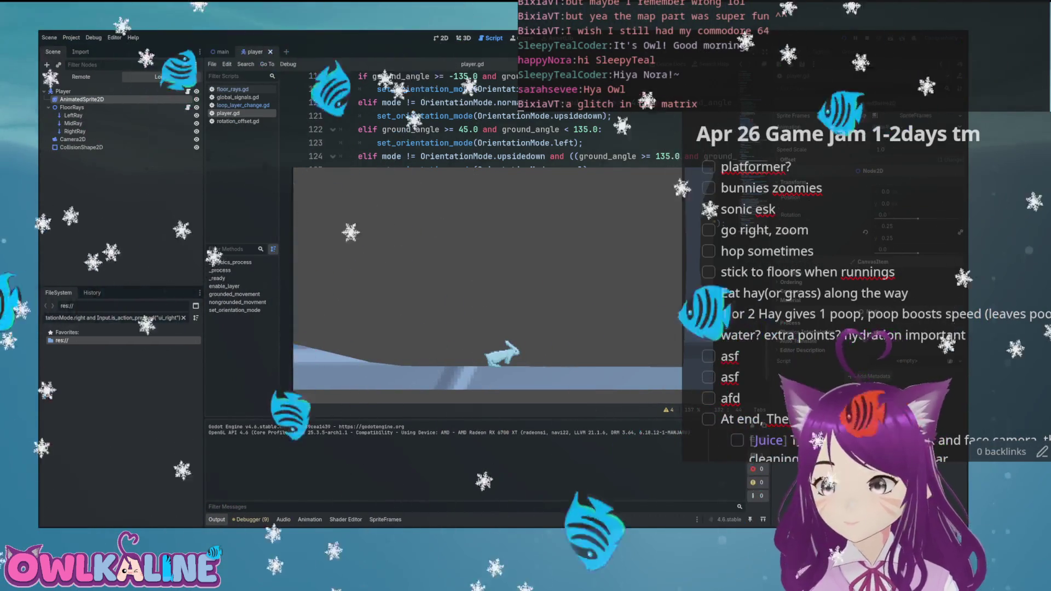
key("F8")
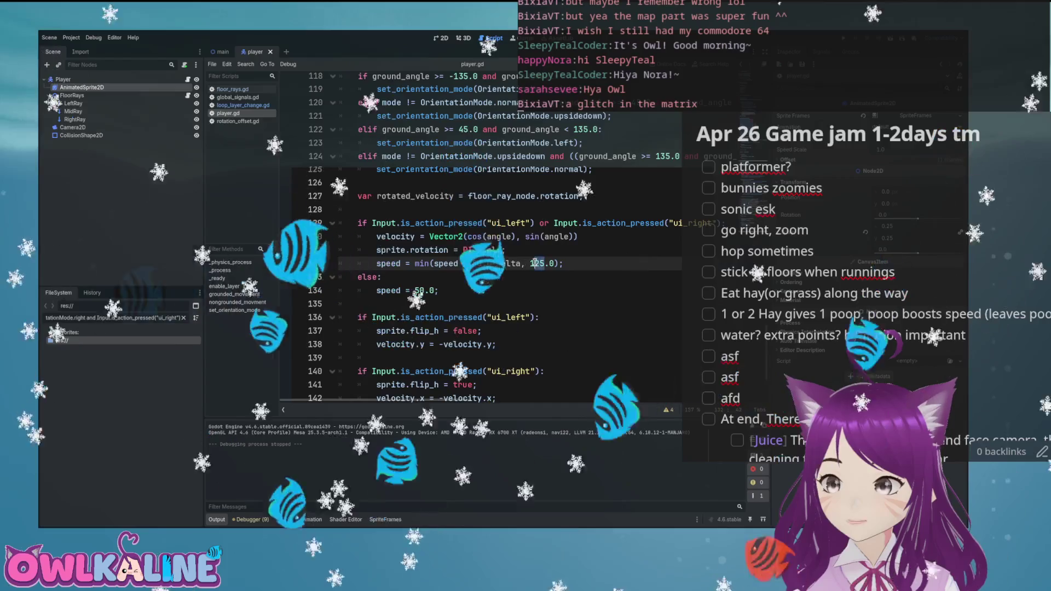
type("7")
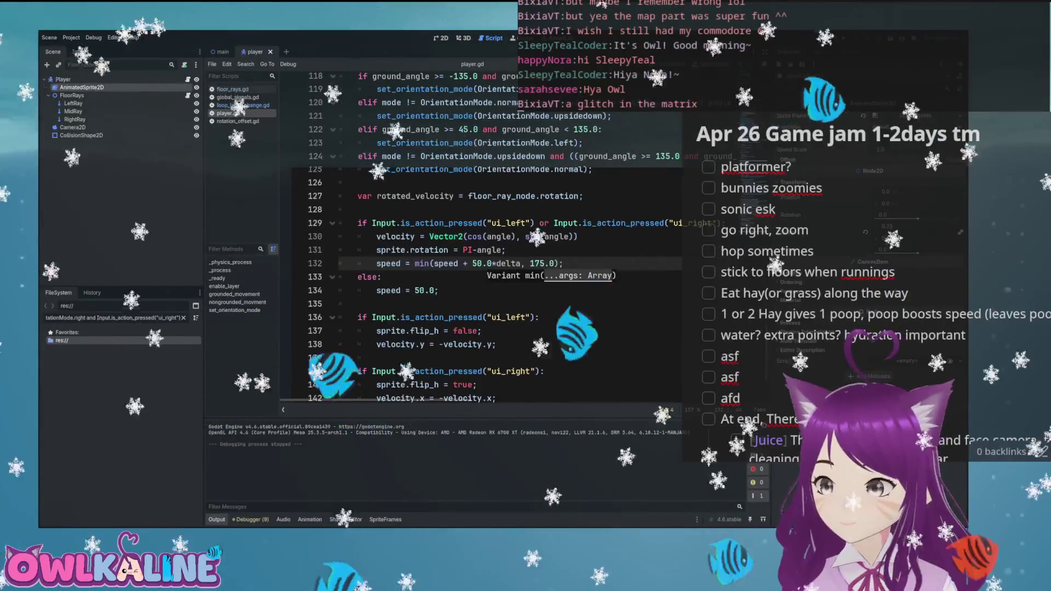
- Playtest the 175.0 cap by running the bunny up the slope and through the loop
key("F5")
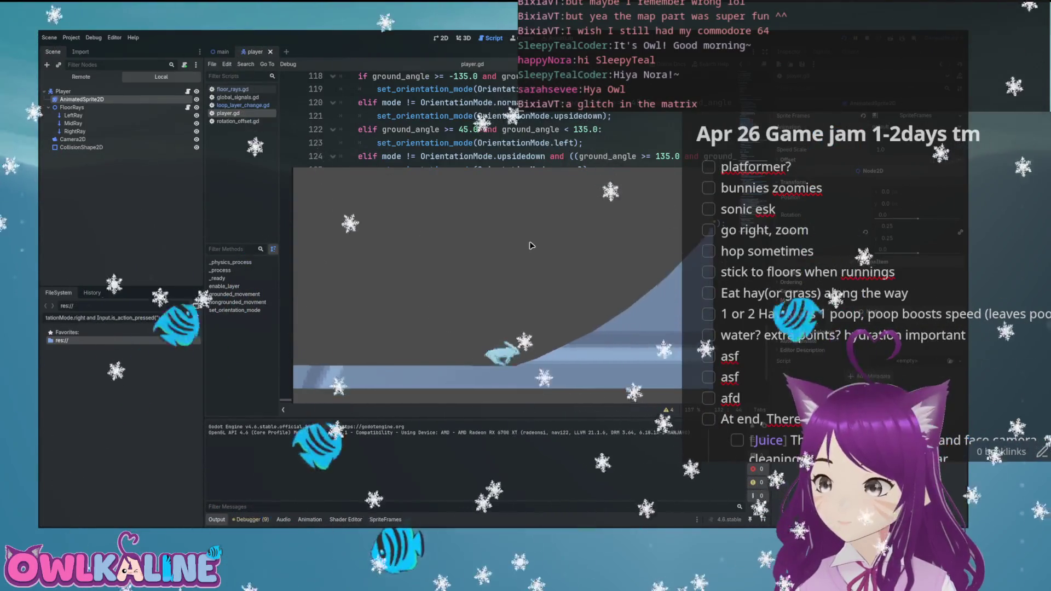
key("Right")
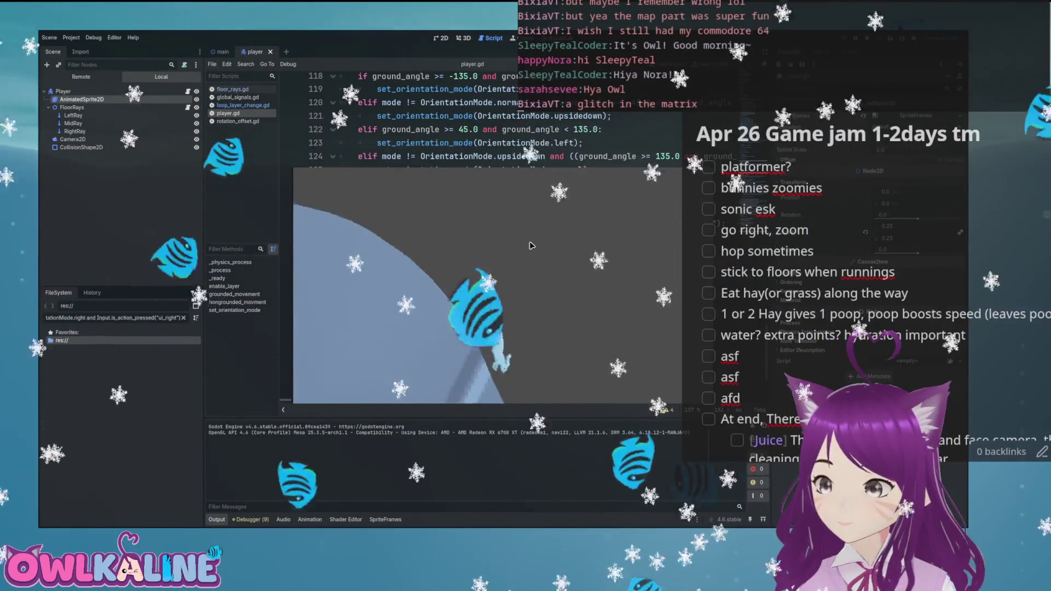
key("Right")
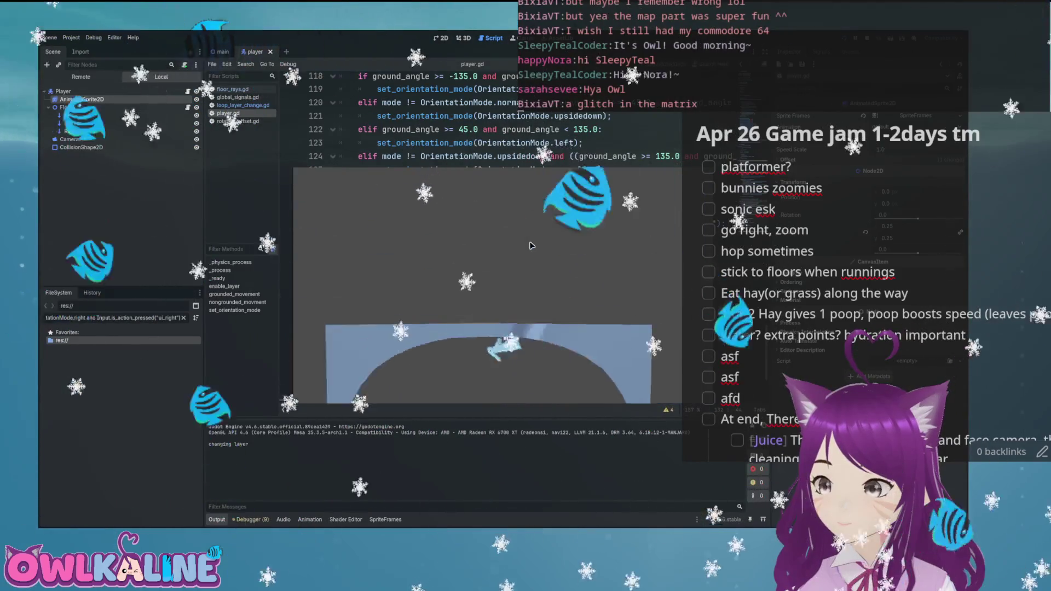
key("Right")
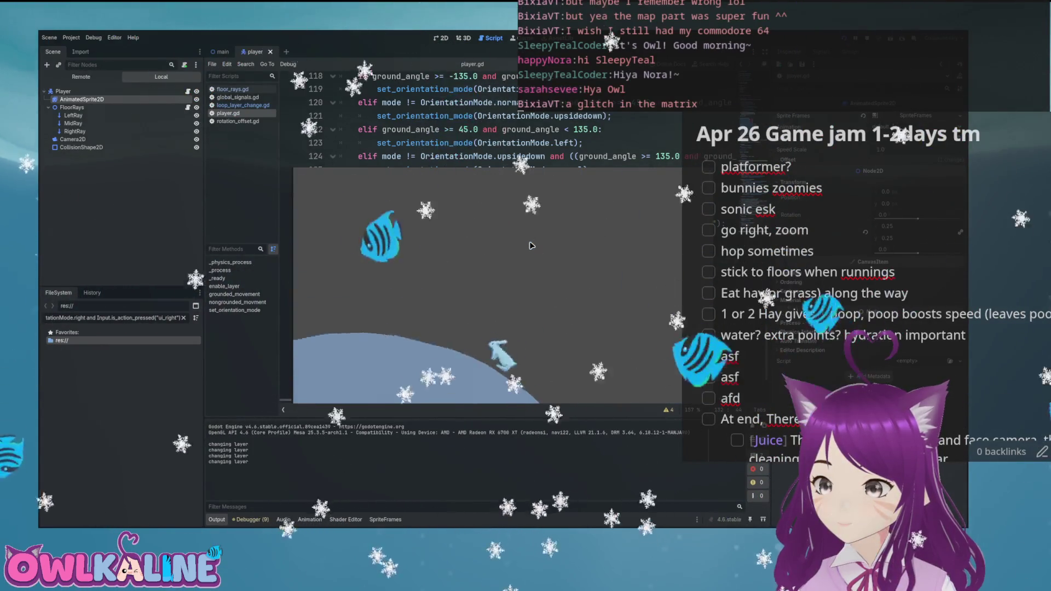
key("Right")
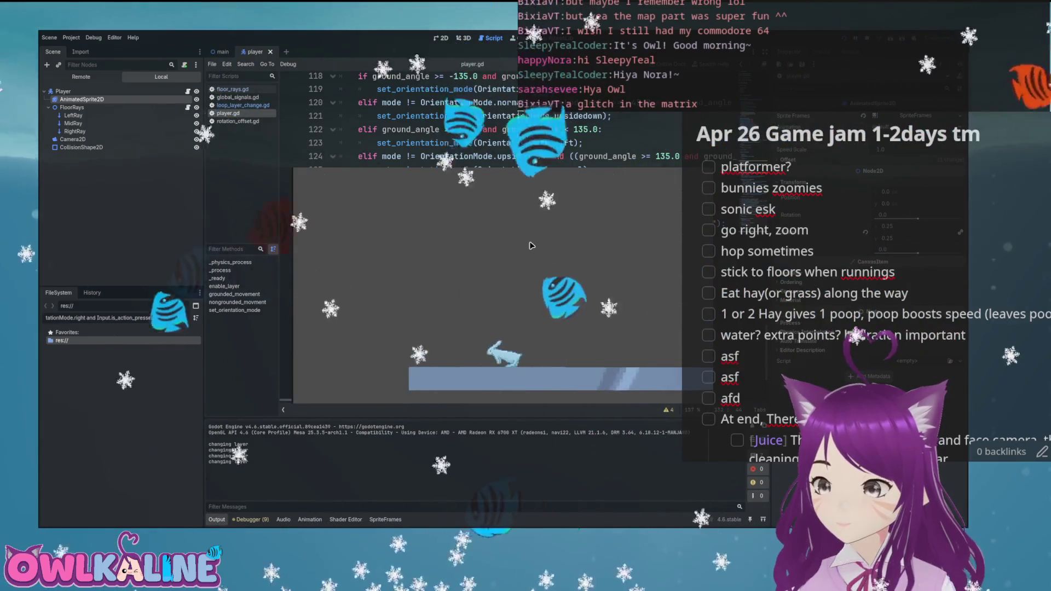
key("F8")
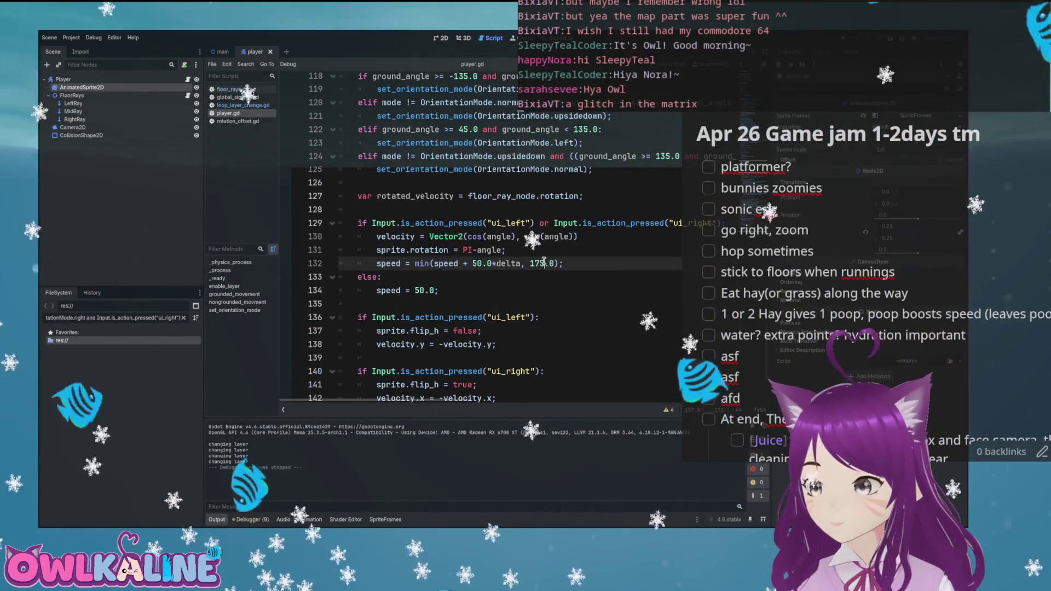
- Raise the speed cap to 225.0 and playtest the bunny through the hills, loops and slopes
type("225")
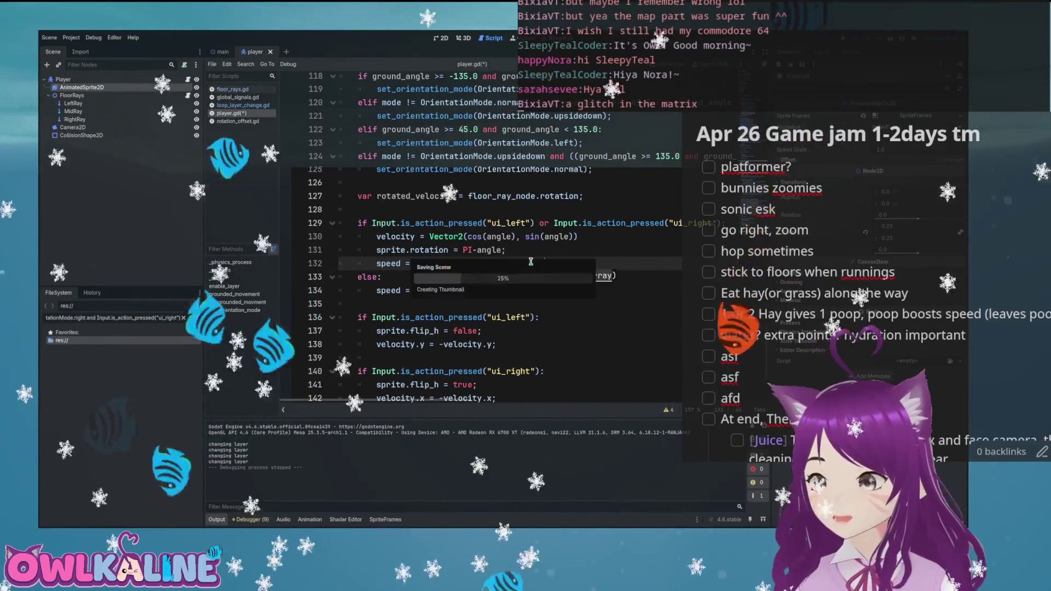
key("F5")
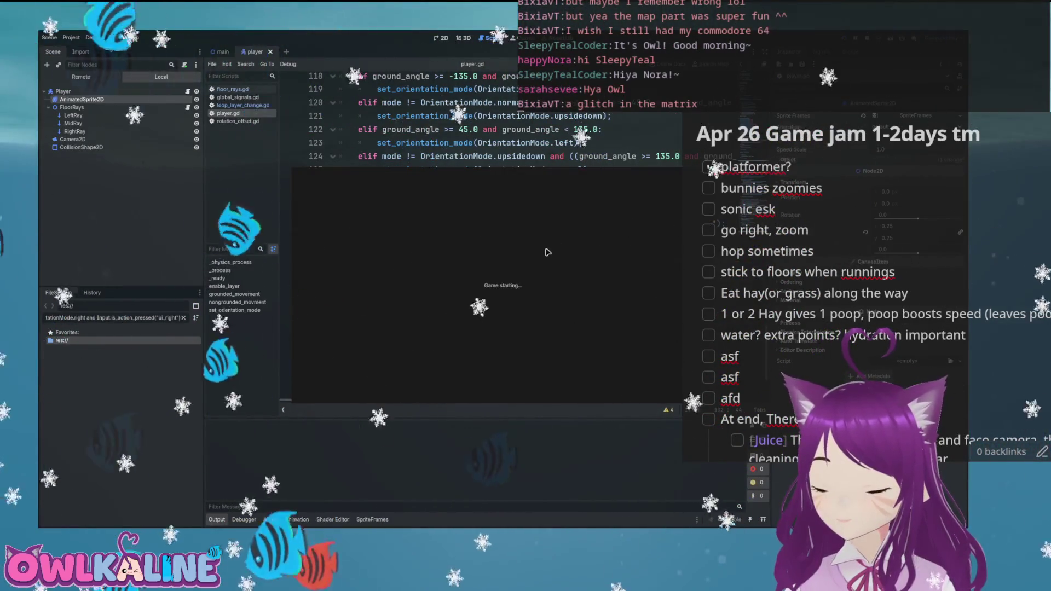
key("Right")
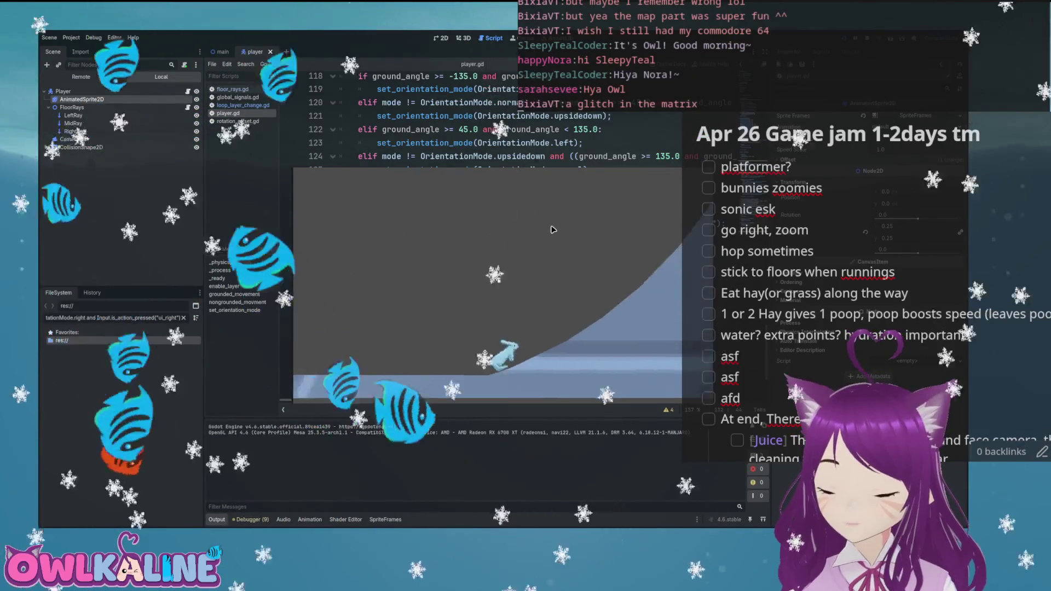
key("Right")
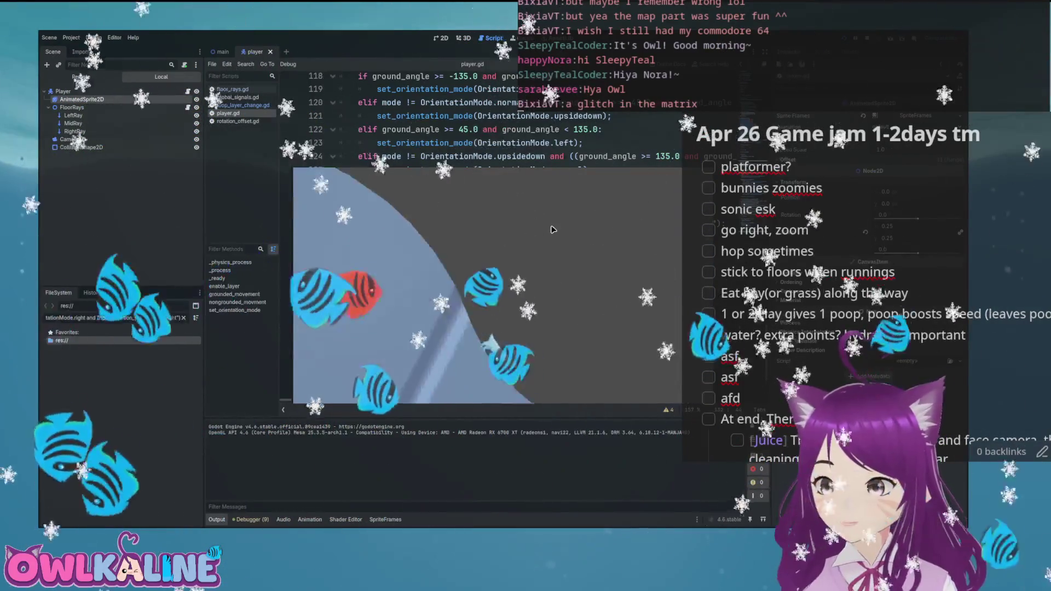
key("Right")
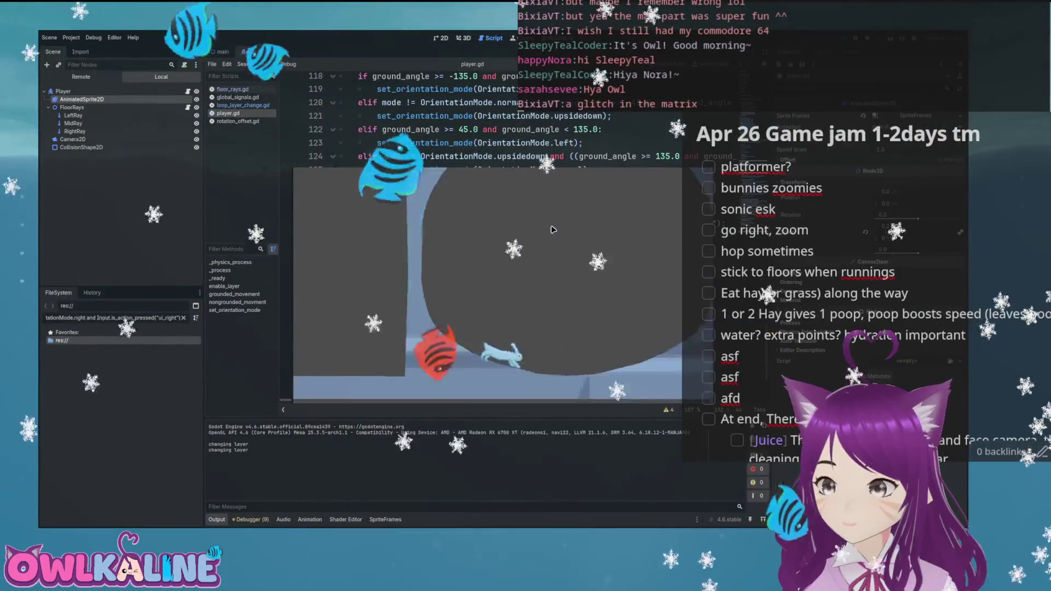
key("Right")
key("Right")
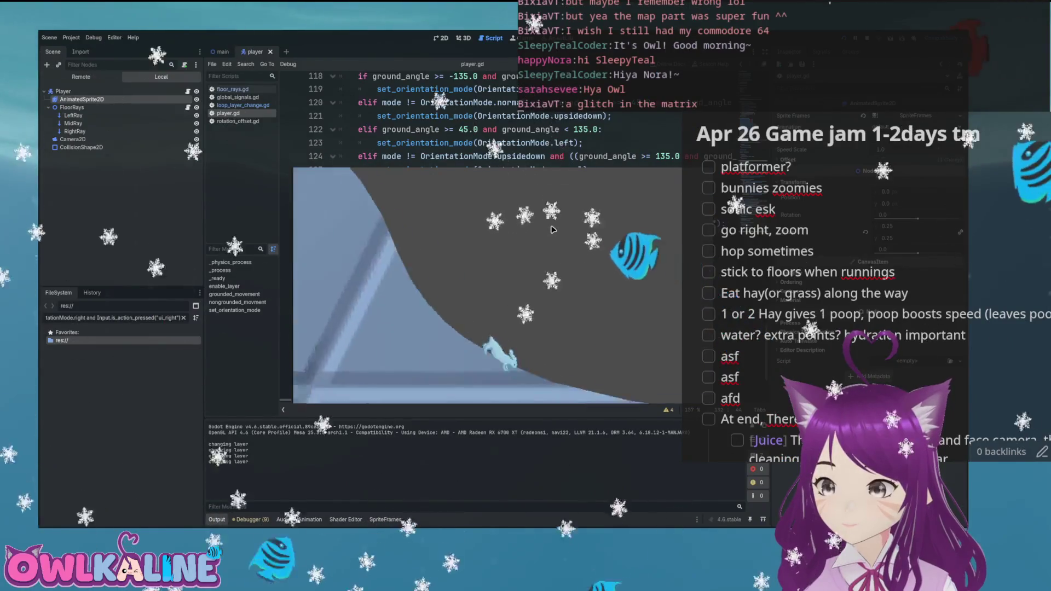
key("Right")
key("Right")
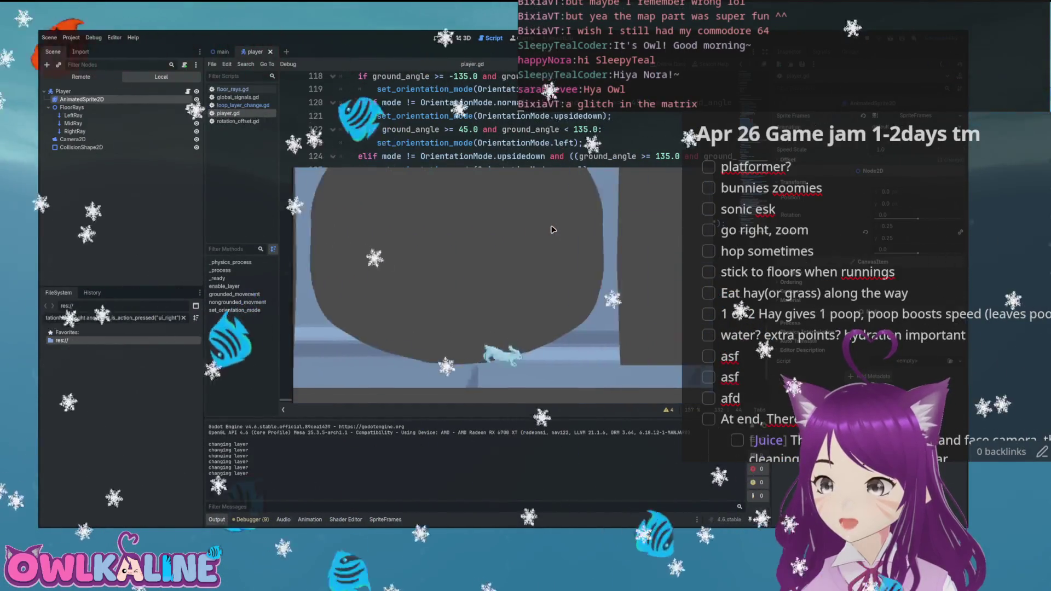
key("Right")
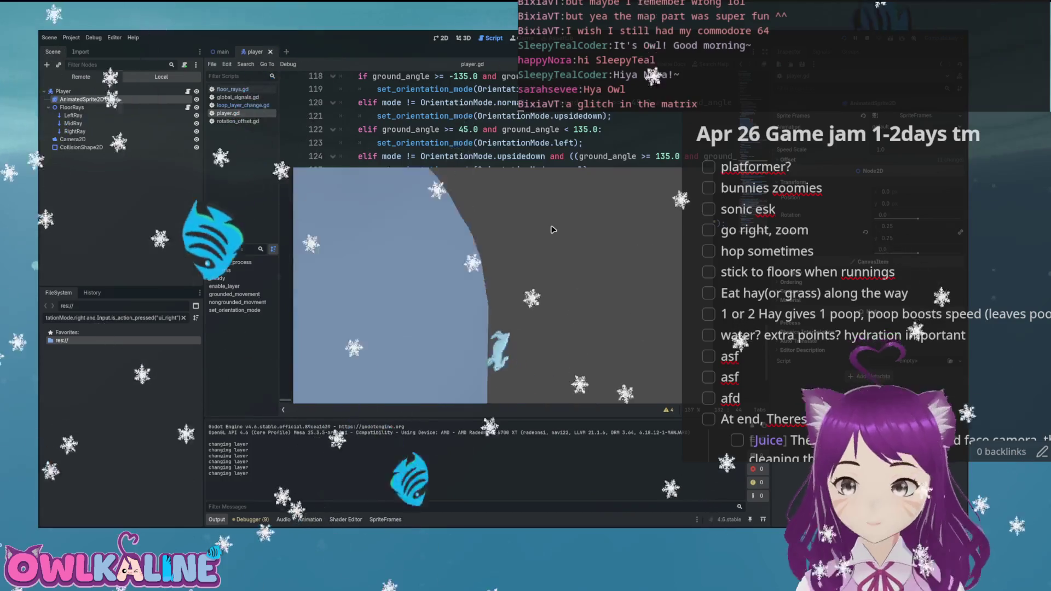
key("Right")
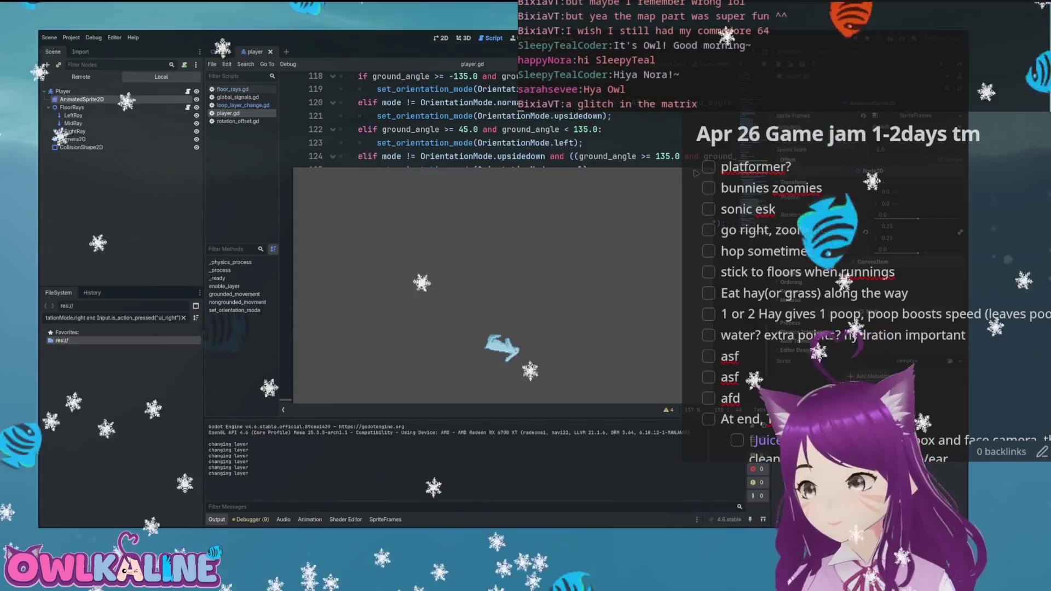
key("F8")
scroll(584, 234, "down", 2)
left_click(583, 235)
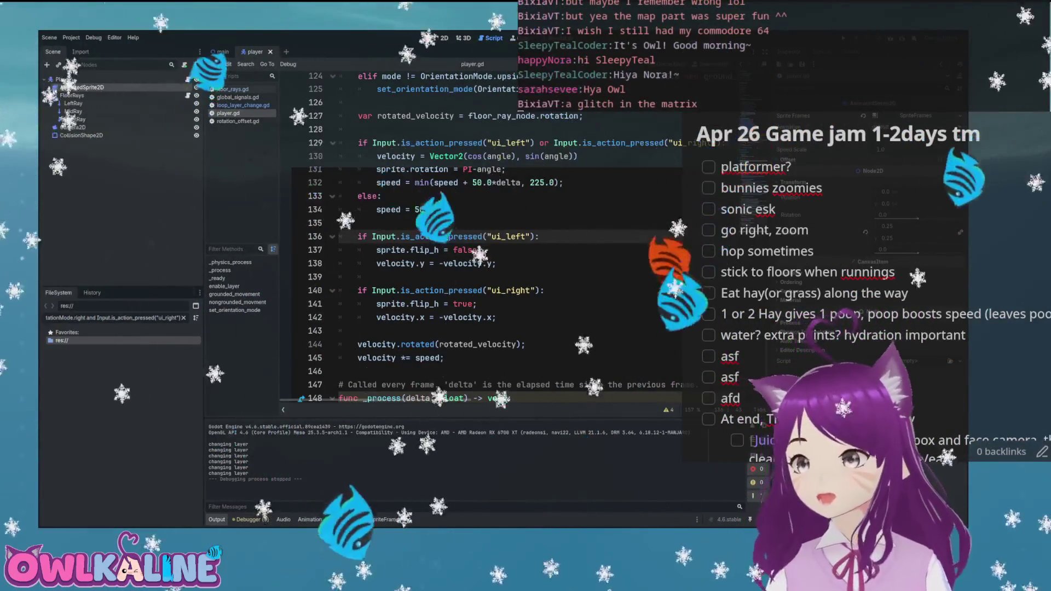
- Glance at the main level scene, then return to player.gd around line 77
key("ctrl+F1")
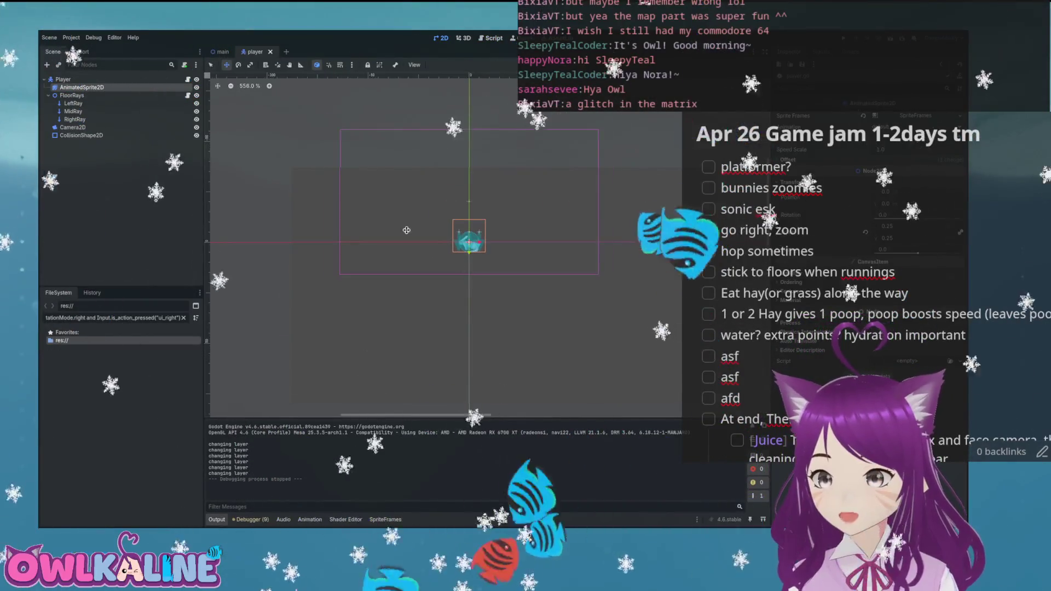
key("ctrl+Tab")
scroll(510, 278, "up", 1)
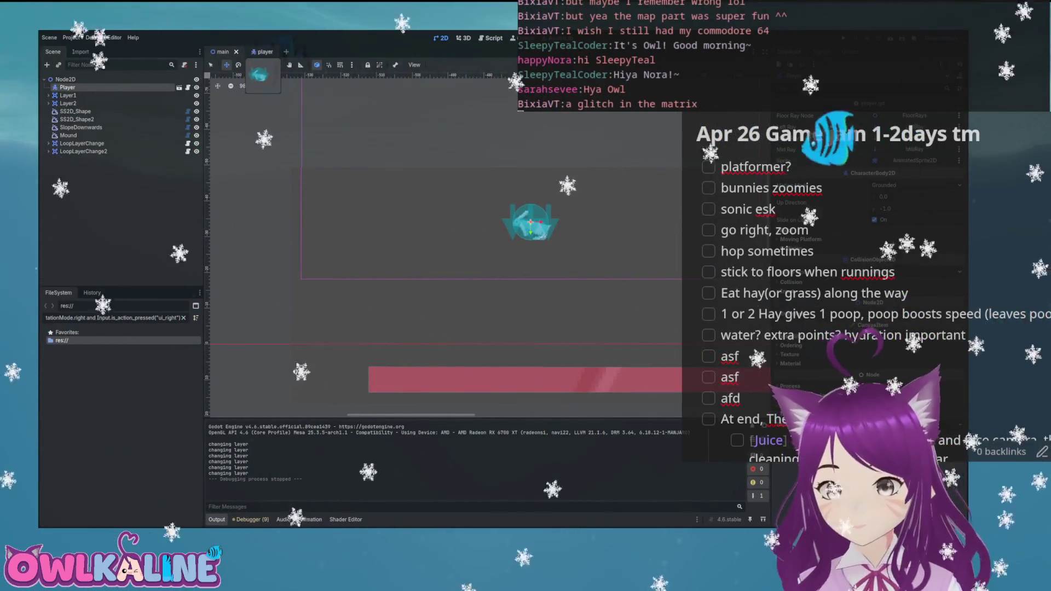
left_click(263, 52)
key("ctrl+F3")
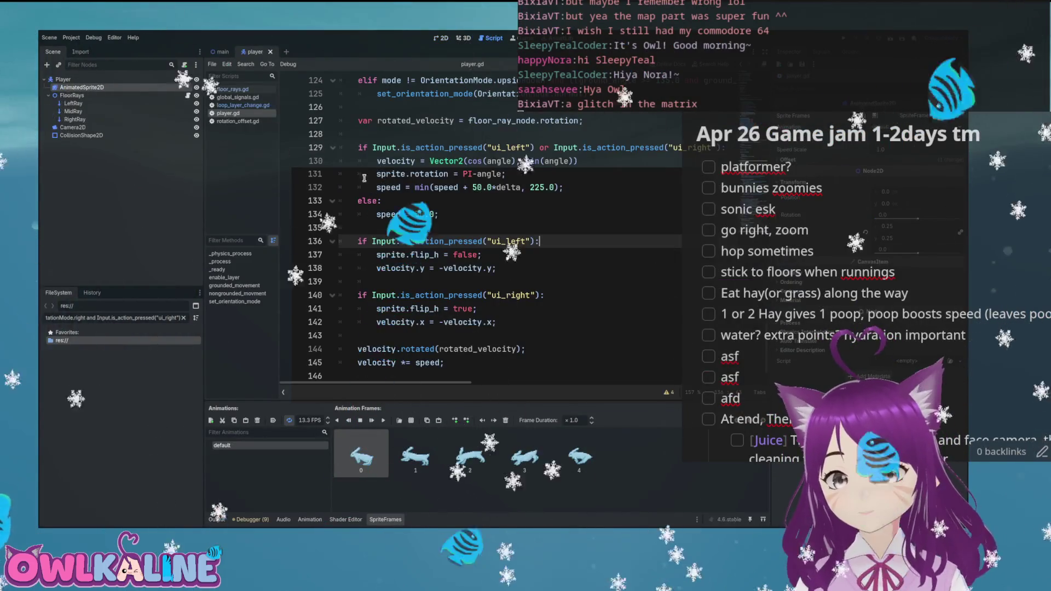
scroll(455, 218, "down", 2)
scroll(468, 227, "up", 15)
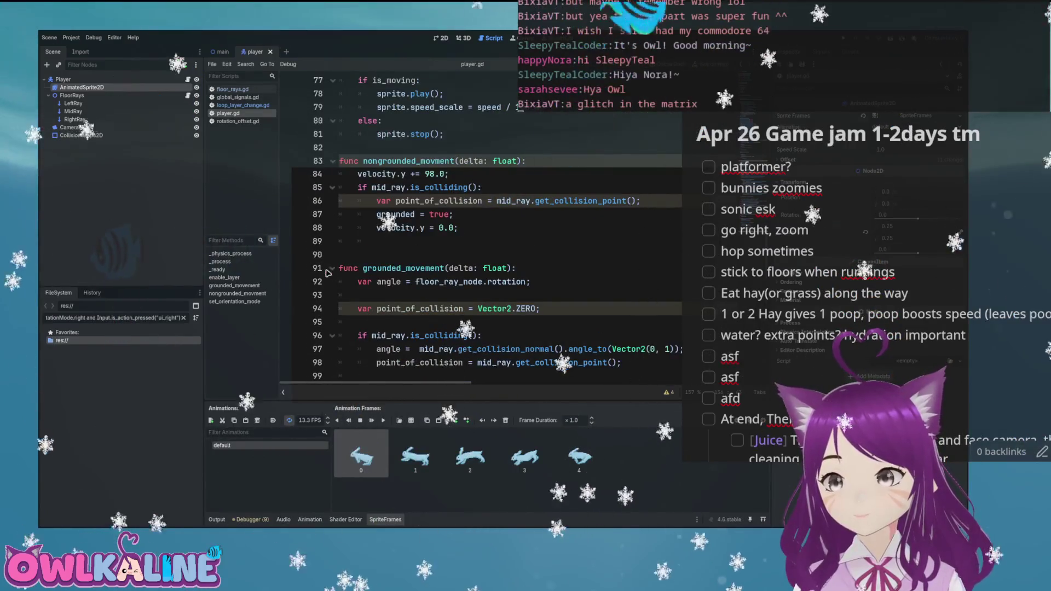
- Collapse grounded_movement and clean up the blank lines under nongrounded_movment's header
left_click(331, 268)
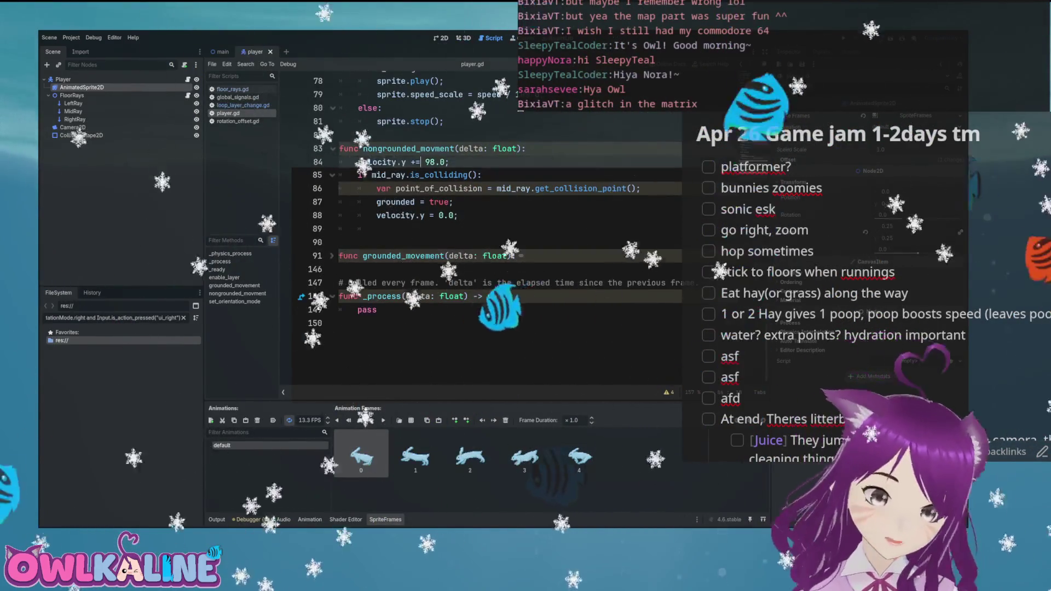
scroll(402, 171, "up", 2)
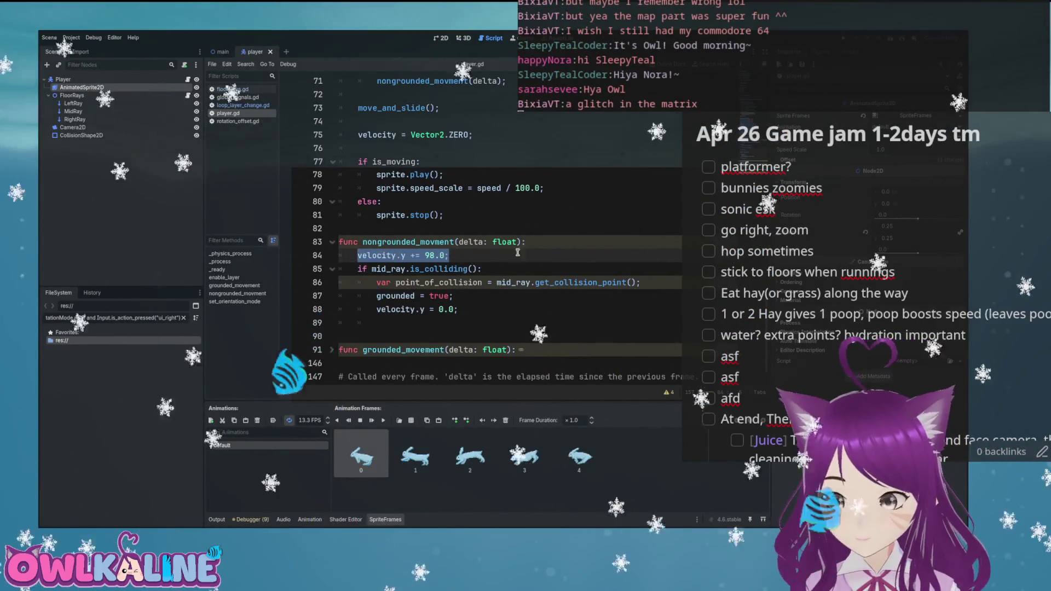
key("Return")
key("Return")
key("Up")
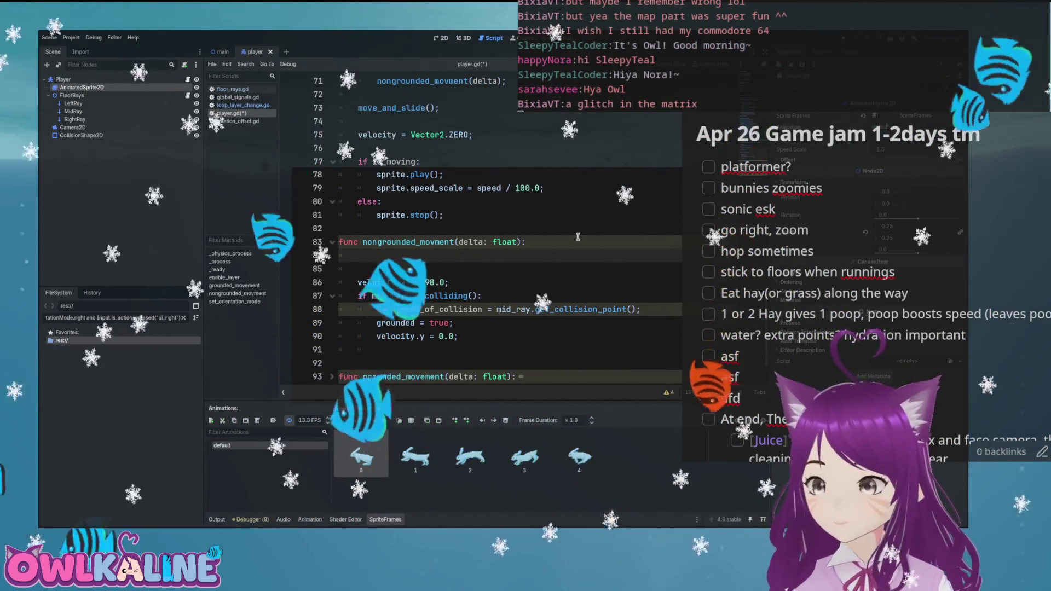
key("Down")
key("Tab")
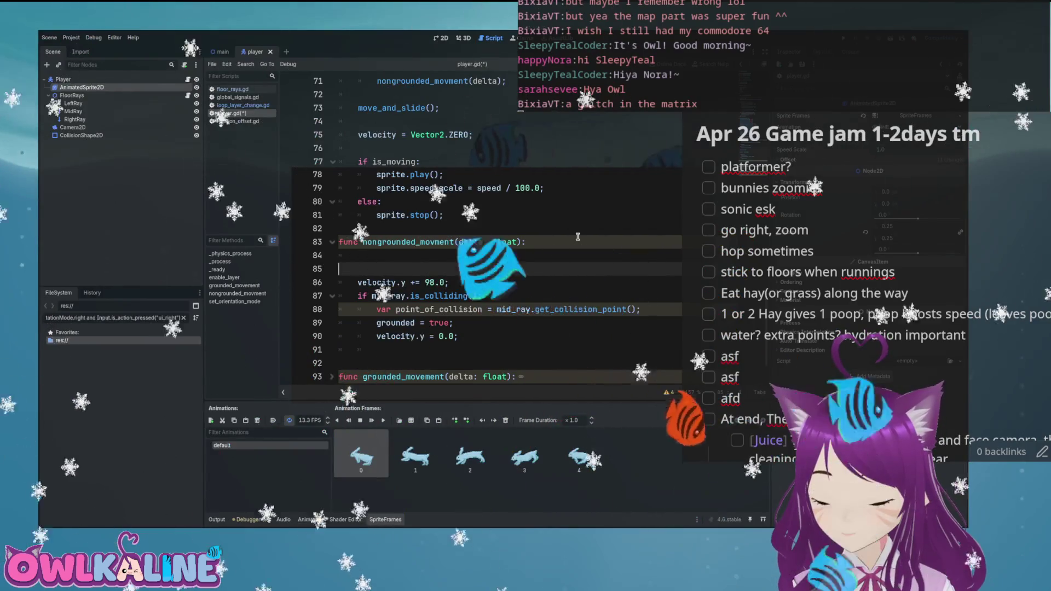
key("BackSpace")
key("BackSpace")
key("BackSpace")
key("Down")
key("Down")
key("Down")
key("End")
key("Return")
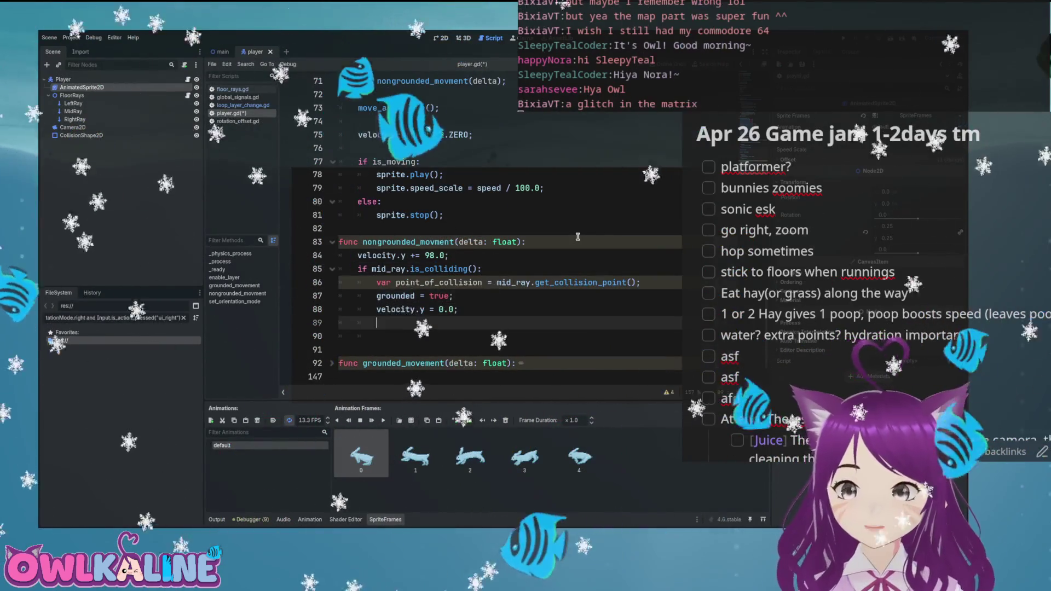
key("Return")
key("BackSpace")
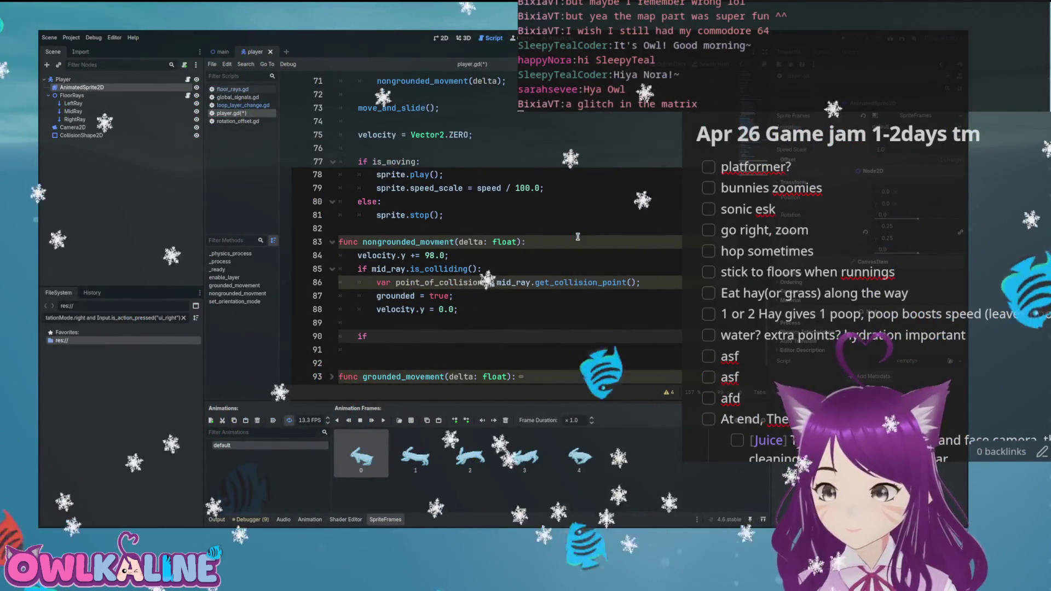
- Rewrite the ui_left condition in nongrounded_movment as an if ui_up check
scroll(577, 237, "down", 2)
key("Up")
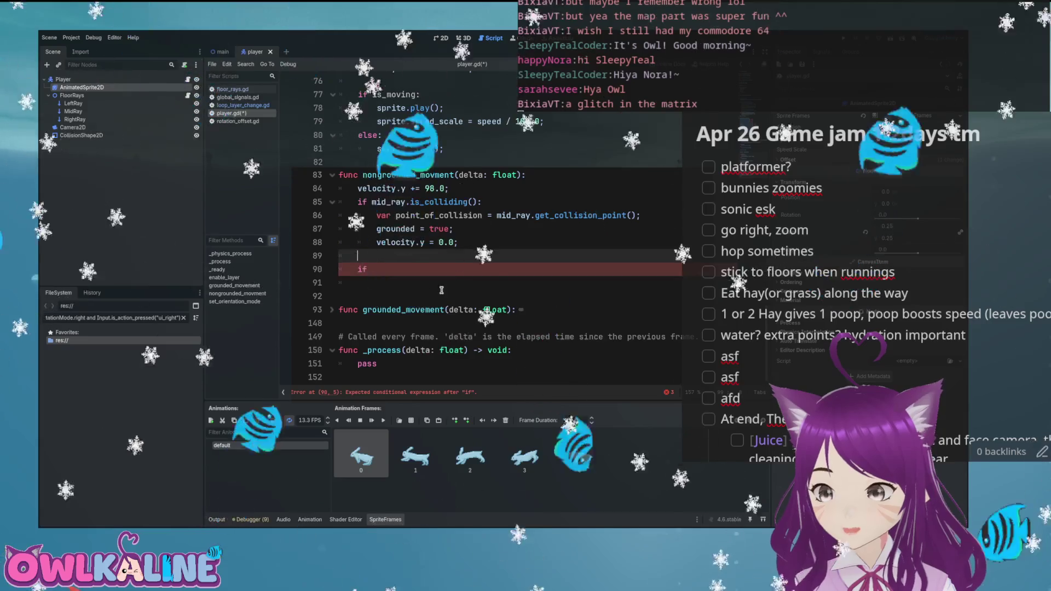
scroll(441, 290, "up", 6)
scroll(483, 274, "down", 3)
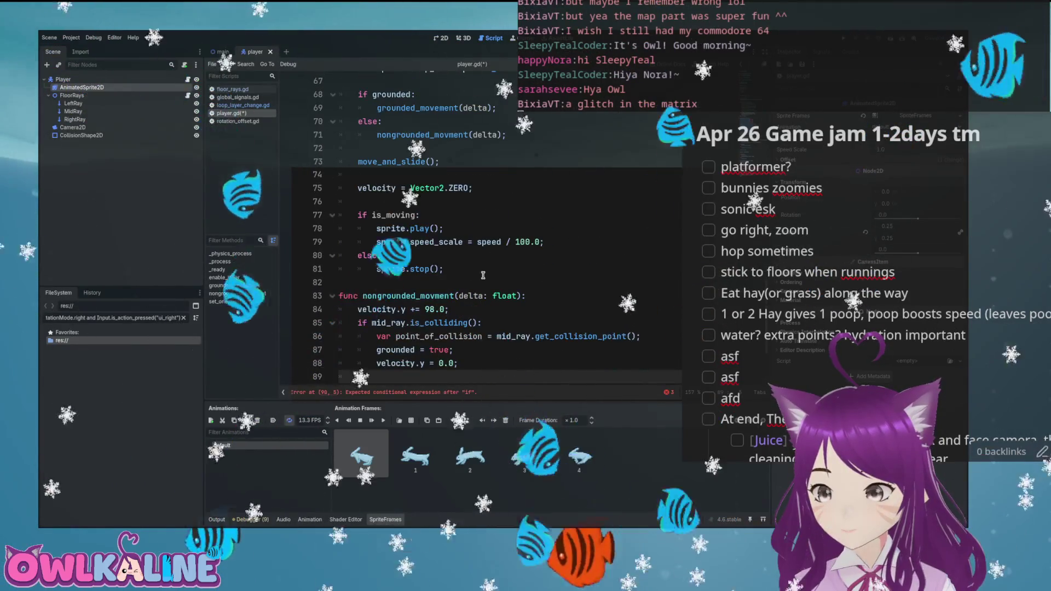
scroll(483, 275, "up", 4)
left_click_drag(372, 202, 525, 202)
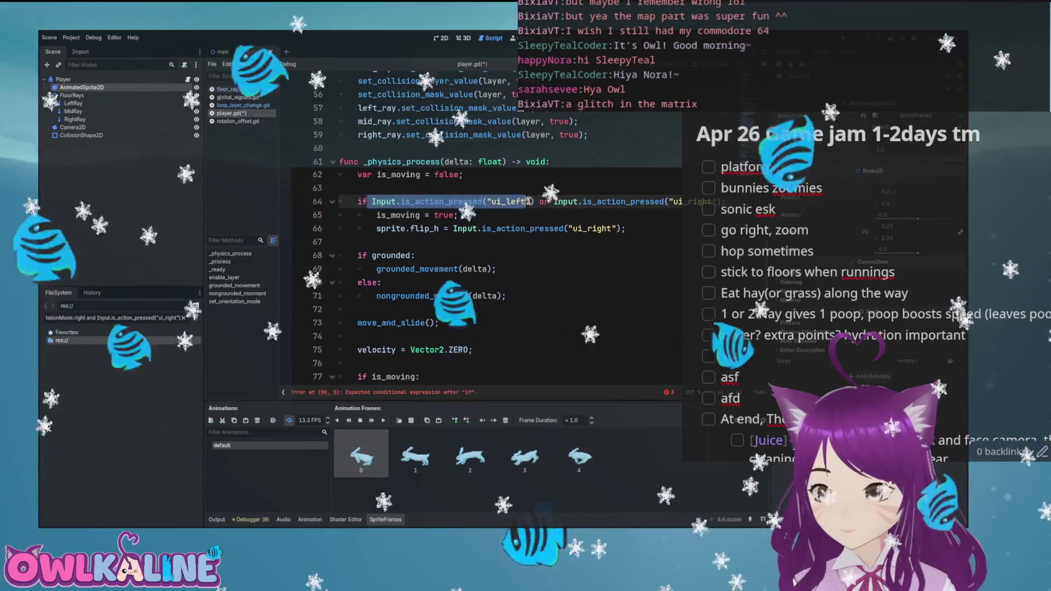
scroll(434, 304, "down", 6)
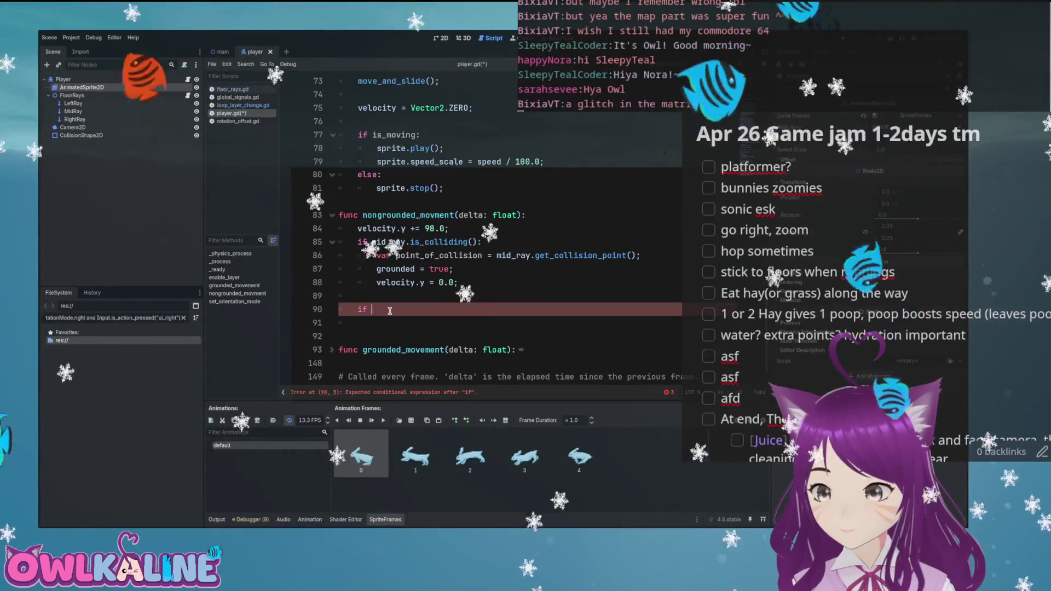
key("BackSpace")
key("BackSpace")
key("BackSpace")
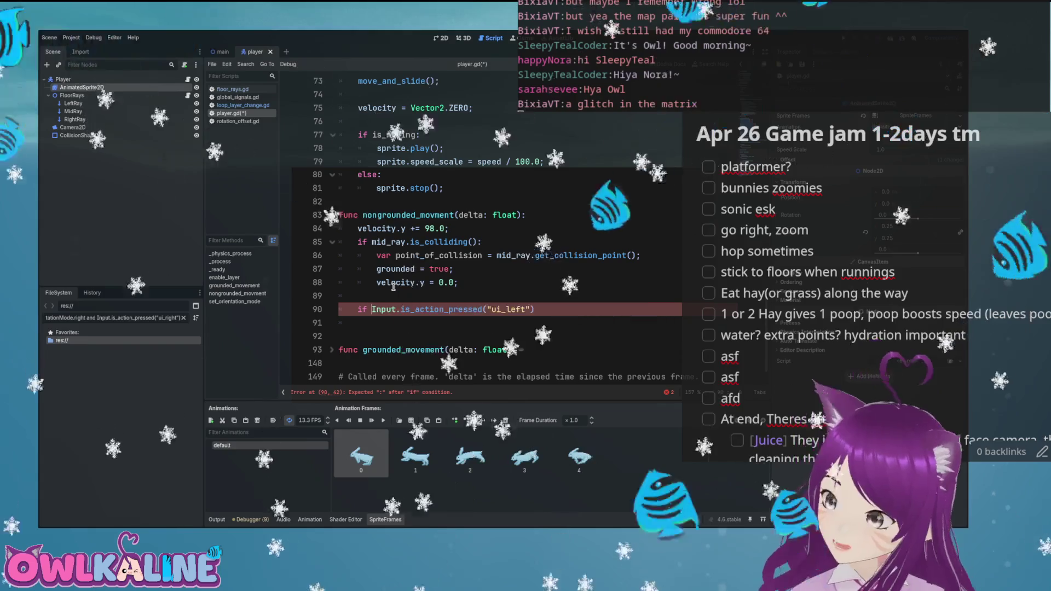
key("Delete")
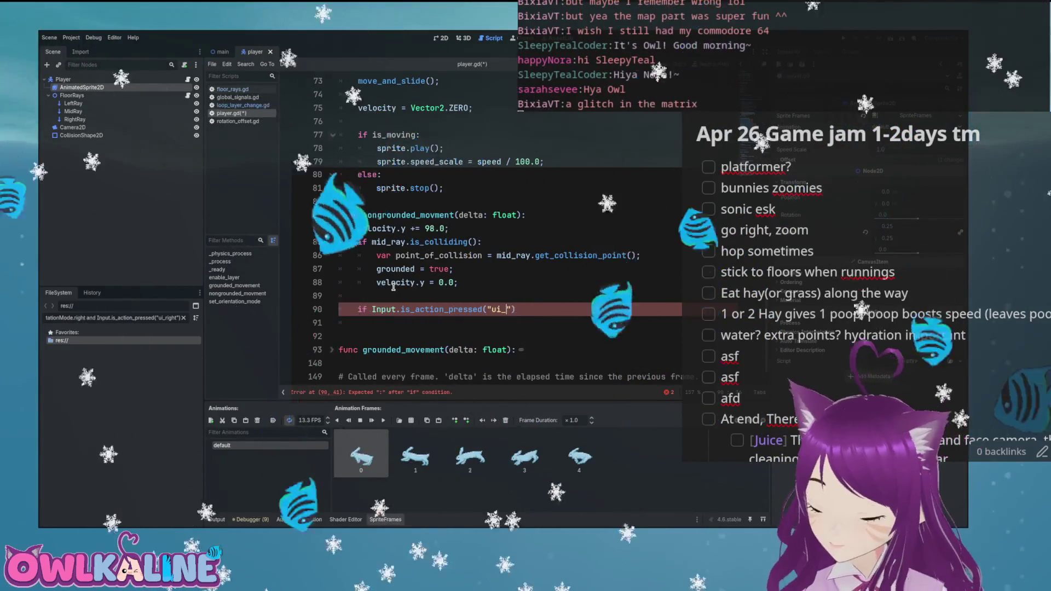
type("up")
key("End")
type(":")
key("Return")
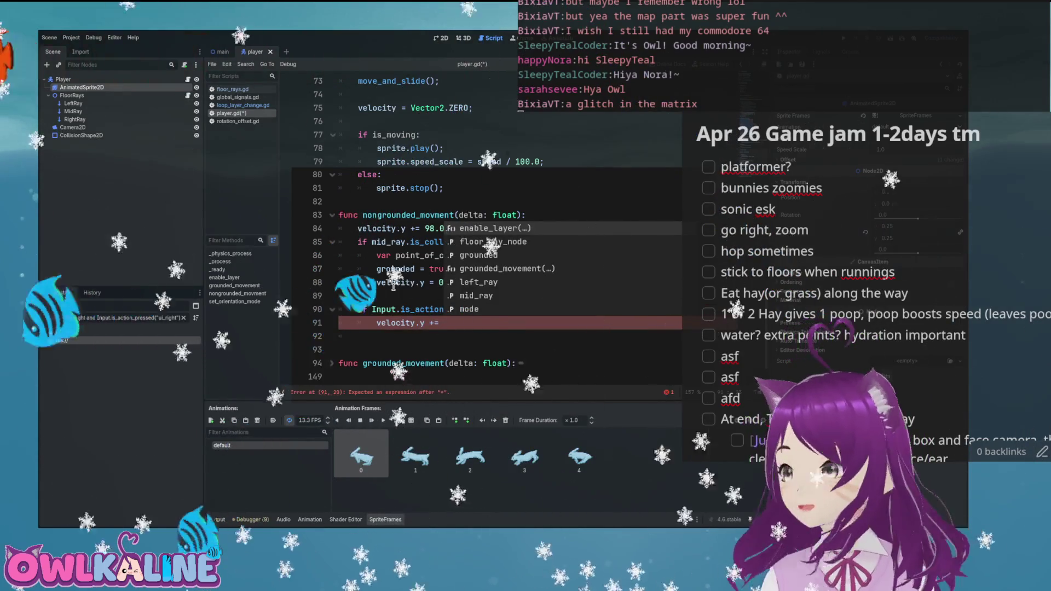
- Give the ui_up check a body adding 300.0 to velocity.y, save, then delete both lines
type("30")
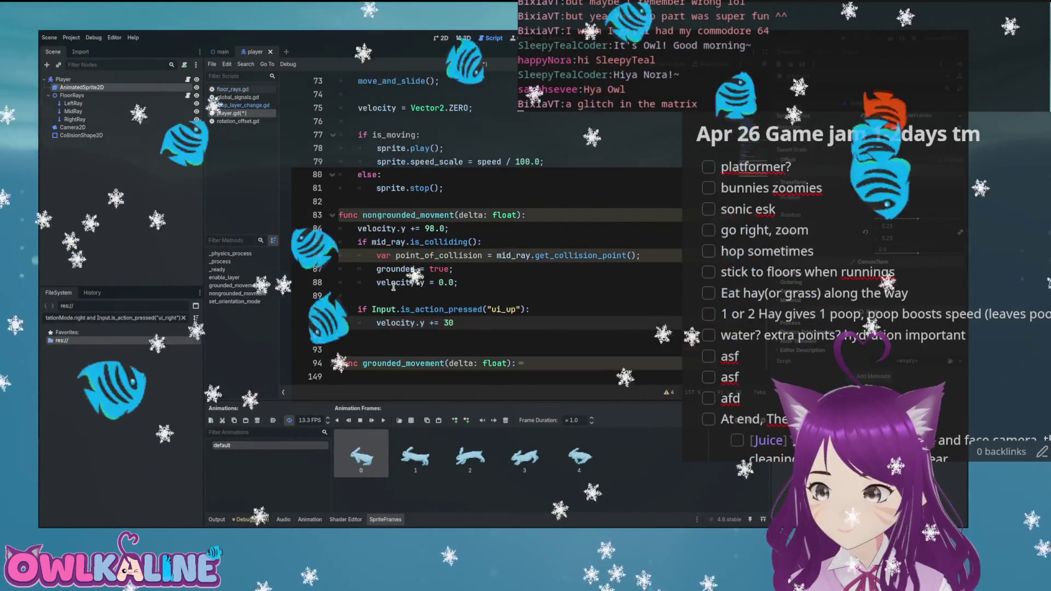
type("0.0;")
key("ctrl+s")
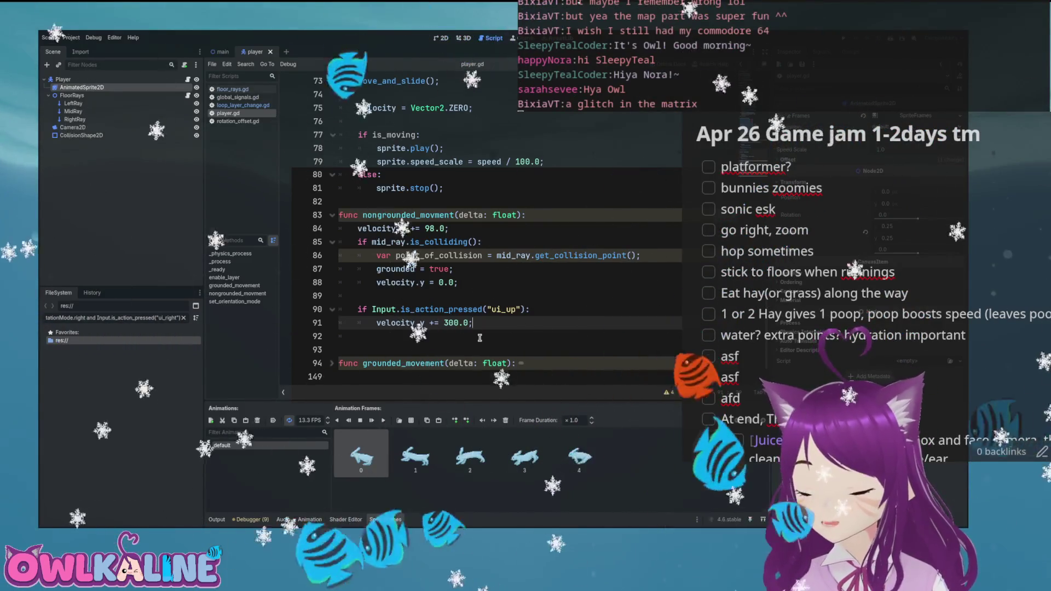
left_click_drag(473, 323, 339, 309)
key("ctrl+c")
key("BackSpace")
key("BackSpace")
key("BackSpace")
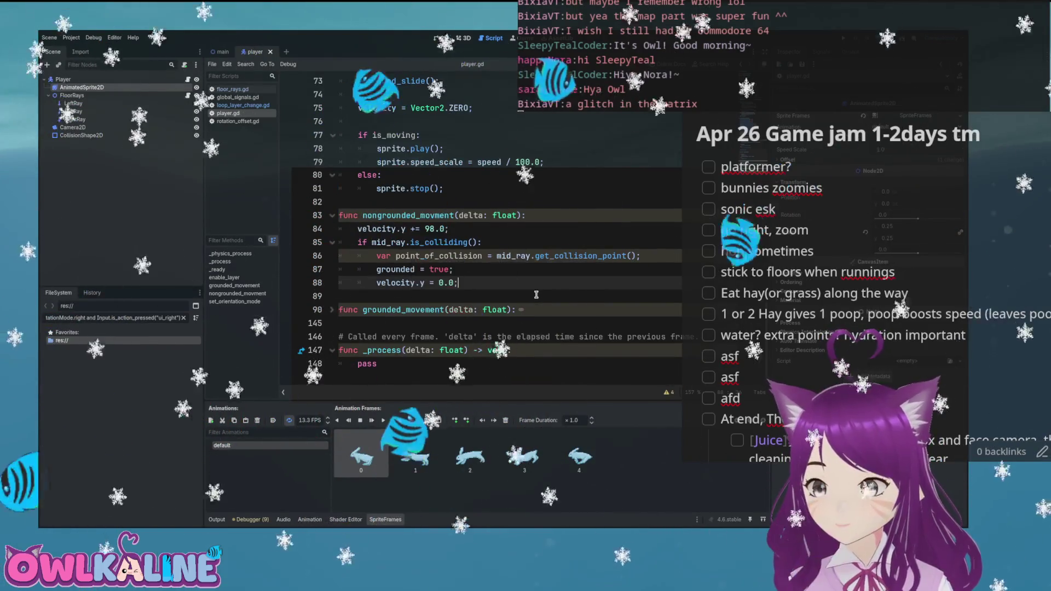
- Unfold grounded_movement and paste the ui_up jump check adding 300.0 to velocity.y
scroll(493, 274, "up", 8)
scroll(438, 255, "down", 8)
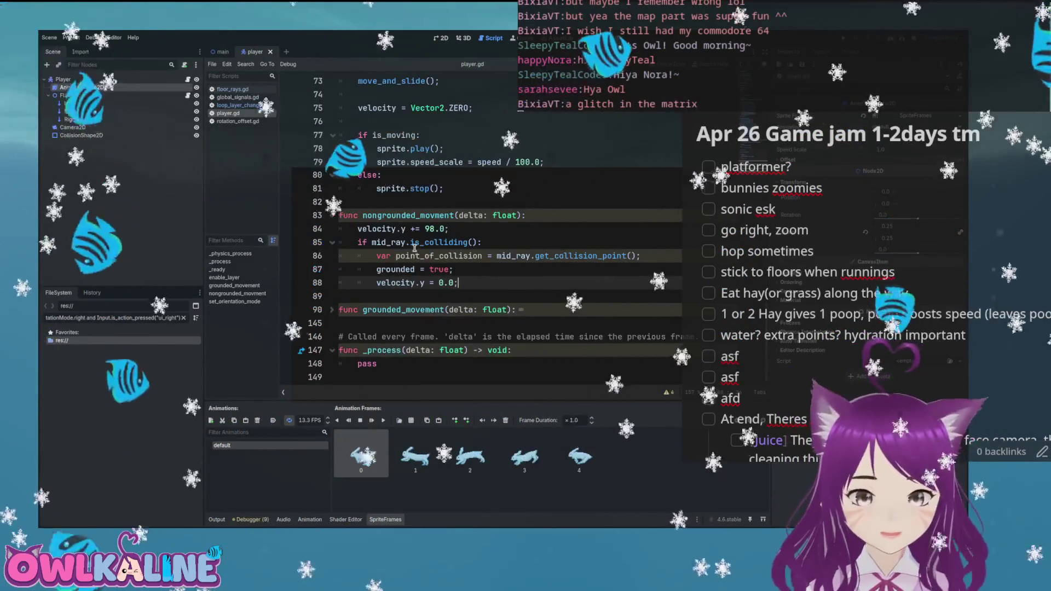
left_click(333, 310)
scroll(393, 302, "down", 2)
left_click(466, 256)
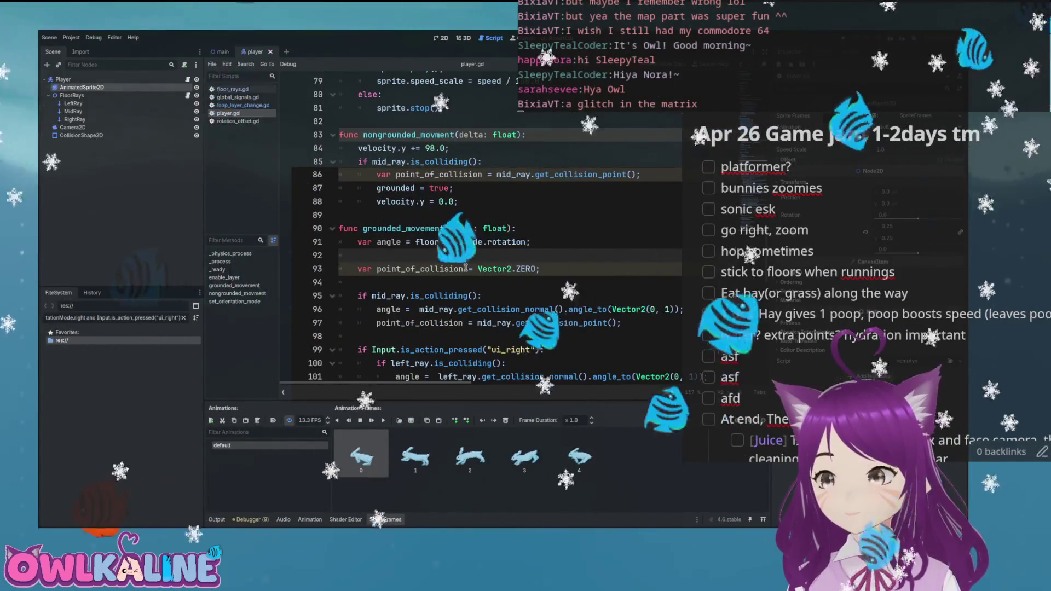
scroll(466, 268, "down", 2)
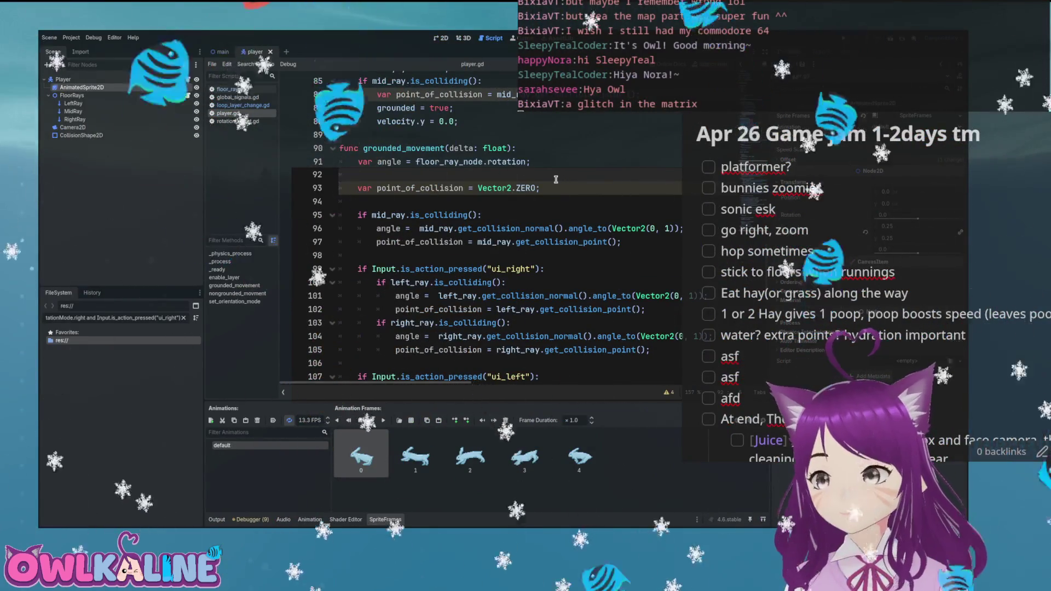
key("ctrl+v")
- Follow the jump with 'grounded = false' and 'return;', then run the game
key("Up")
key("Home")
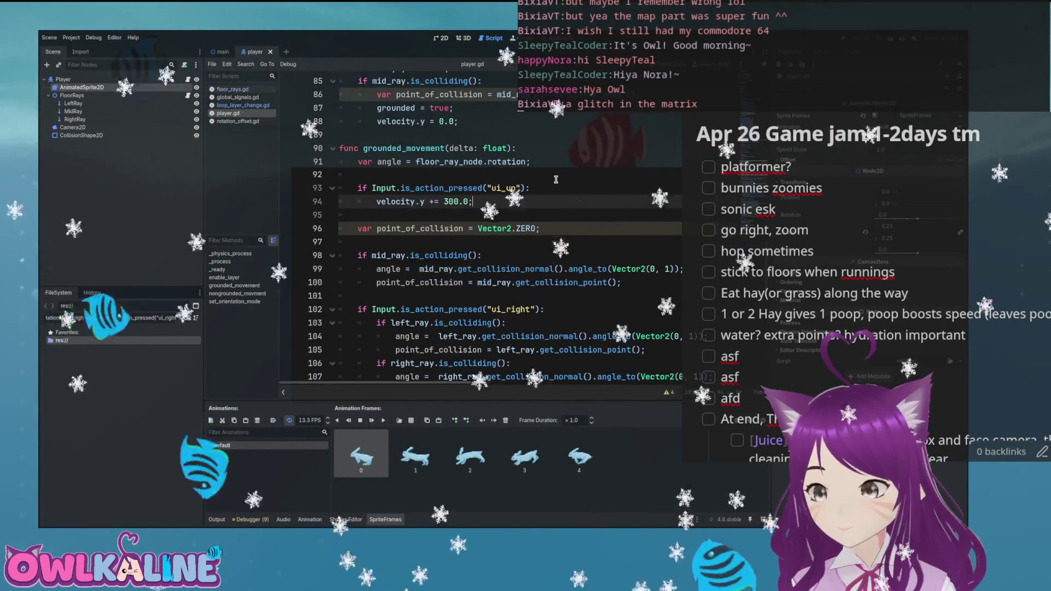
key("Return")
type("grounded = false;")
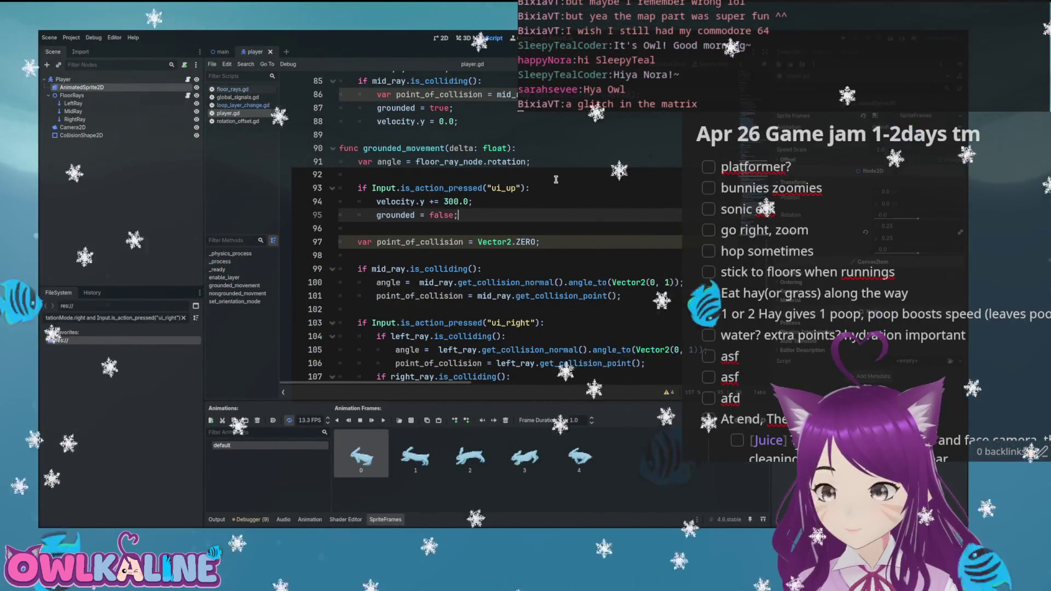
key("Return")
type("return;")
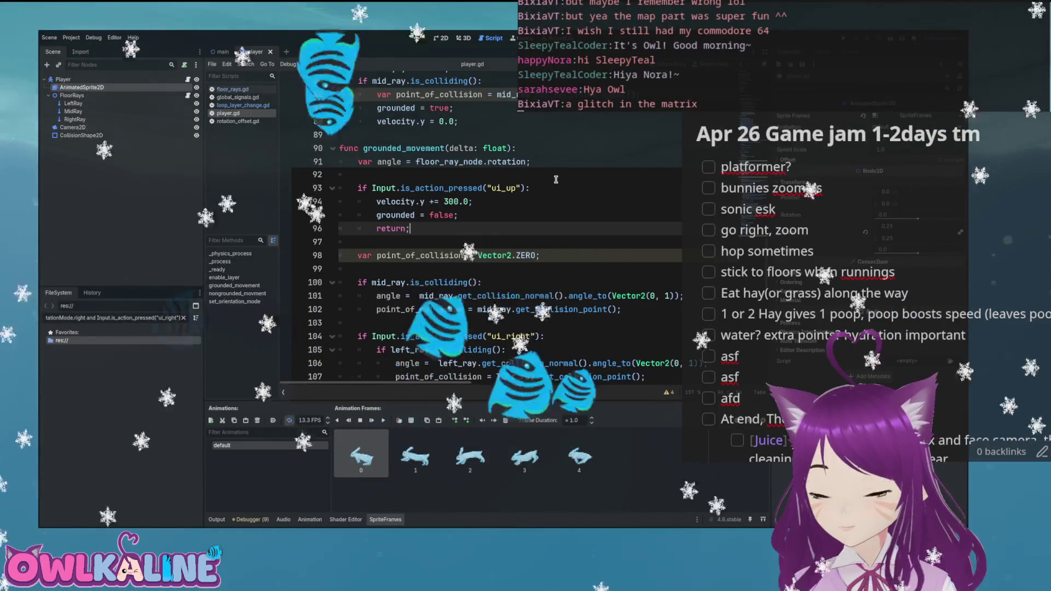
key("F5")
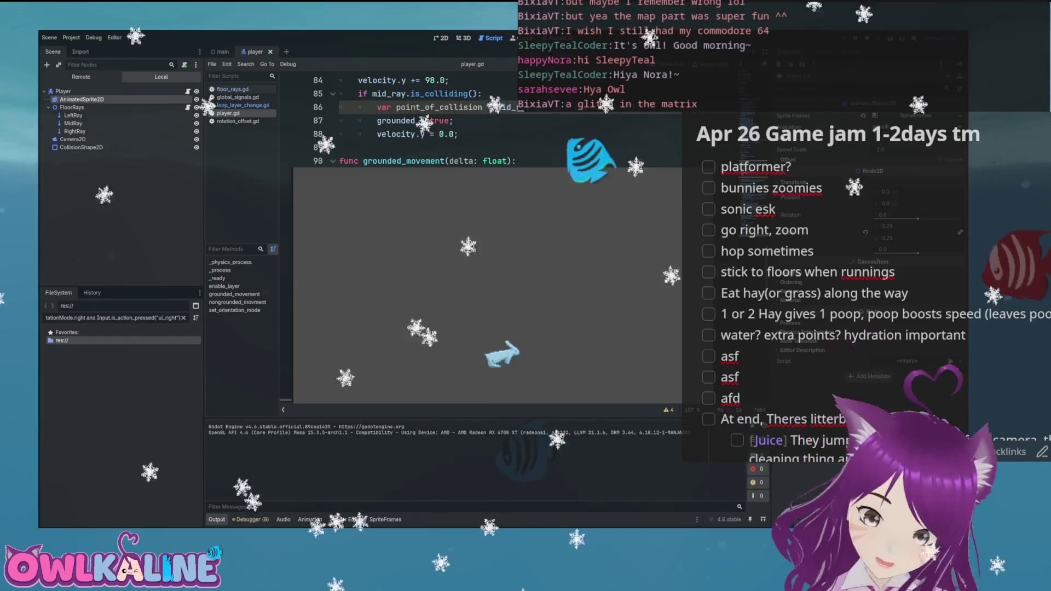
- Change the jump to subtract from velocity.y instead of adding, and test it in the game
key("F8")
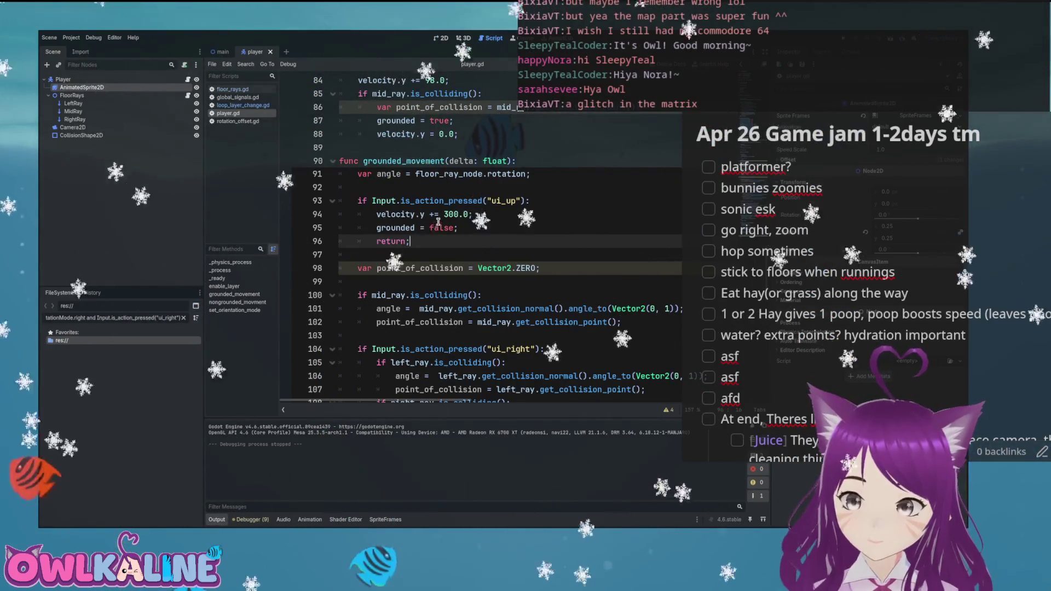
left_click(432, 214)
type("+")
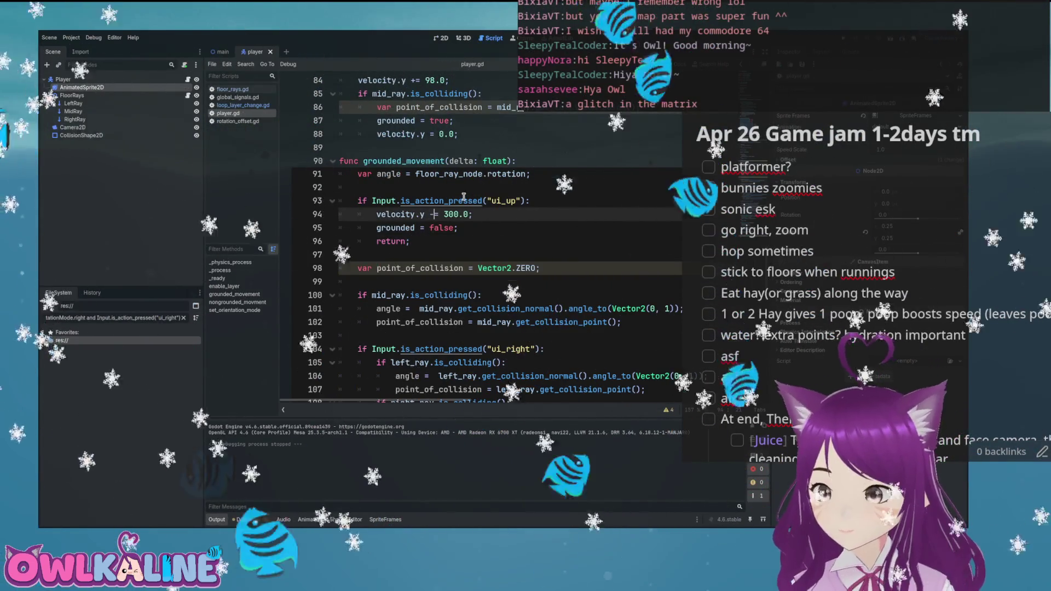
key("F5")
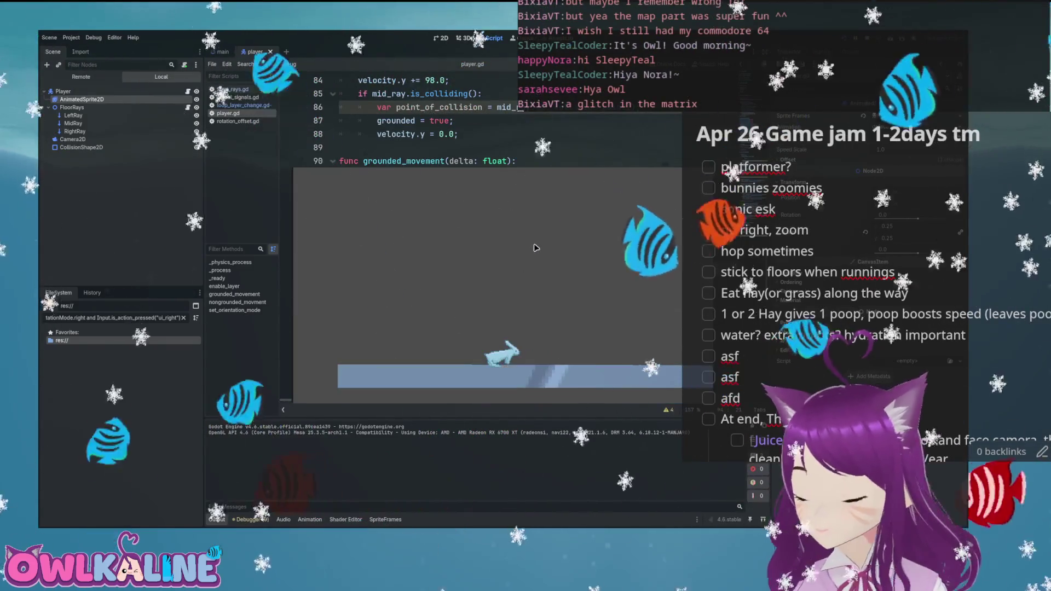
key("F8")
- Raise the jump to velocity.y -= 3000.0, save, and run the bunny right across the terrain
left_click(449, 214)
type("00.0;")
key("ctrl+s")
key("F5")
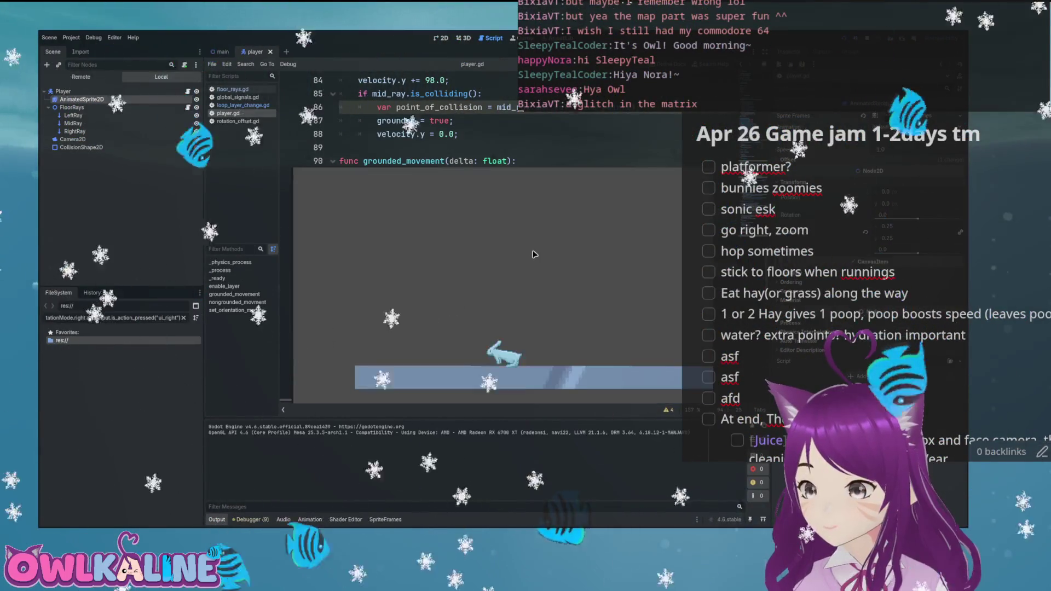
key("Right")
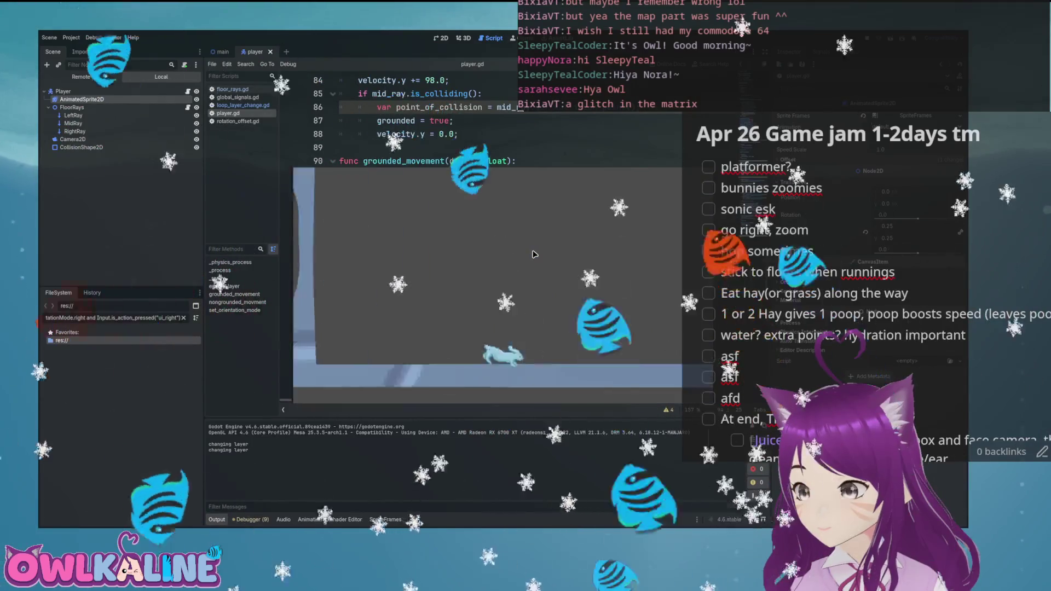
key("Right")
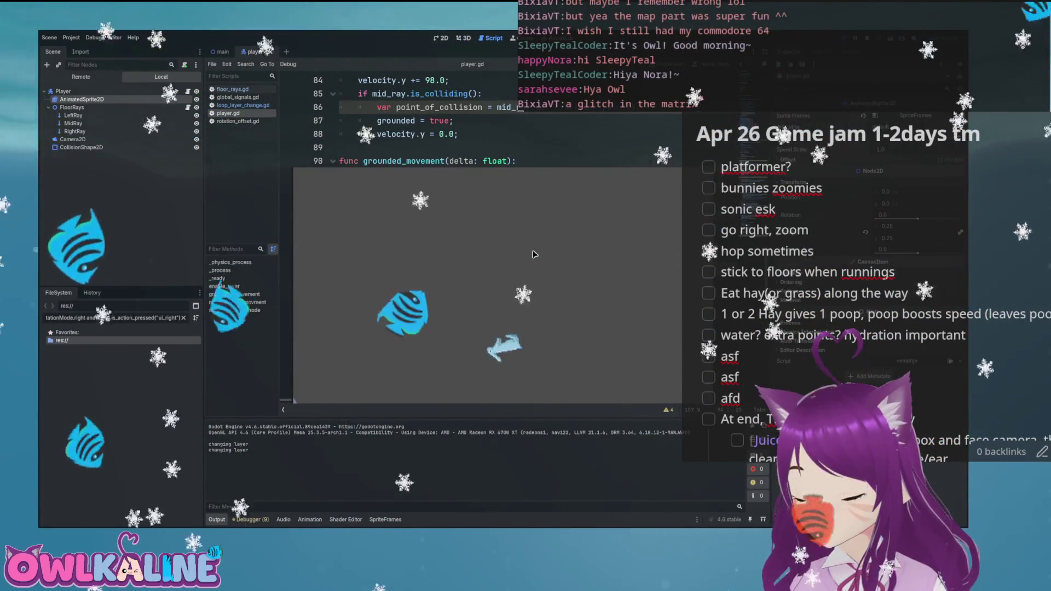
key("F8")
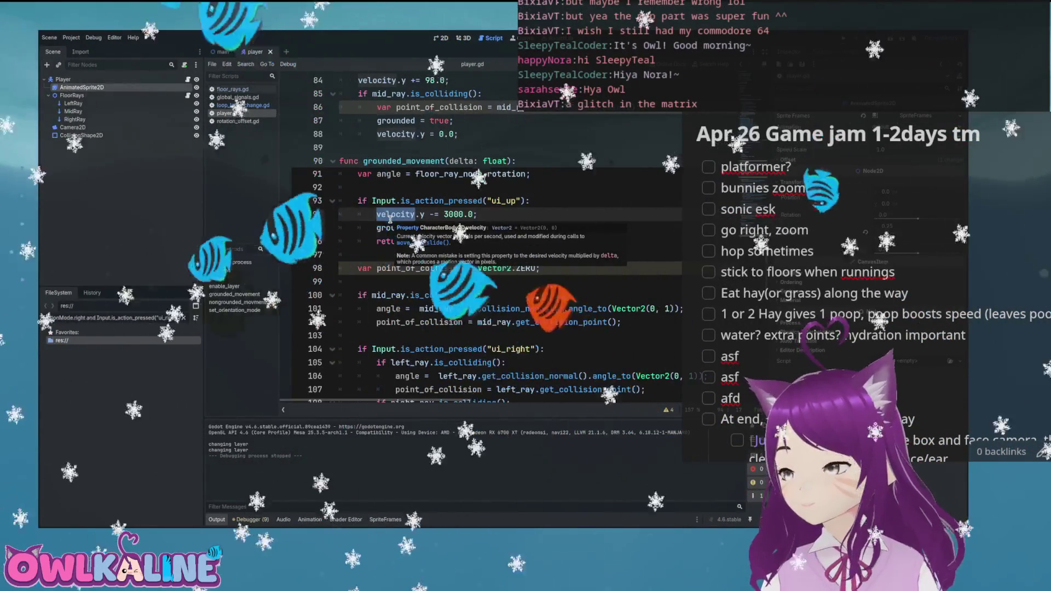
- Run the game, make the bunny leap over the hills, then stop it
key("F5")
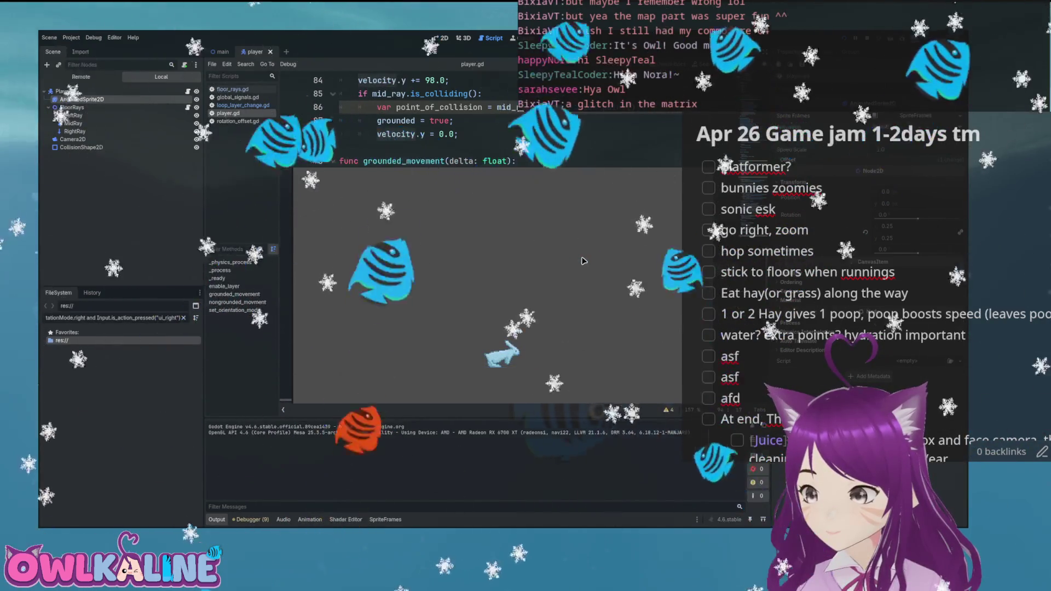
left_click(584, 261)
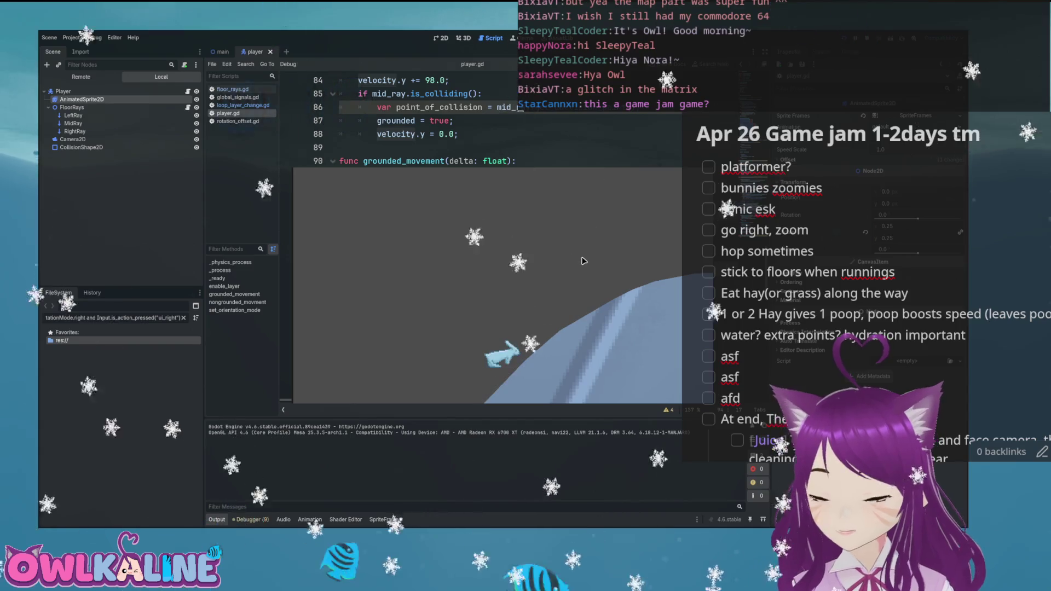
key("F8")
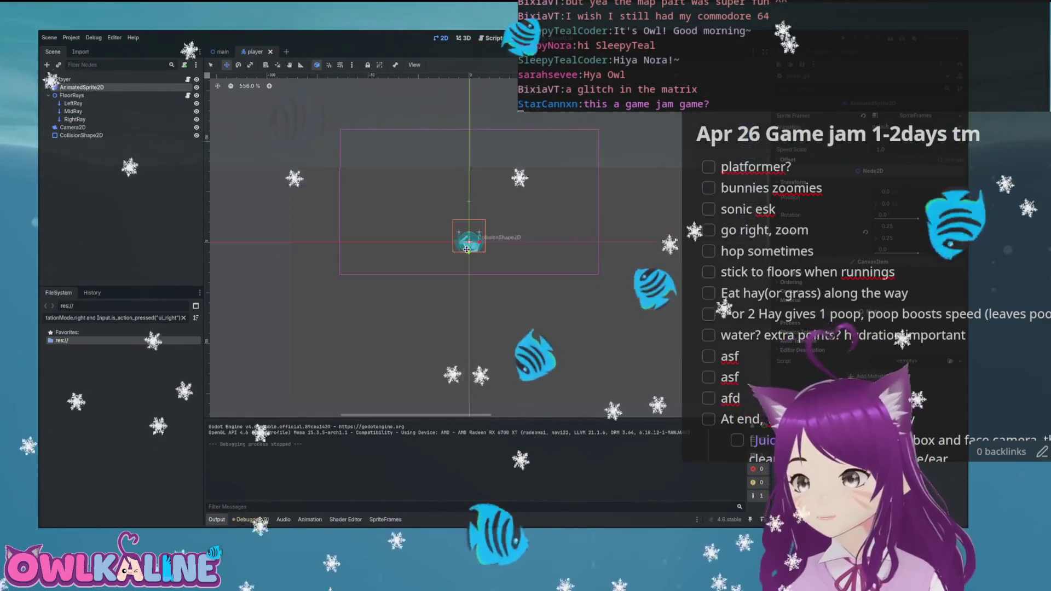
left_click(220, 52)
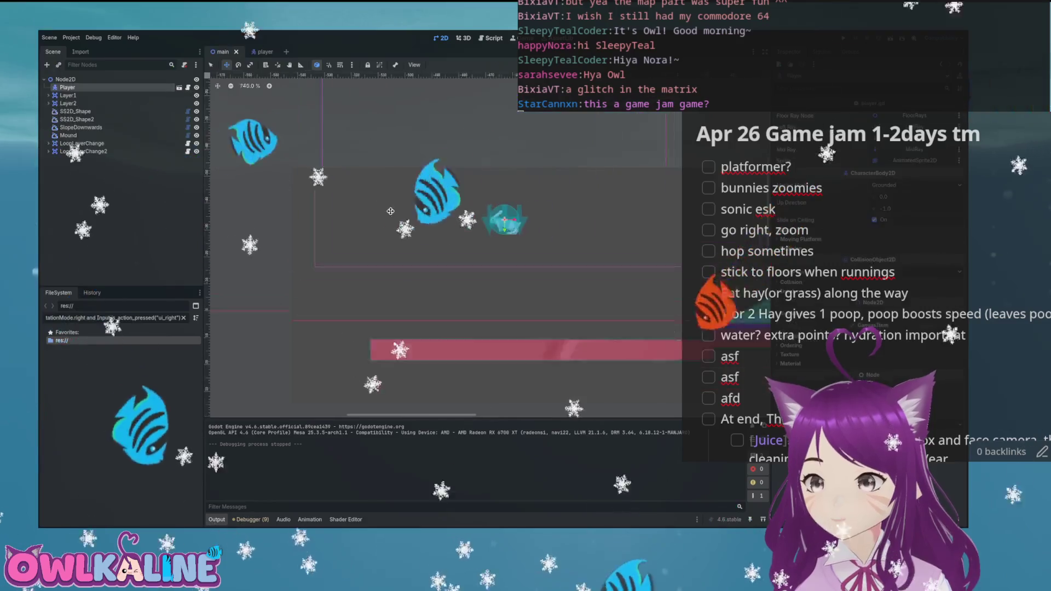
left_click_drag(439, 223, 487, 227)
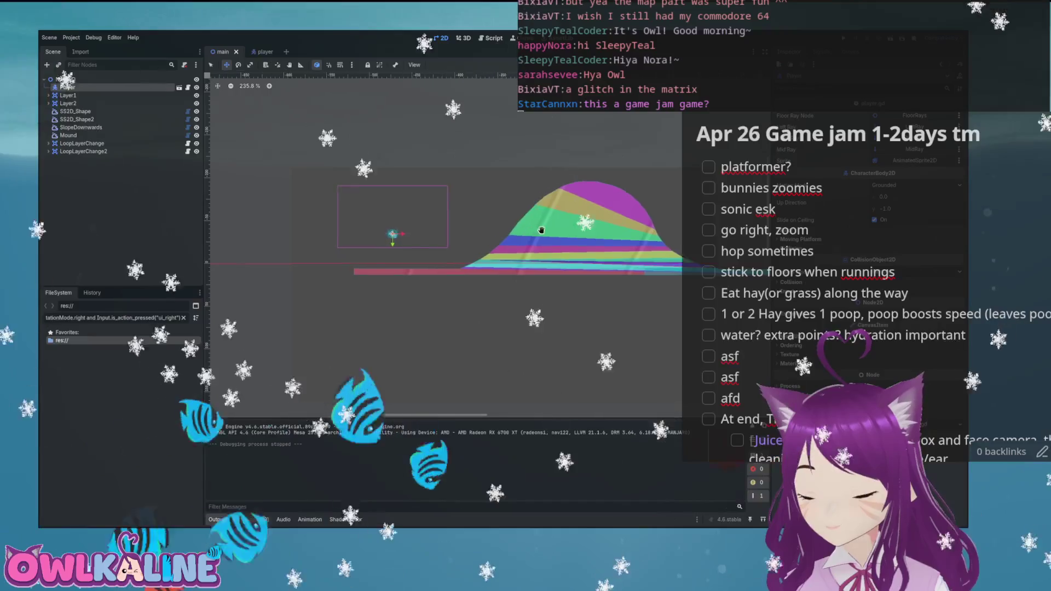
left_click_drag(535, 230, 622, 235)
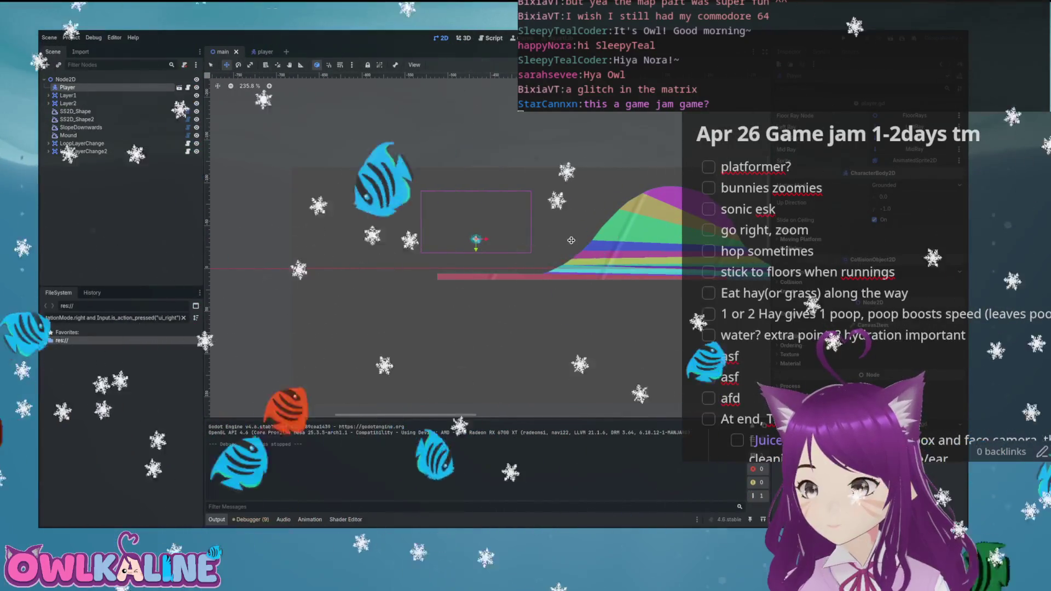
mouse_move(556, 239)
left_mouse_down()
mouse_move(481, 247)
mouse_move(369, 237)
left_mouse_up()
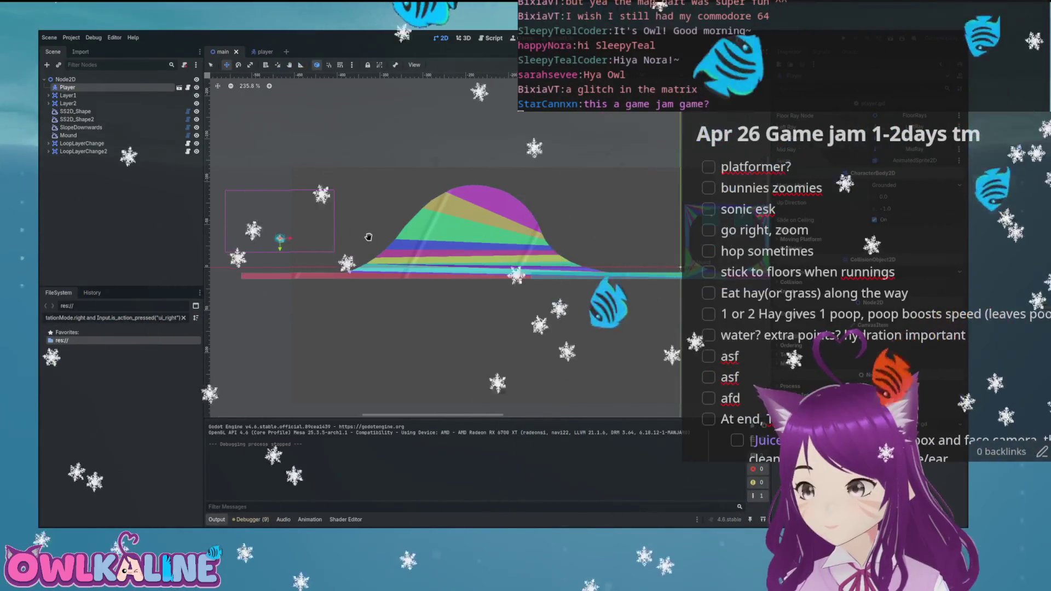
left_click_drag(411, 237, 437, 240)
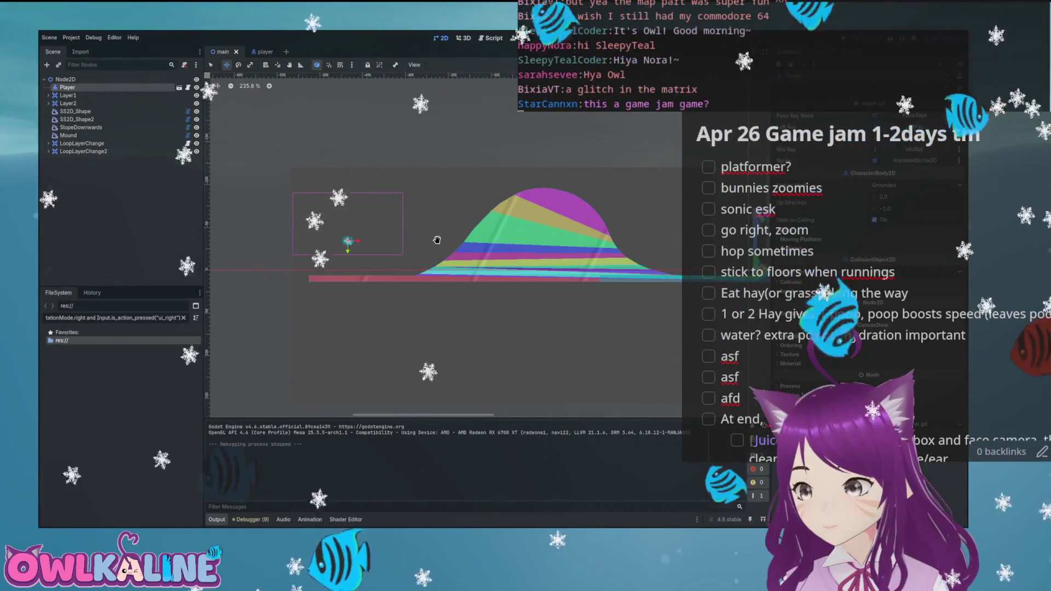
left_click(263, 51)
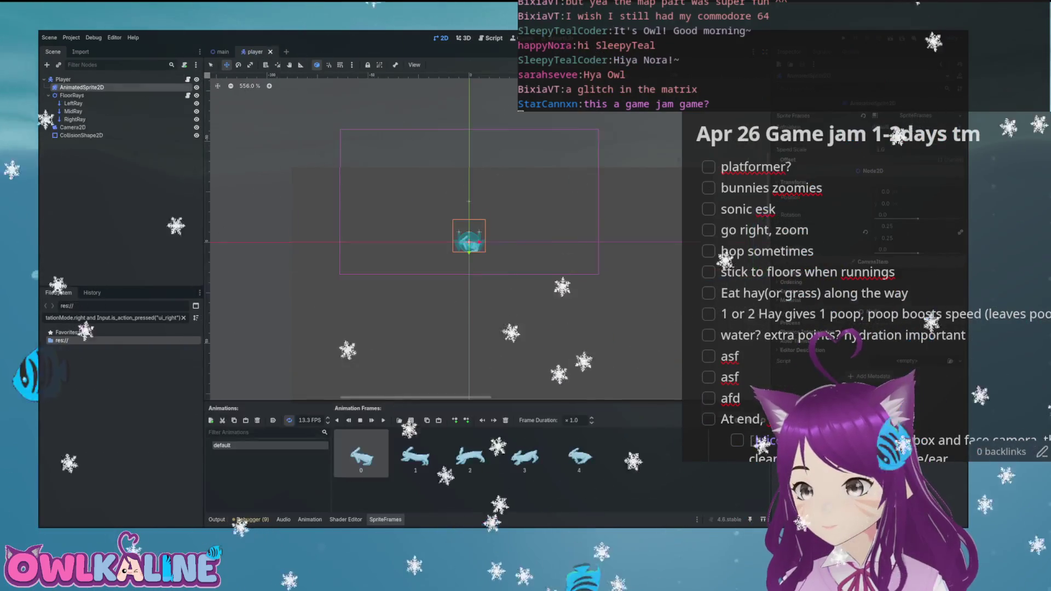
- In player.gd, paste the ui_left/ui_right input block into nongrounded_movment
left_click(188, 79)
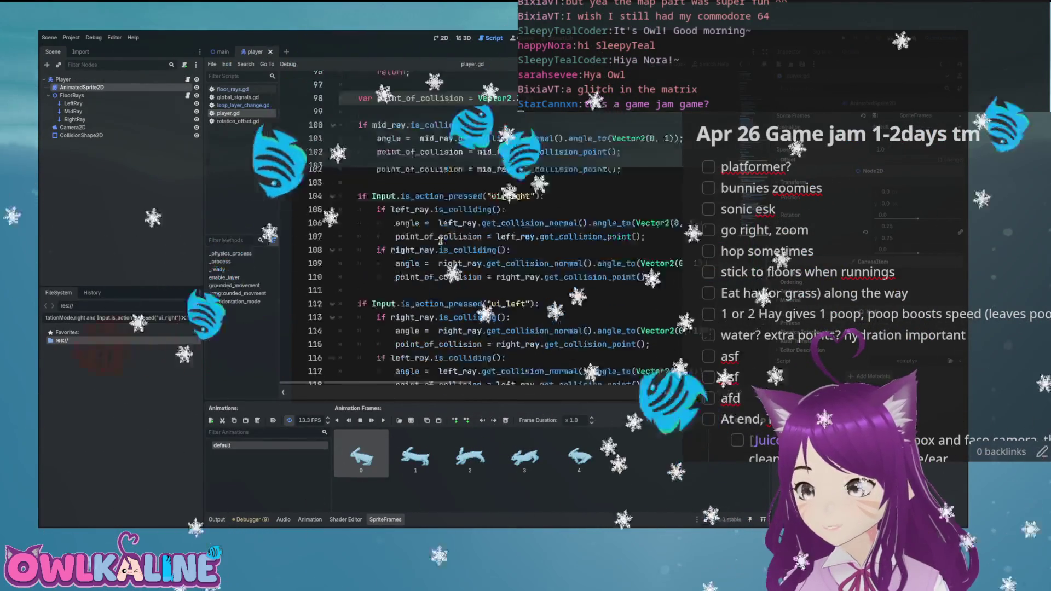
scroll(441, 241, "down", 5)
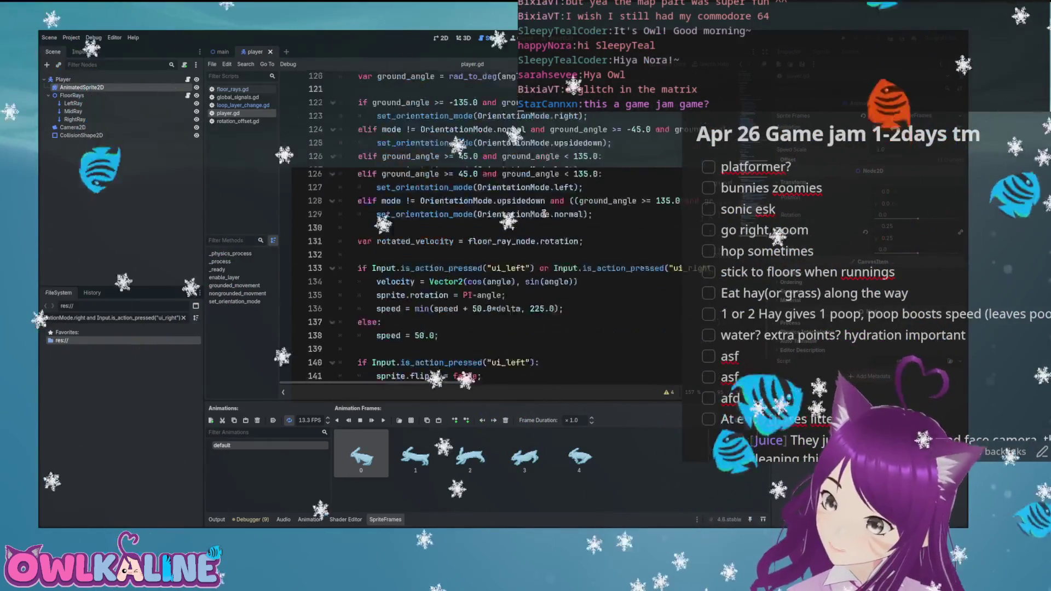
scroll(486, 266, "down", 1)
left_click(330, 227, "shift")
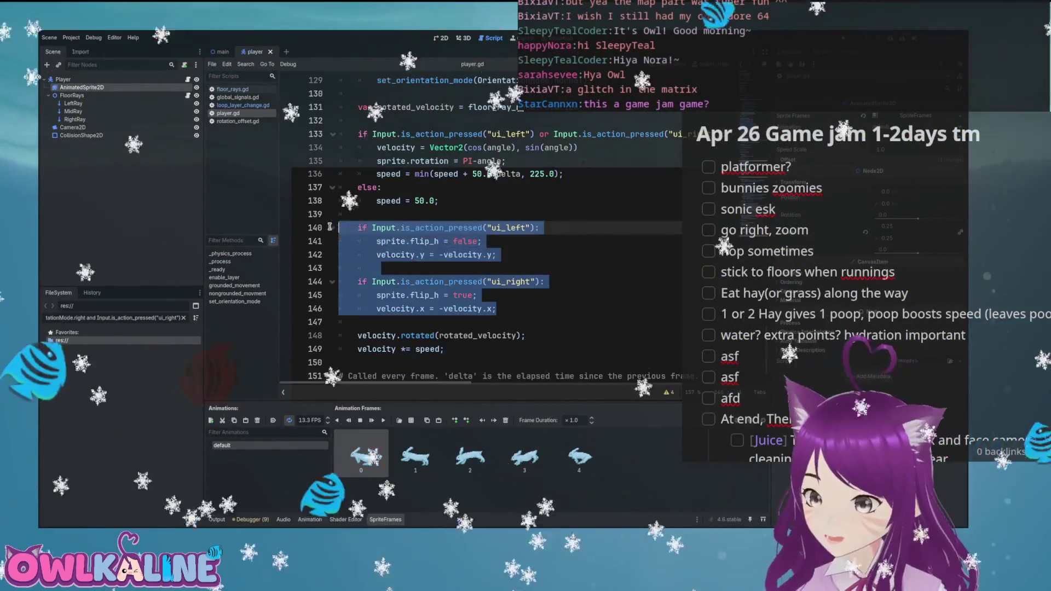
scroll(490, 241, "up", 17)
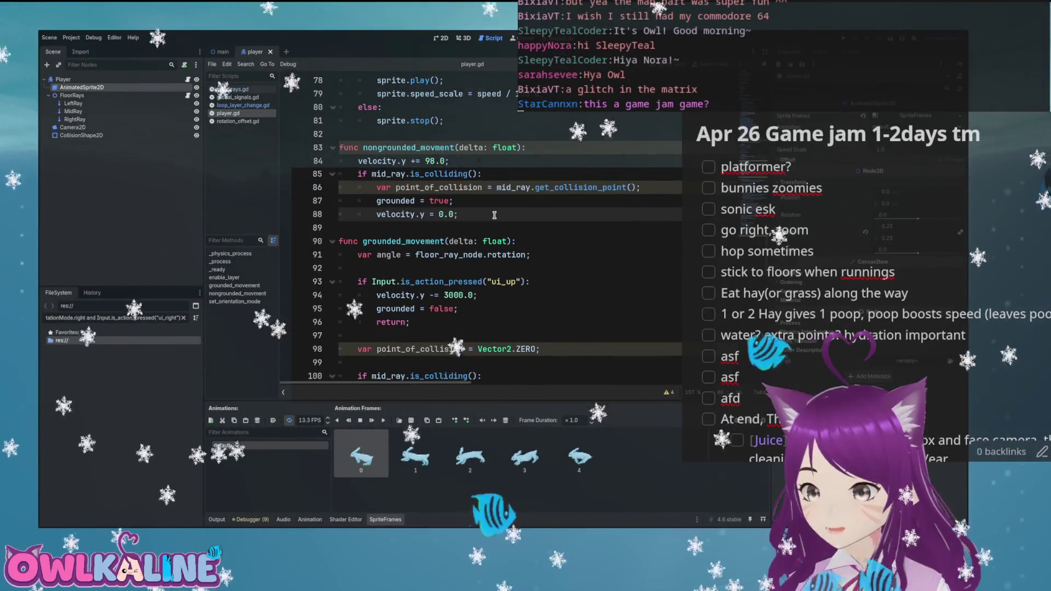
key("Return")
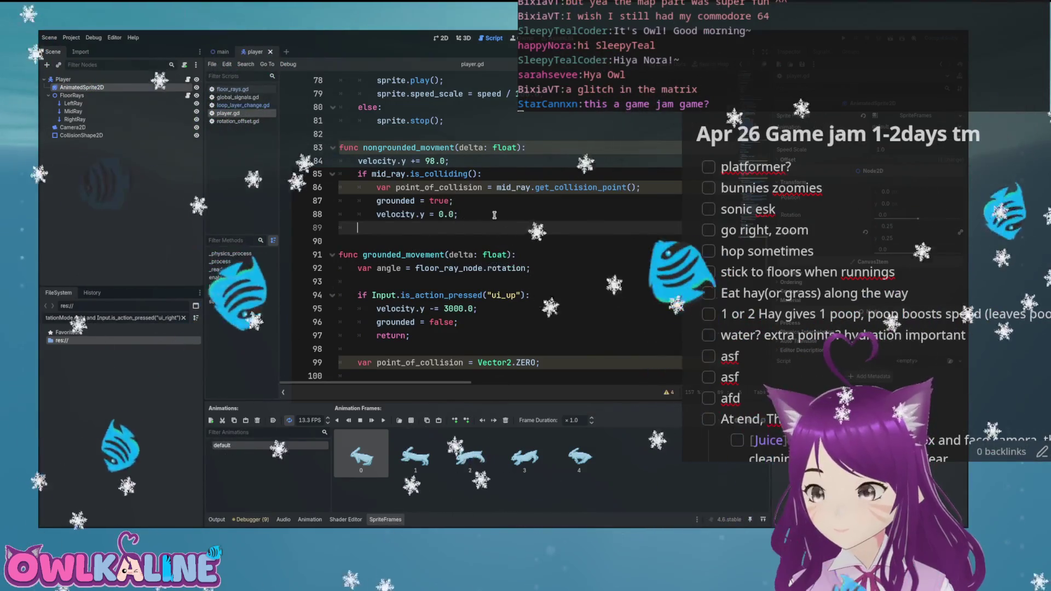
key("Return")
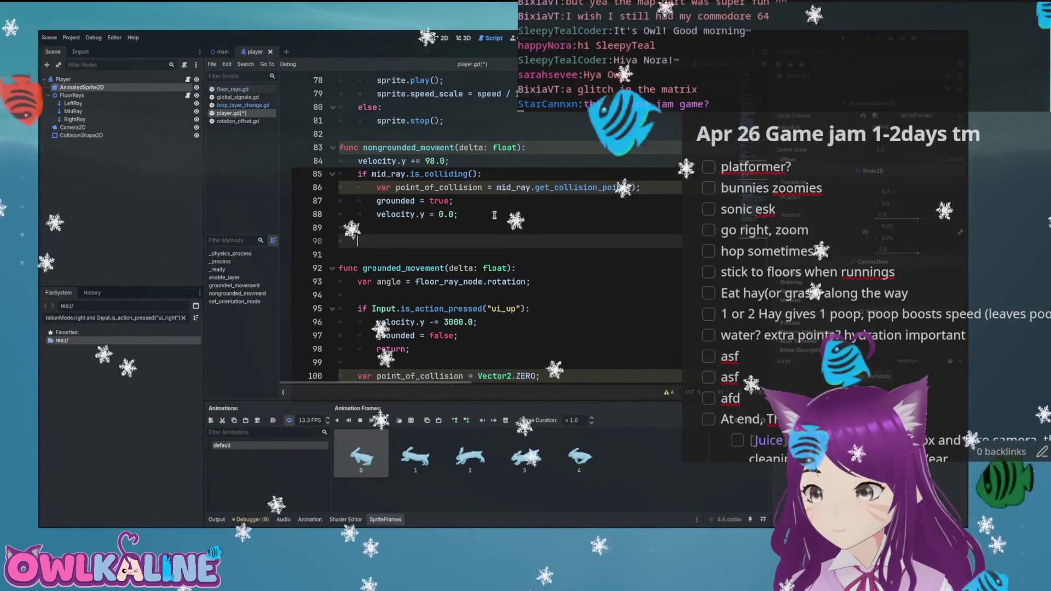
key("Up")
key("Up")
key("Up")
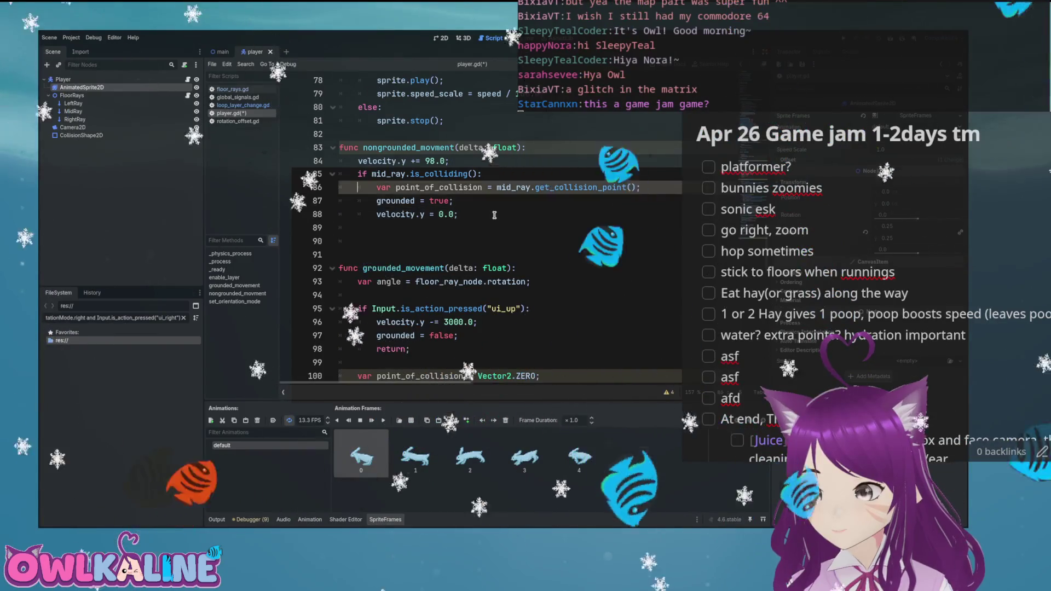
type("if Input.is_action_pressed(\"ui_left\"): \t\tsprite.flip_h = false; \t\tvelocity.y = -velocity.y;  \tif Input.is_action_pressed(\"ui_right\"): \t\tsprite.flip_h = true; \t\tvelocity.x = -velocity.x;")
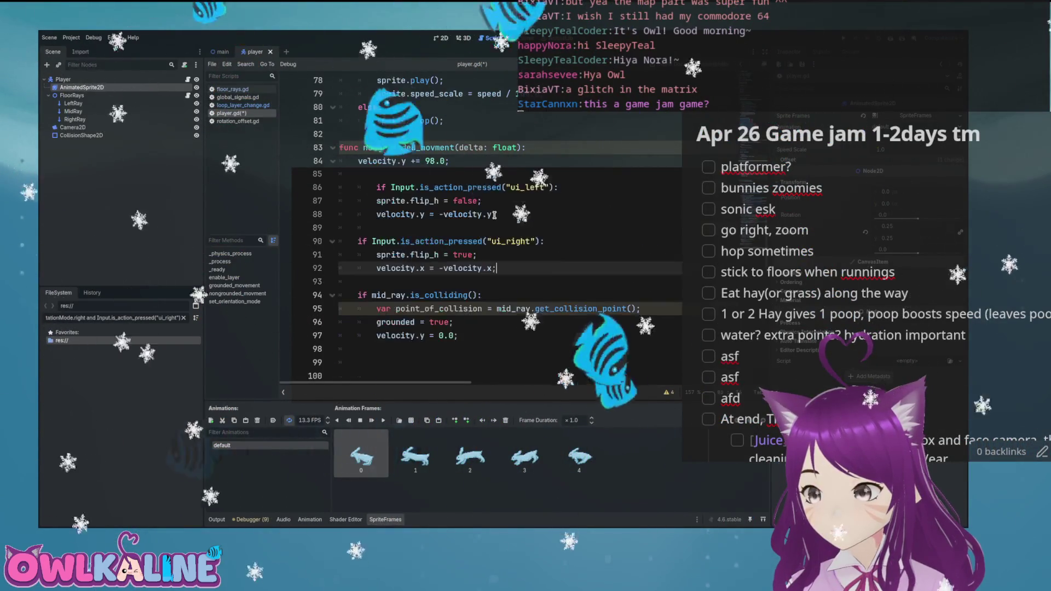
- Delete the pasted sprite.flip_h = false and sprite.flip_h = true lines
scroll(494, 214, "up", 5)
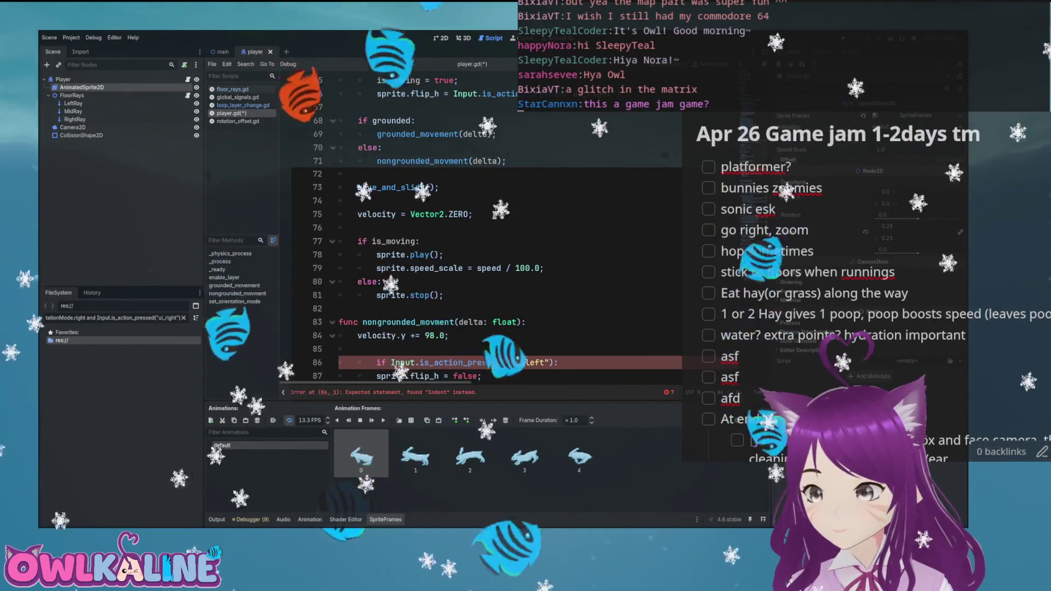
scroll(495, 215, "down", 3)
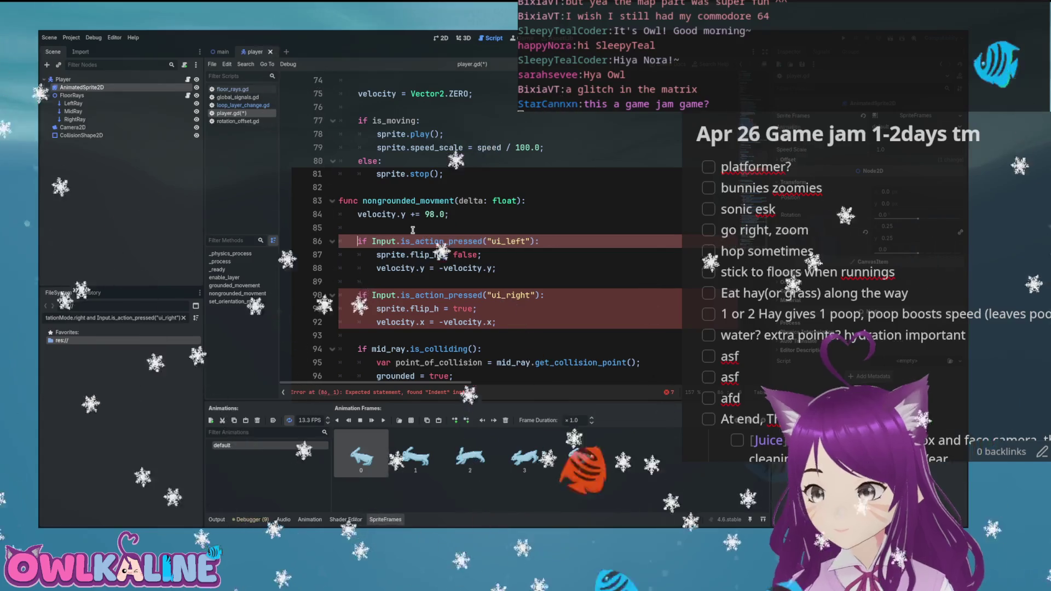
key("Down")
key("ctrl+shift+k")
key("Down")
key("Down")
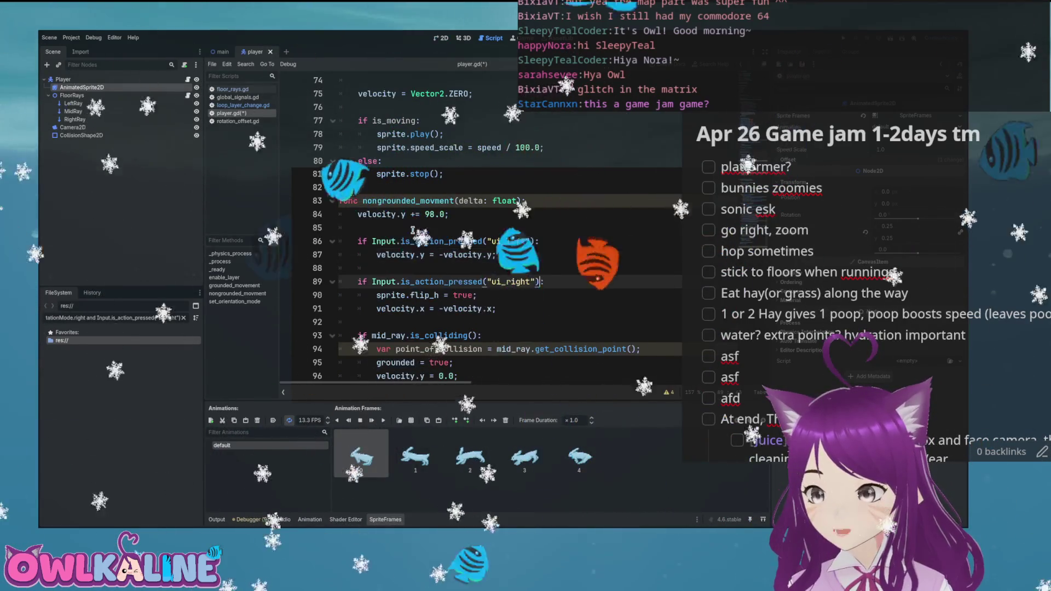
key("Down")
key("ctrl+shift+k")
key("Up")
key("Up")
key("Up")
- Set velocity.x to -speed for ui_left and speed for ui_right, then save player.gd
key("ctrl+Left")
key("ctrl+Left")
key("ctrl+Left")
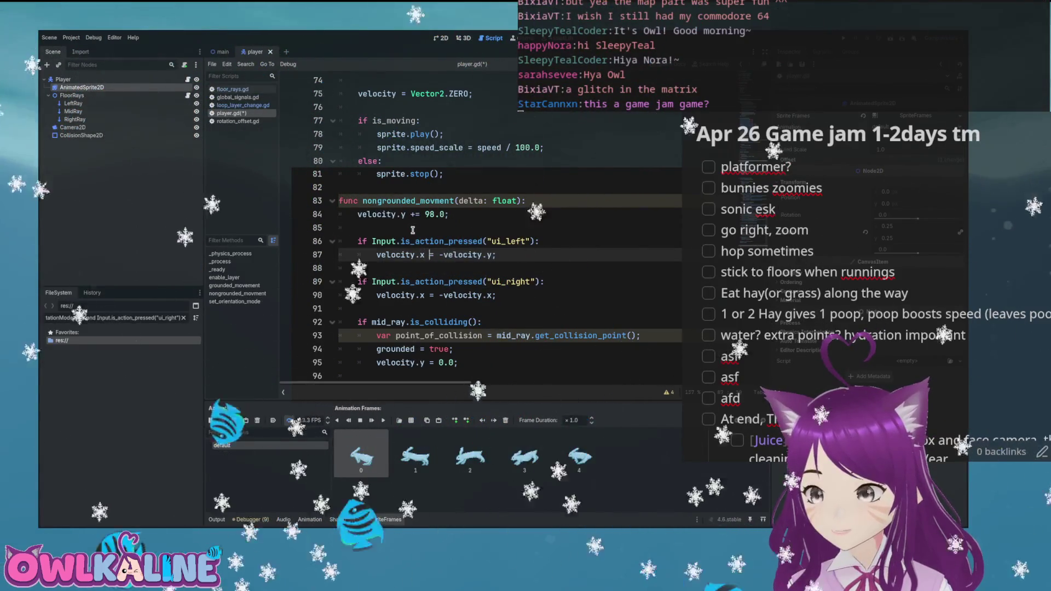
key("ctrl+shift+Right")
key("ctrl+shift+Right")
key("ctrl+shift+Right")
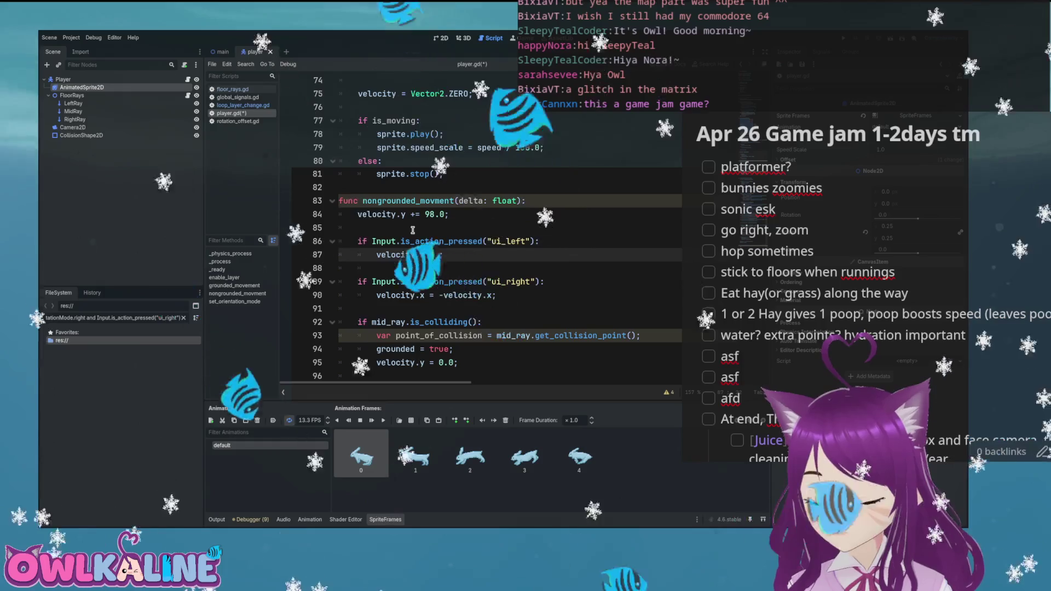
type("d")
key("Escape")
key("Down")
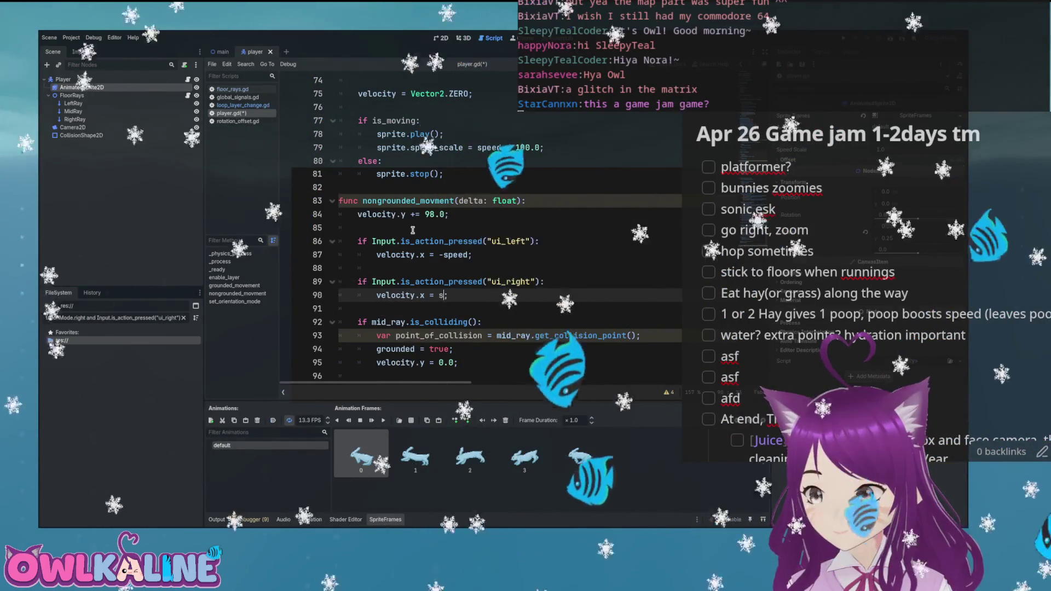
type("peed")
key("Escape")
key("ctrl+s")
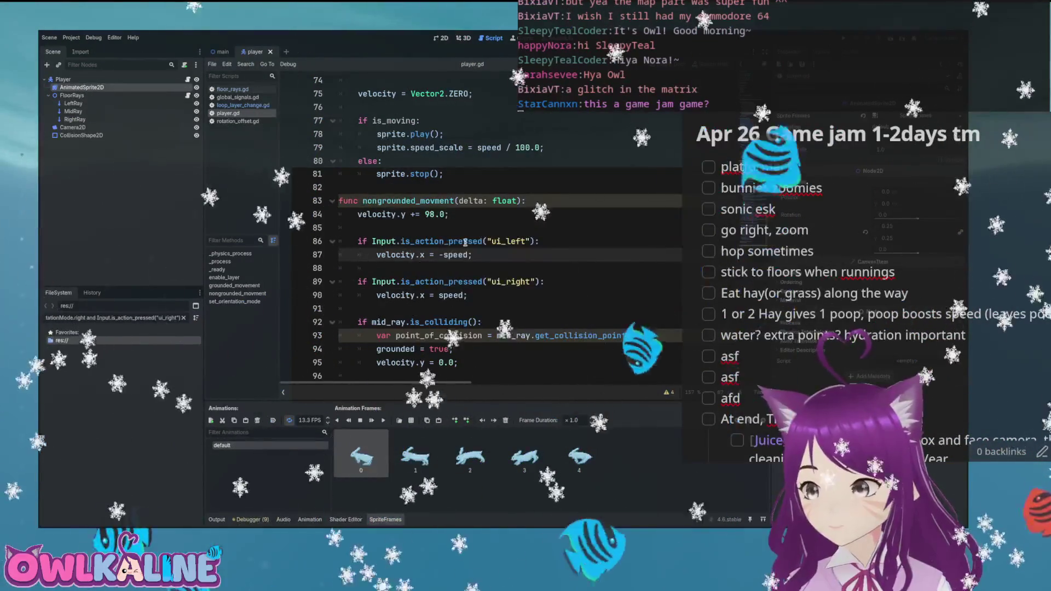
- Run the game twice, steering the bunny right up the slope and off the hill
key("F5")
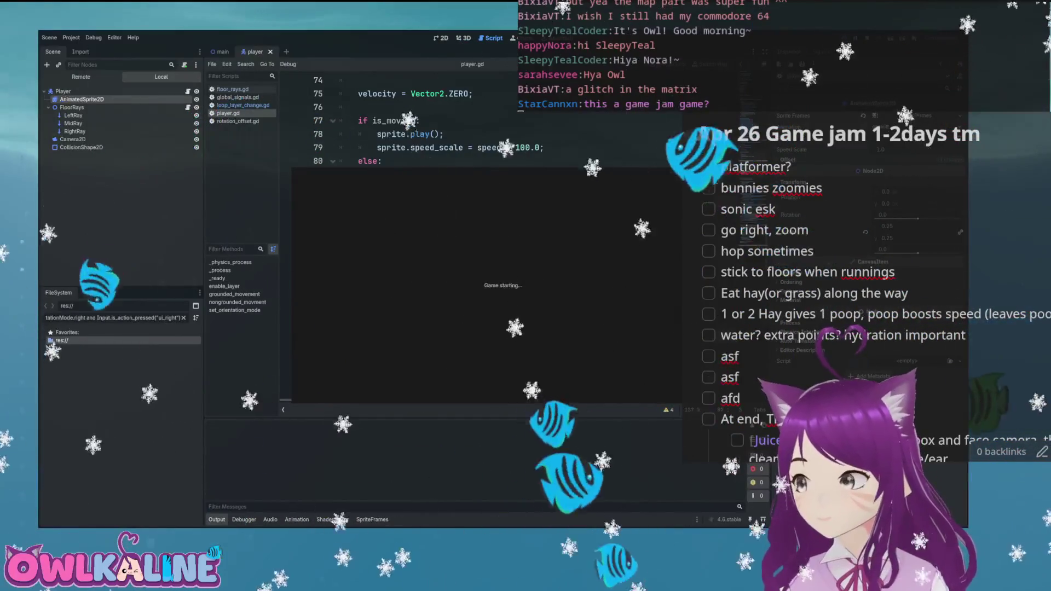
key("Right")
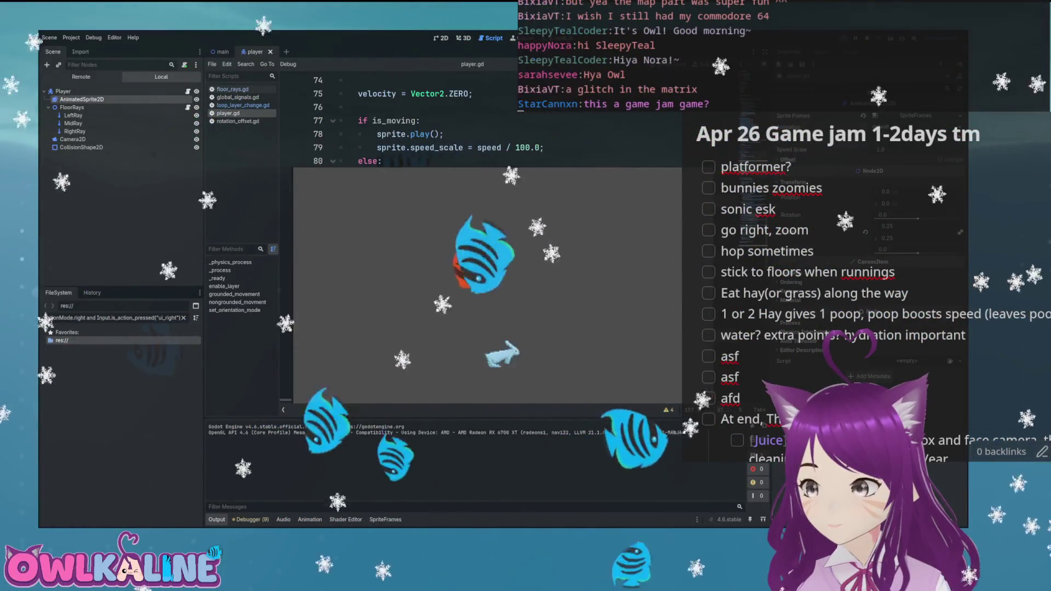
key("Right")
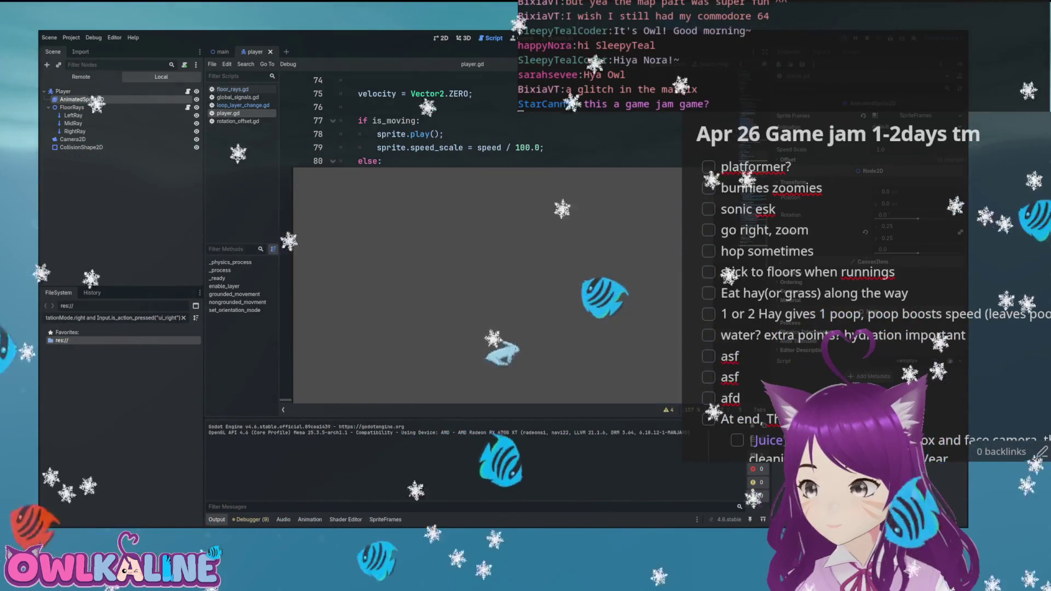
key("Right")
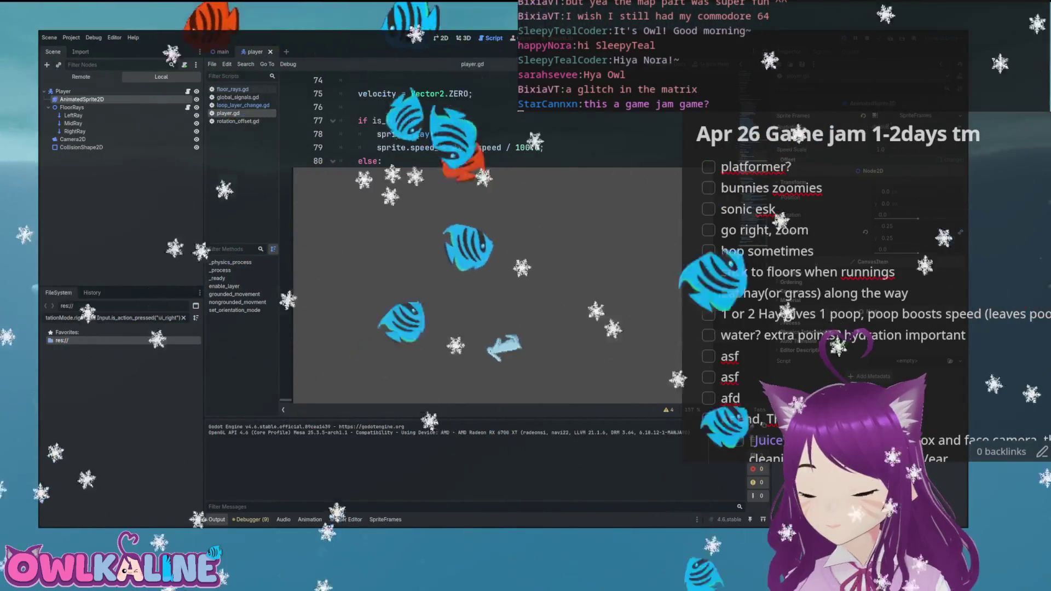
key("F8")
key("F5")
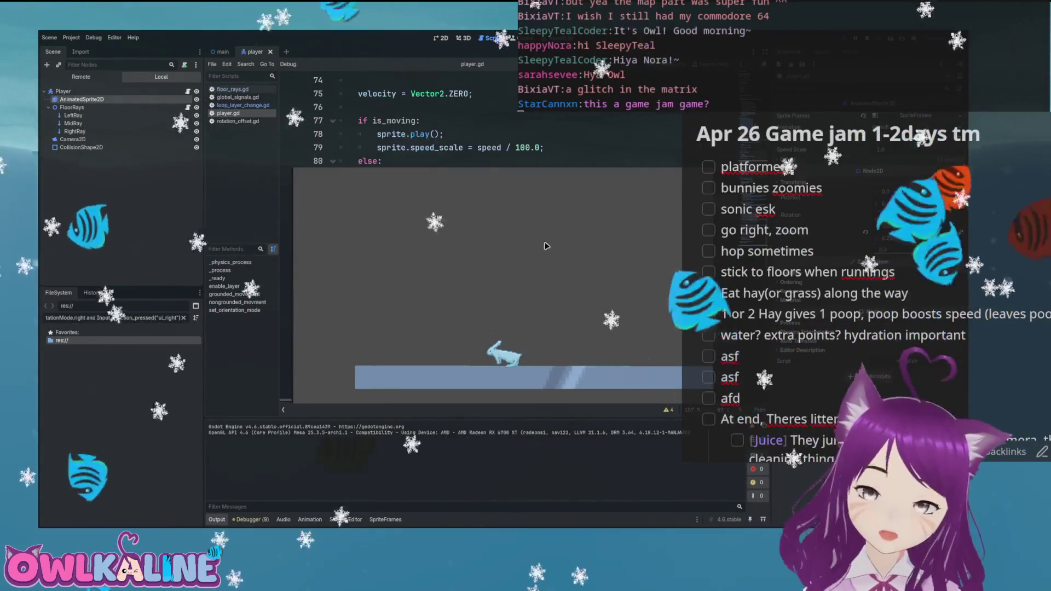
key("Right")
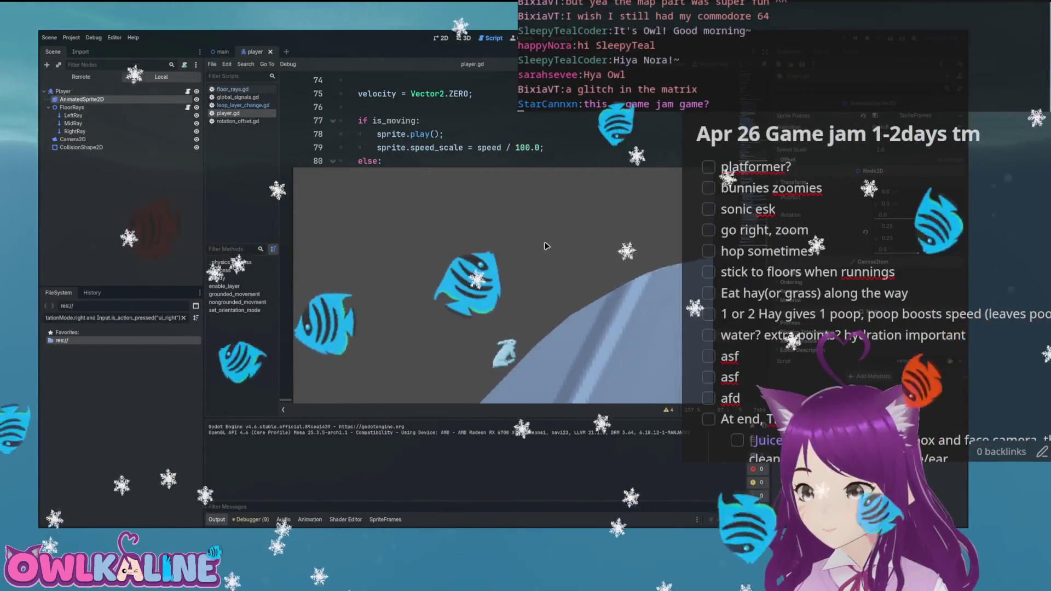
key("Right")
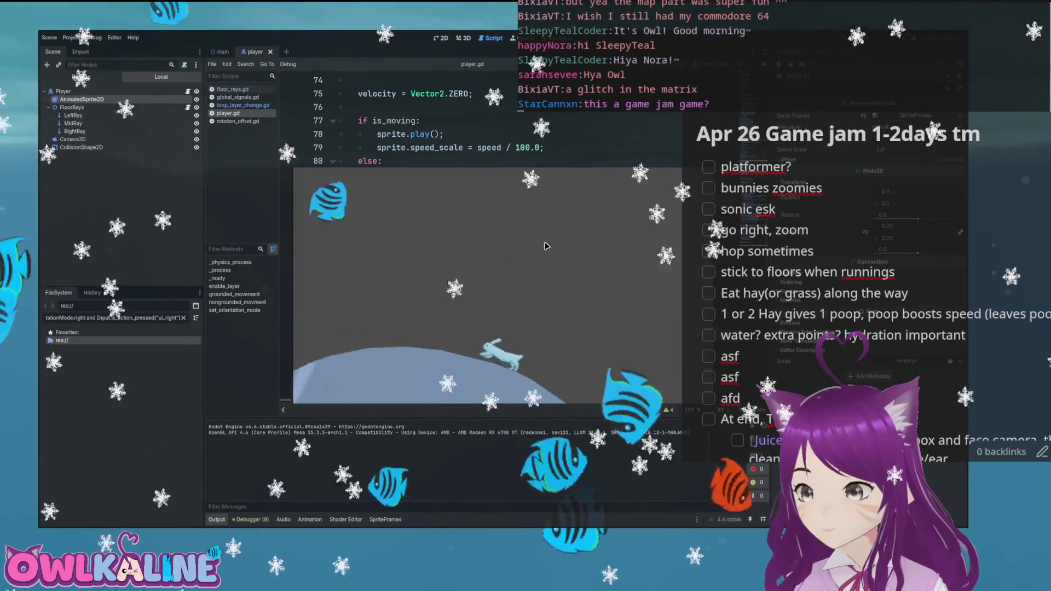
key("Right")
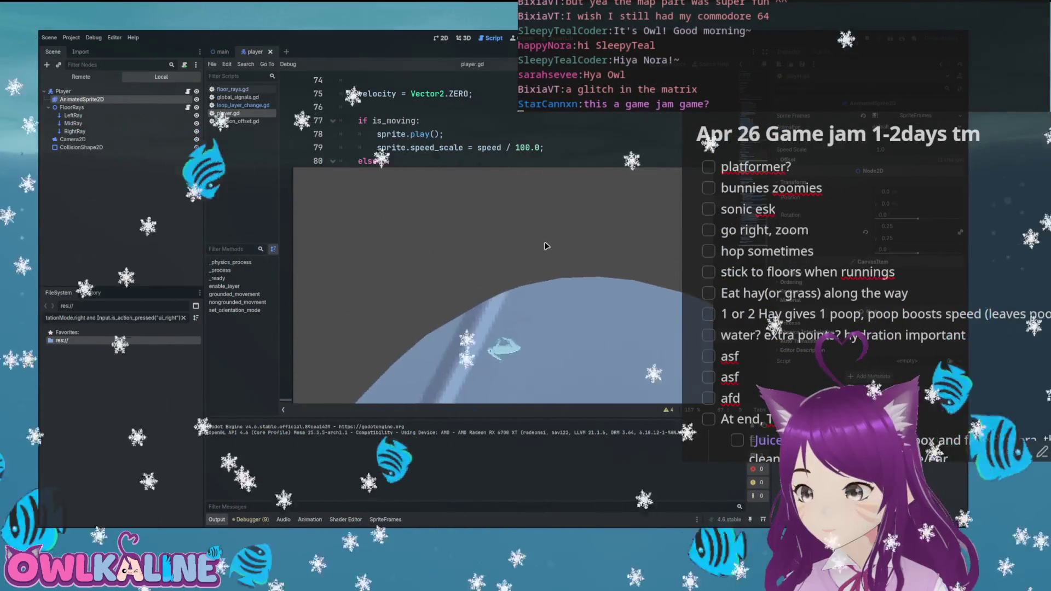
key("F8")
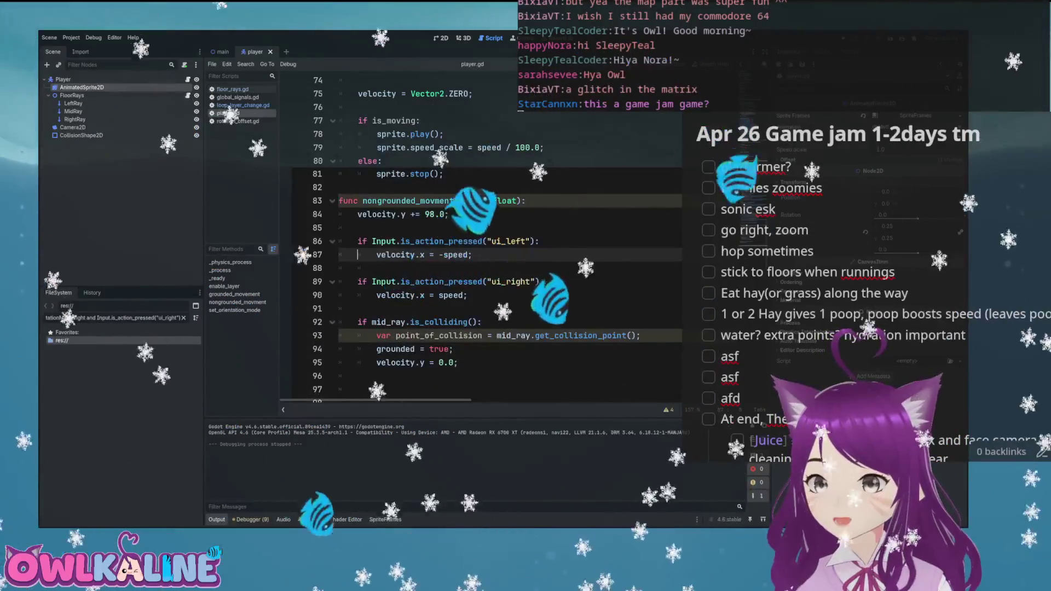
- Run a third test moving the bunny right over the hill and back left, then close it
left_click(575, 182)
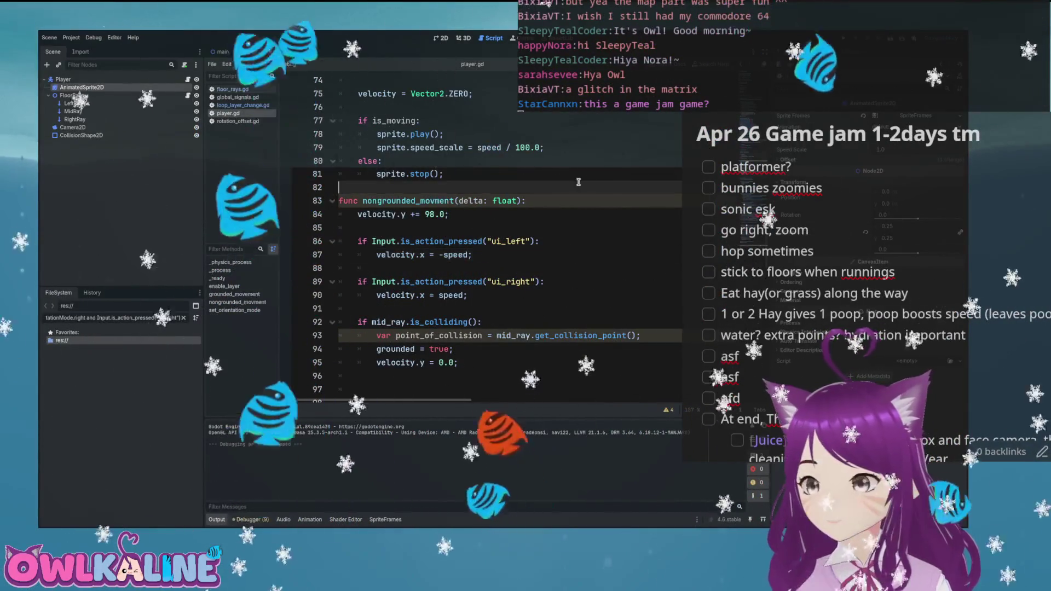
key("F5")
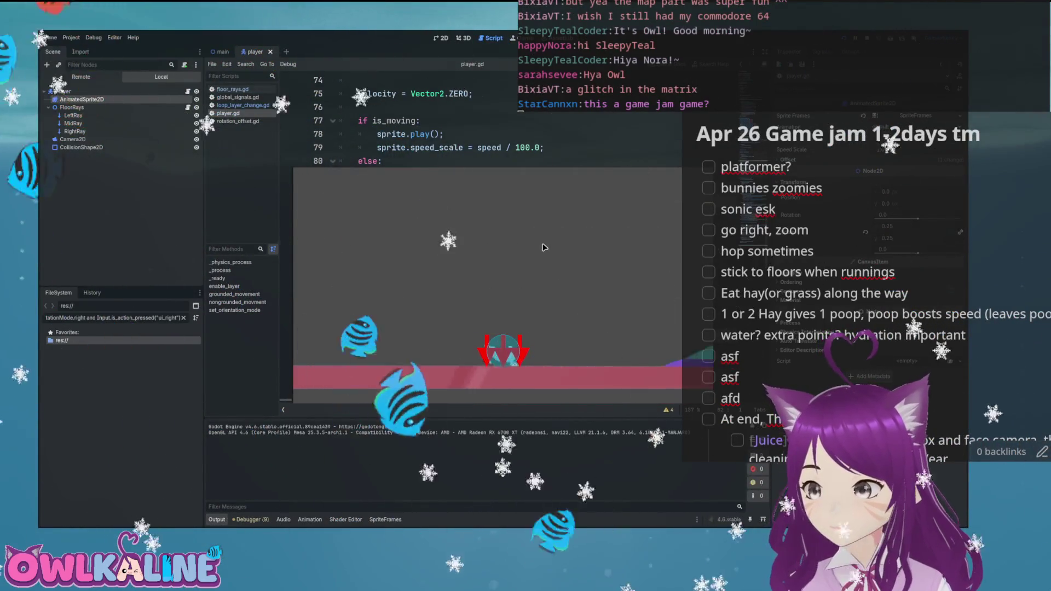
key("Right")
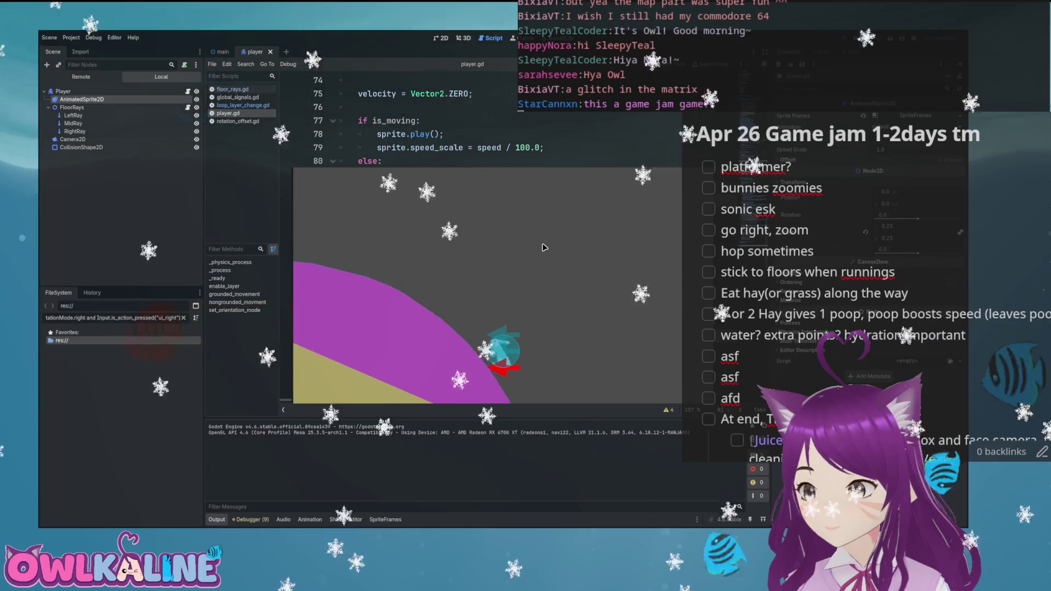
key("Right")
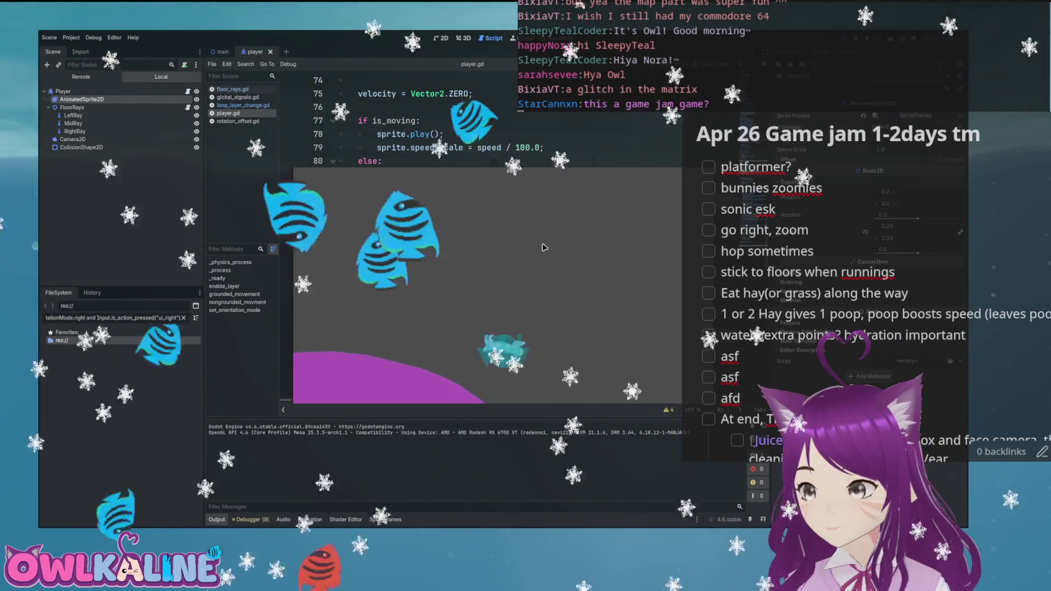
key("Left")
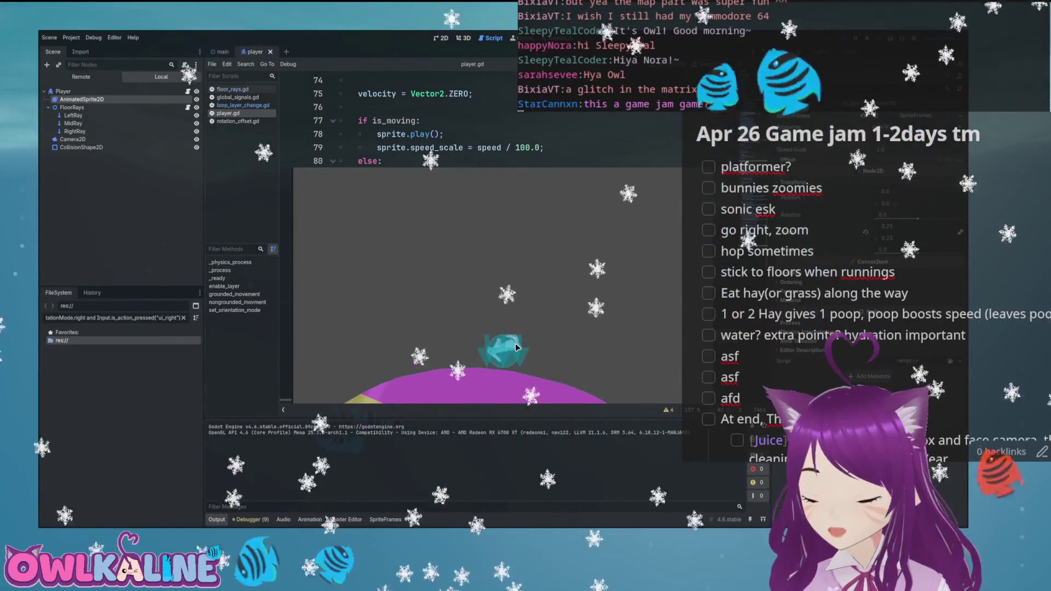
key("F8")
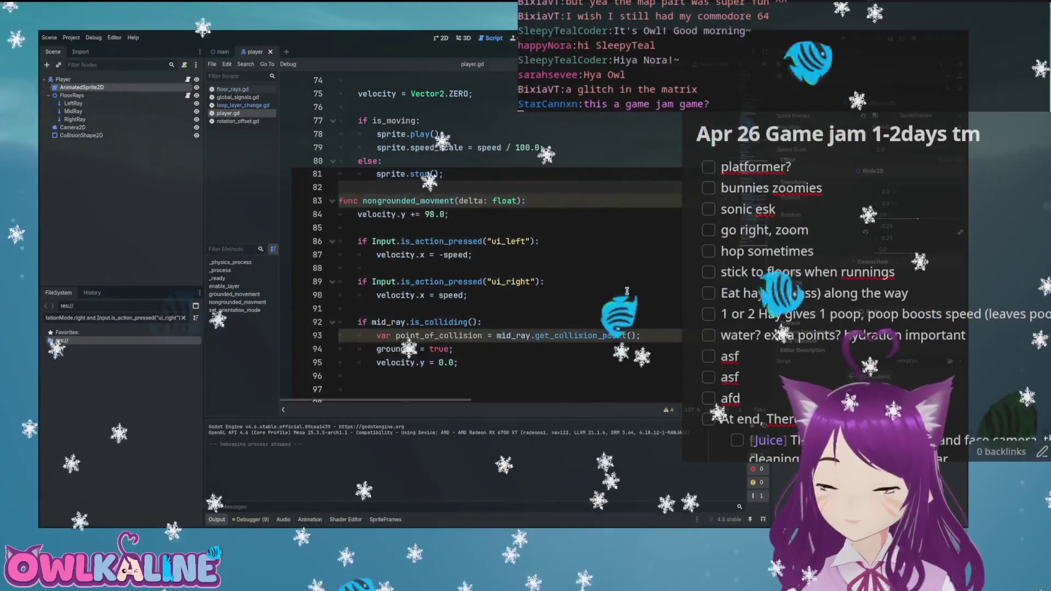
- Paste a copy of the mid_ray collision check above point_of_collision in grounded_movement
scroll(621, 305, "down", 10)
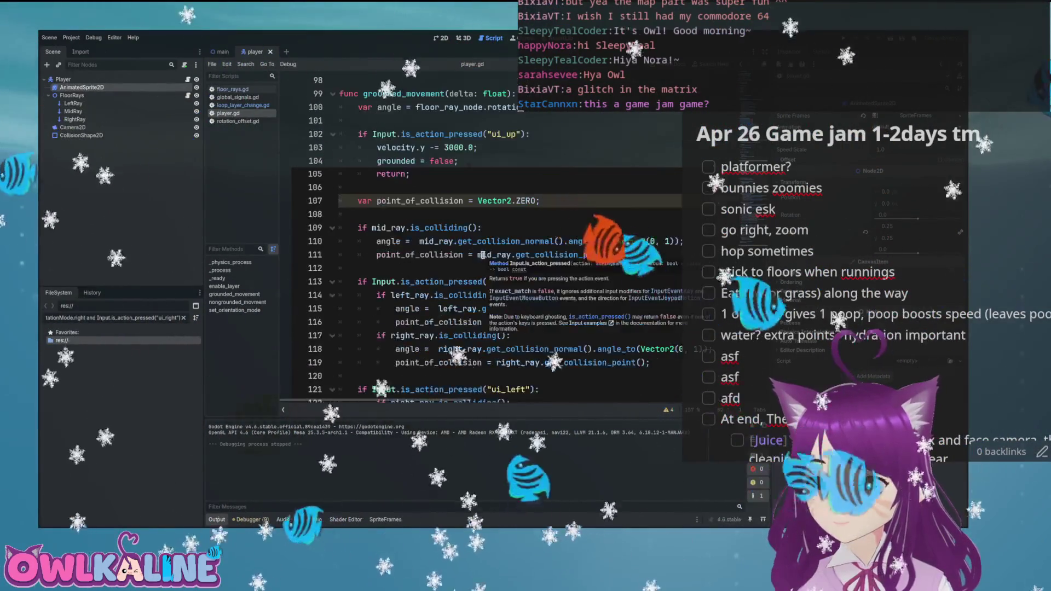
scroll(479, 253, "down", 3)
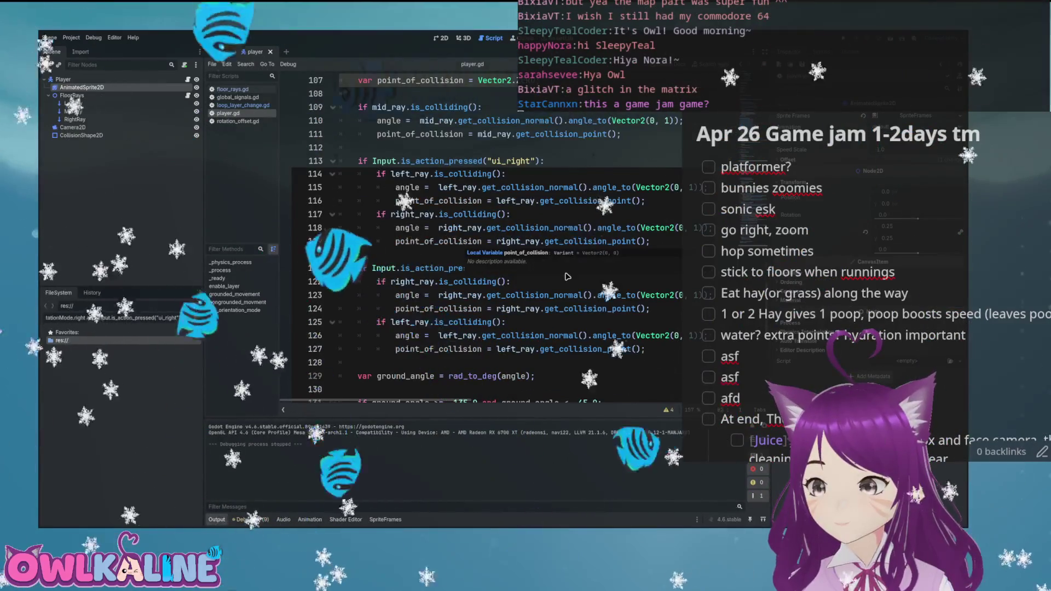
scroll(569, 315, "down", 1)
scroll(473, 303, "up", 5)
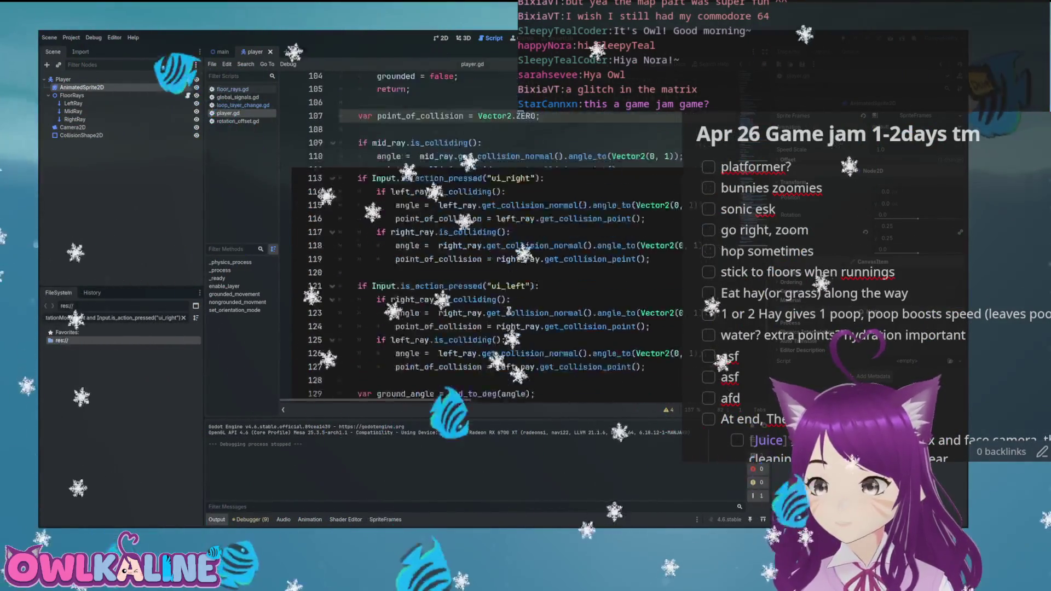
scroll(427, 252, "down", 1)
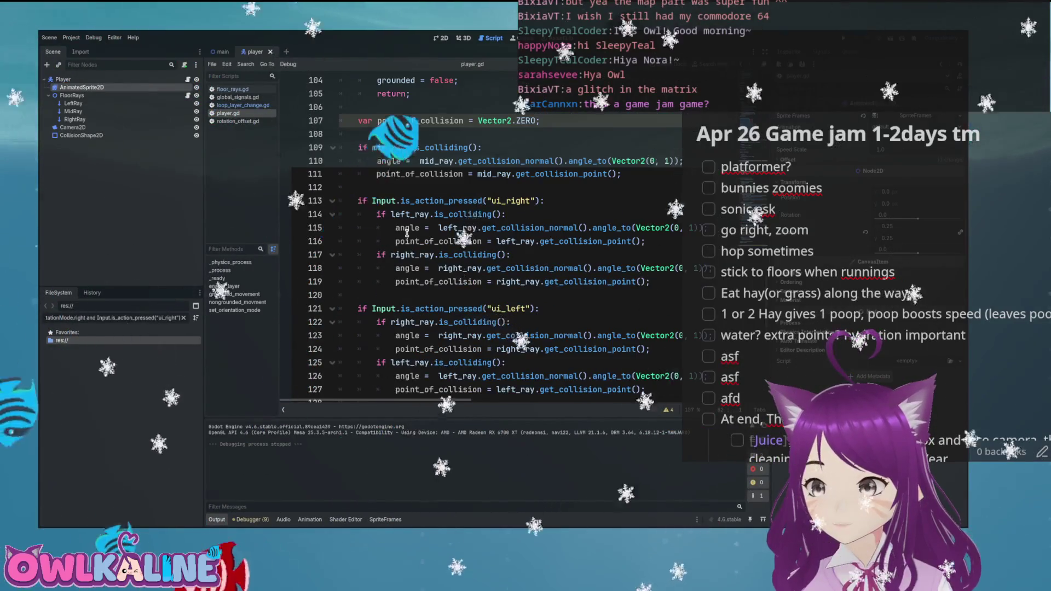
scroll(380, 198, "up", 1)
left_click_drag(480, 186, 357, 187)
key("ctrl+c")
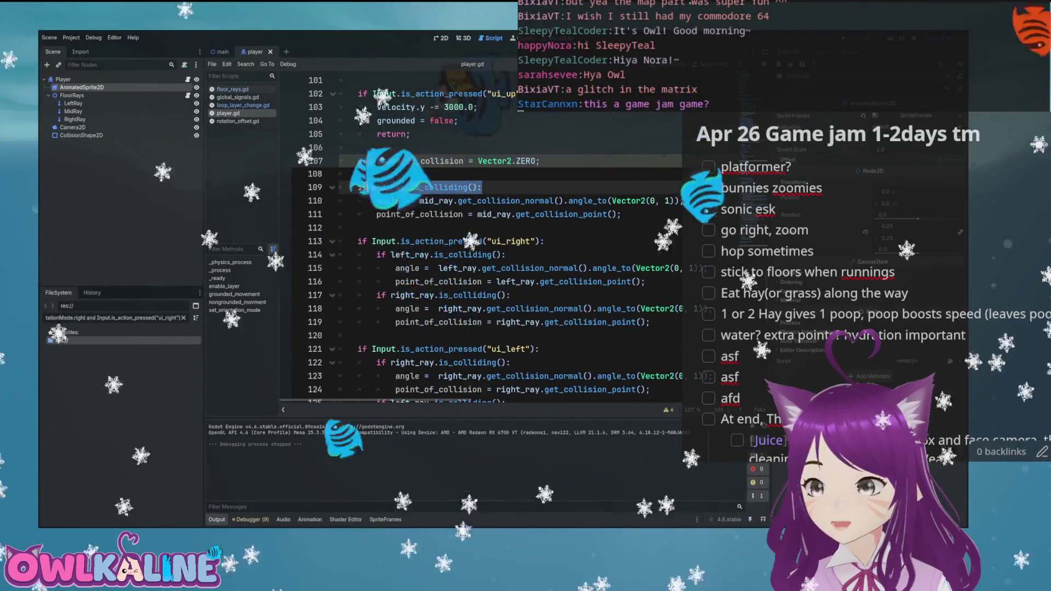
key("Home")
key("ctrl+shift+Return")
key("ctrl+shift+Return")
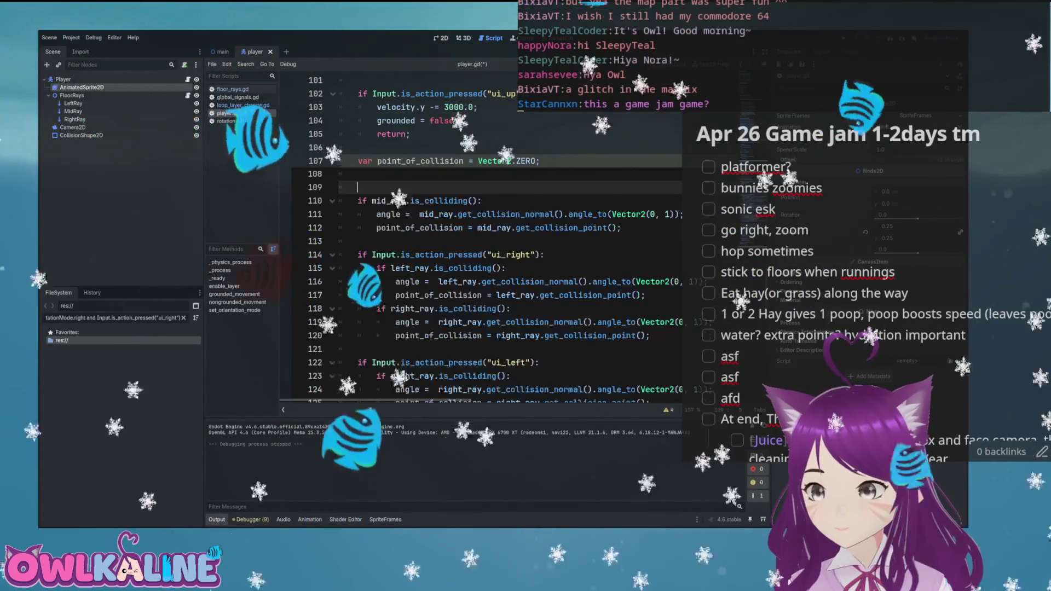
key("ctrl+z")
key("ctrl+z")
key("ctrl+shift+Return")
key("ctrl+shift+Return")
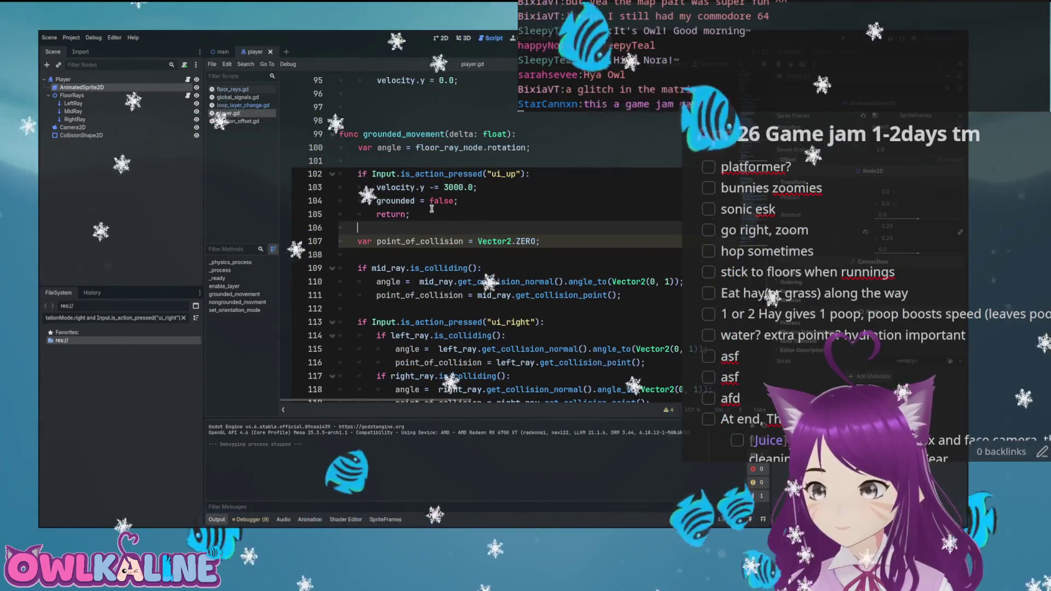
key("ctrl+v")
- Make the condition '!mid_ray.is_colliding() and !left_ray.is_colliding() and !right_ray.is_colliding():'
key("Home")
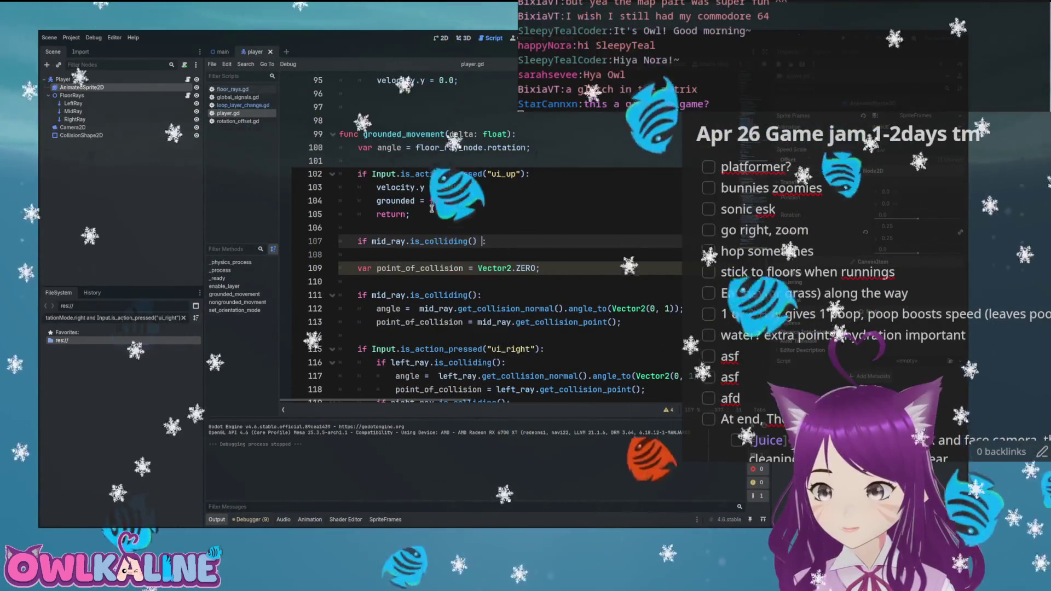
key("Right")
key("Right")
key("Right")
type("!")
key("End")
key("Left")
type("and !left")
key("Return")
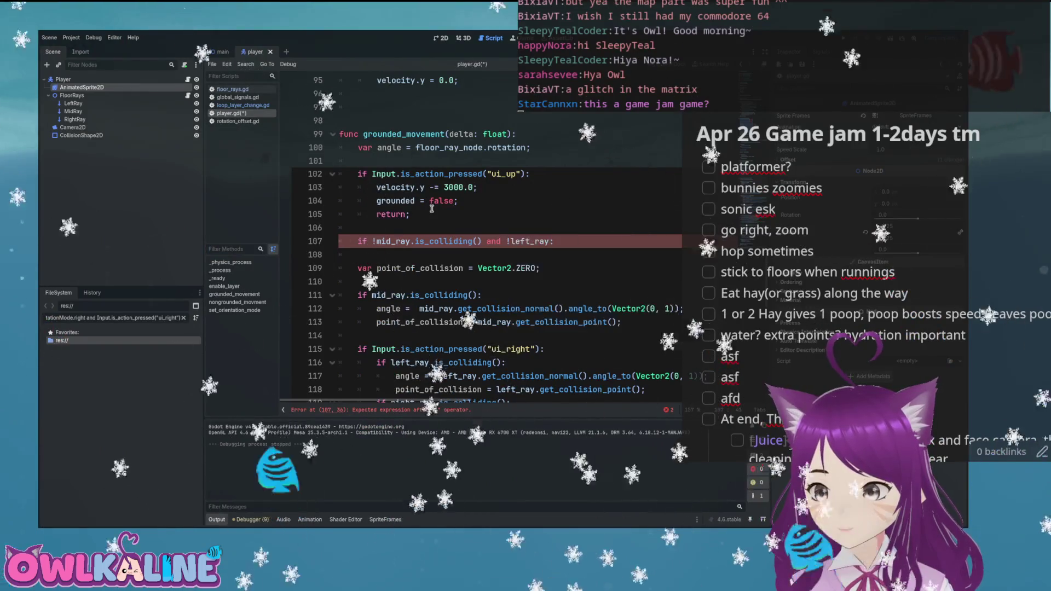
type(".is_c")
key("Return")
type("and")
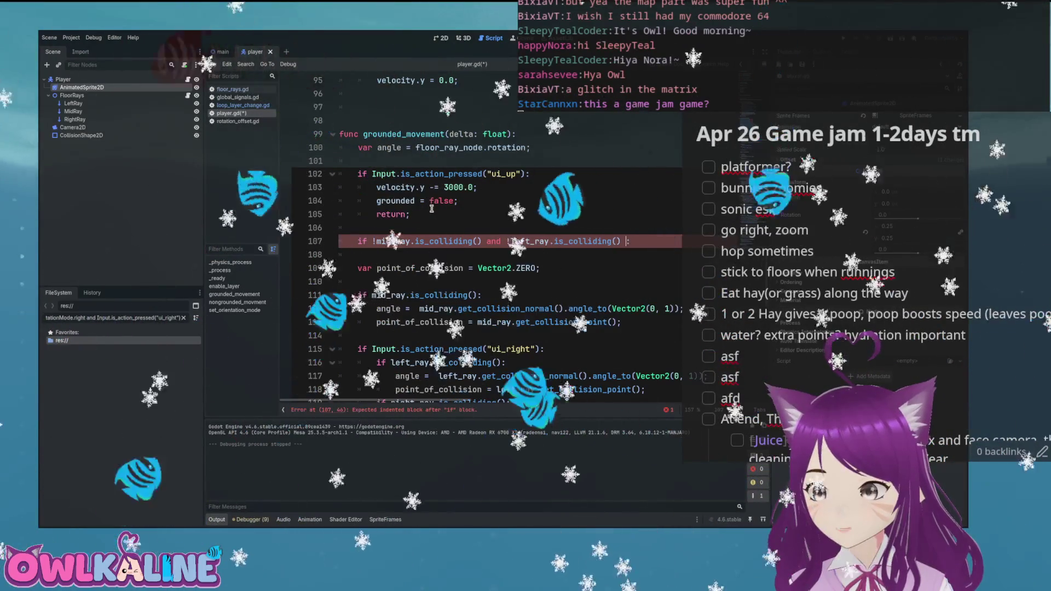
type(" !rig")
key("Return")
type(".is_c")
key("Return")
type(":")
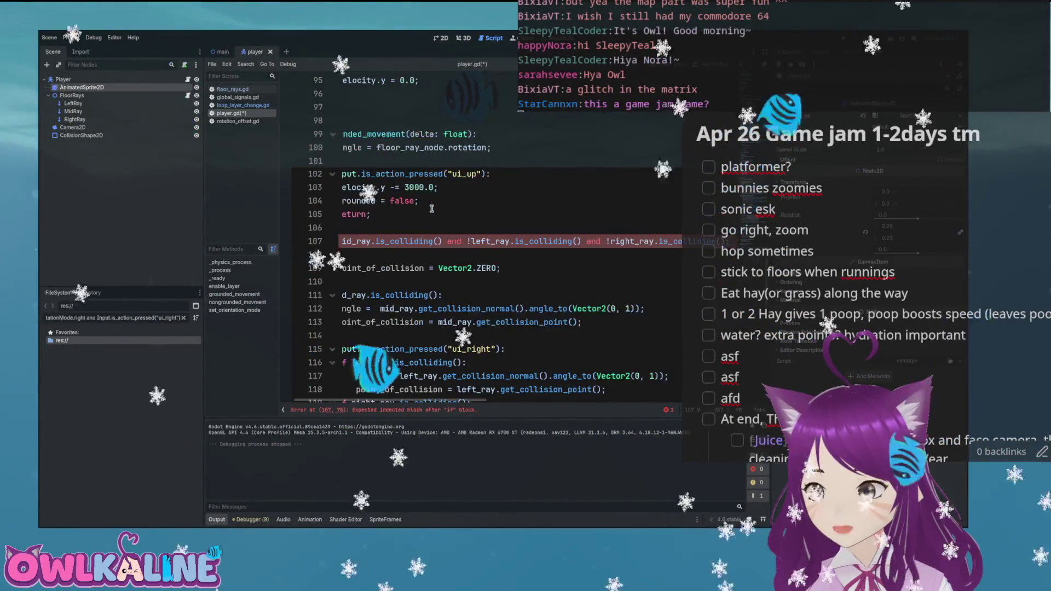
- Give the check a body of 'grounded = false' and 'return;', save, and run the game
key("Return")
type("grounded =")
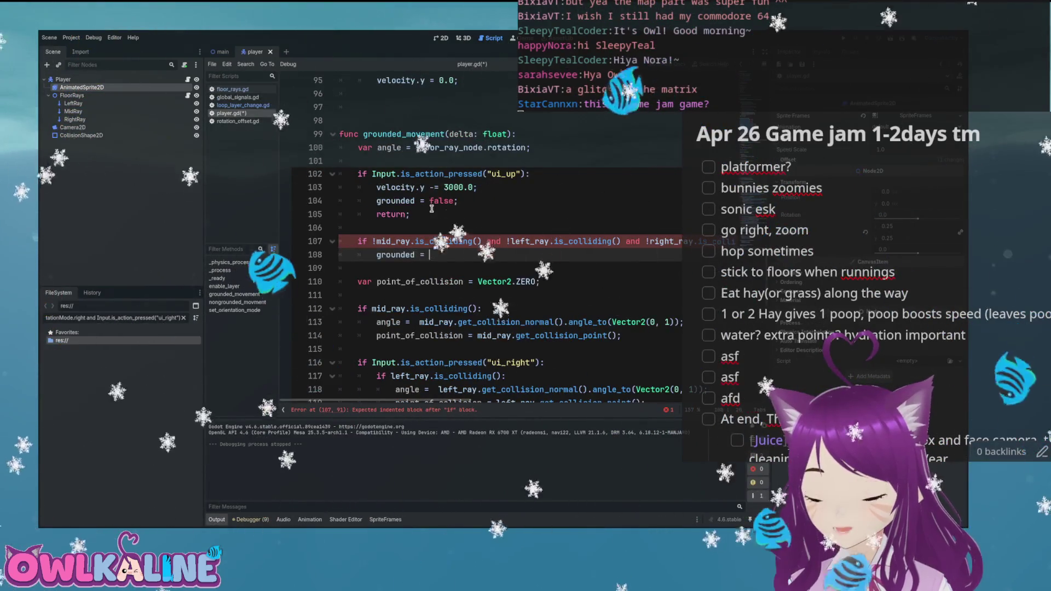
type("fal")
key("Return")
type(";")
key("Return")
key("BackSpace")
key("BackSpace")
key("BackSpace")
type("retur;")
key("Left")
type("n")
left_click(357, 227)
key("ctrl+s")
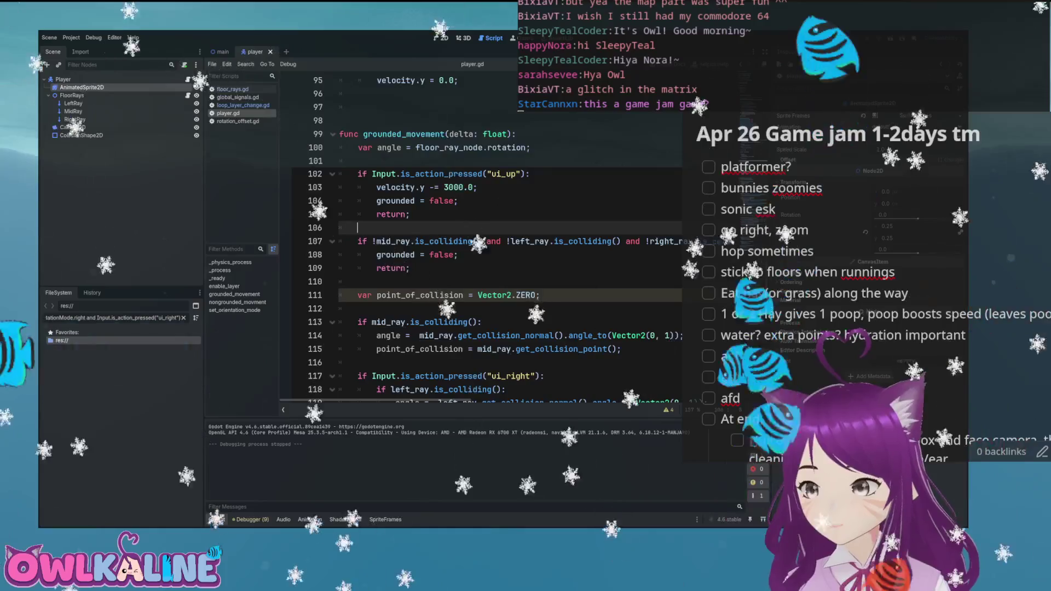
key("F5")
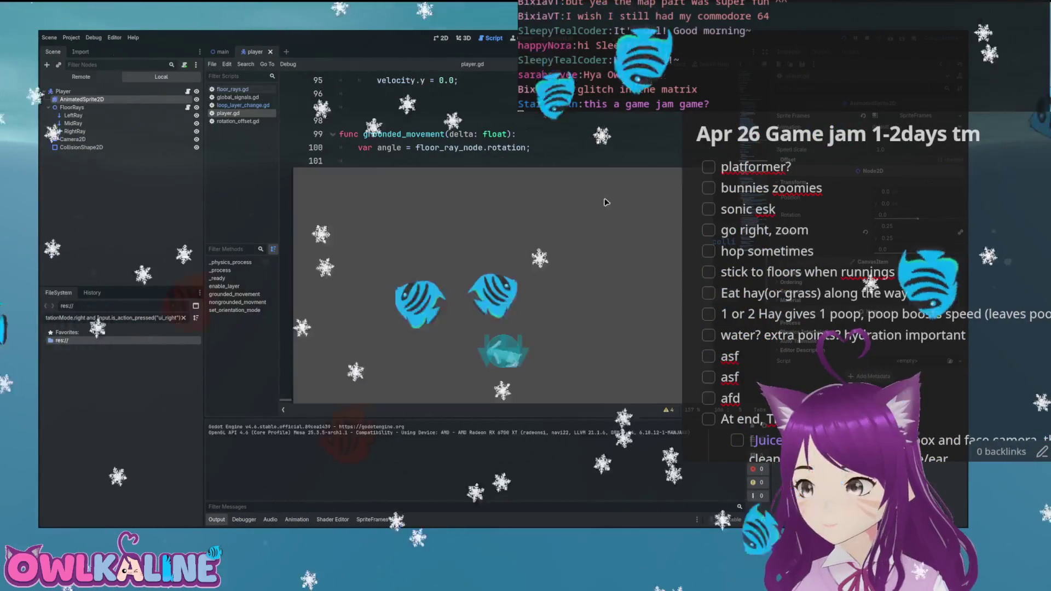
key("Right")
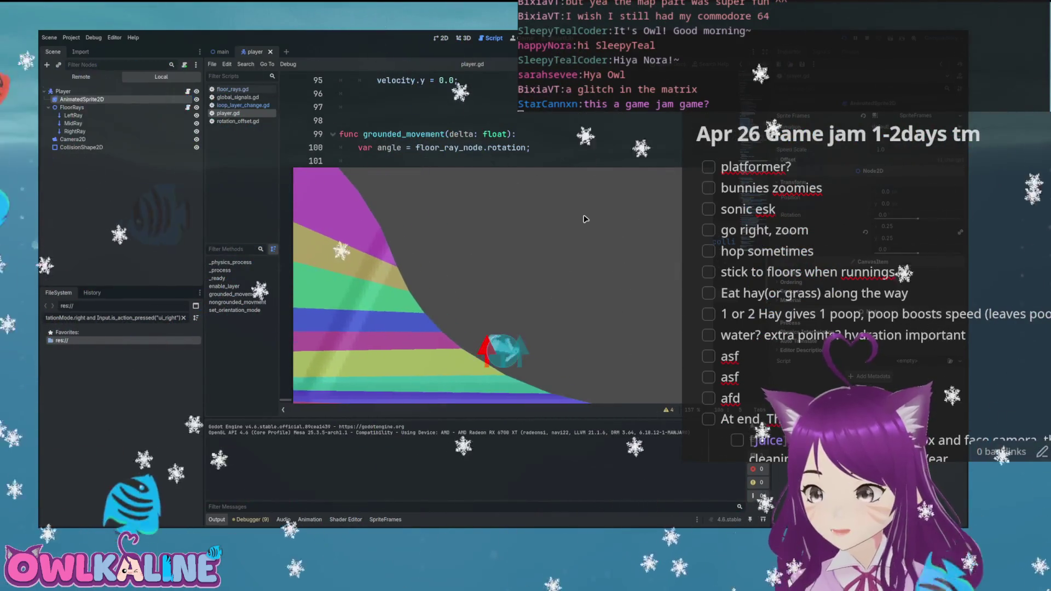
key("F8")
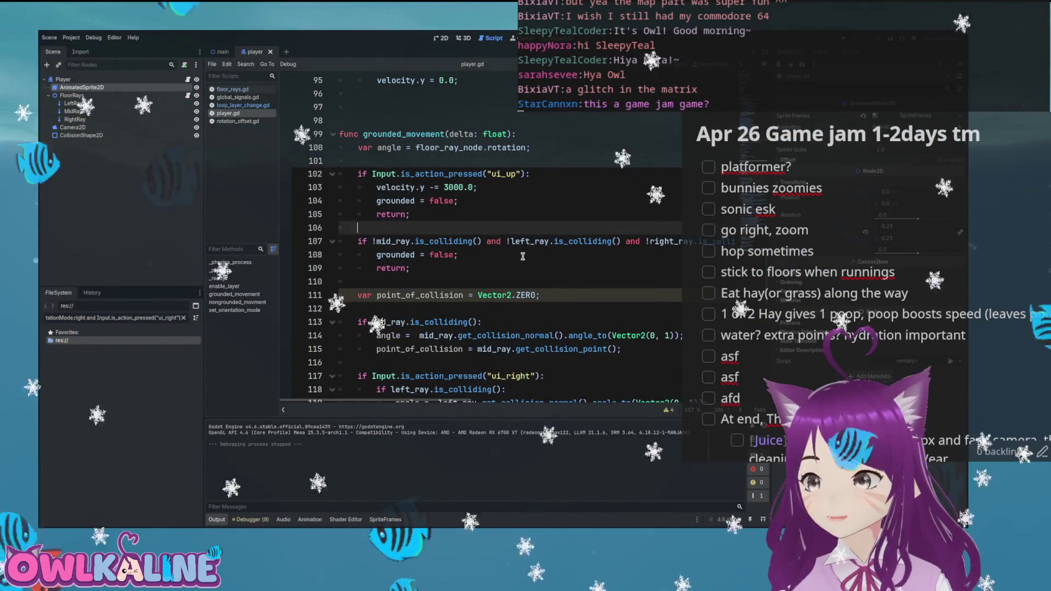
- Add set_orientation_mode(OrientationMode.normal); after grounded = false in the all-rays-miss branch
left_click(499, 256)
key("Return")
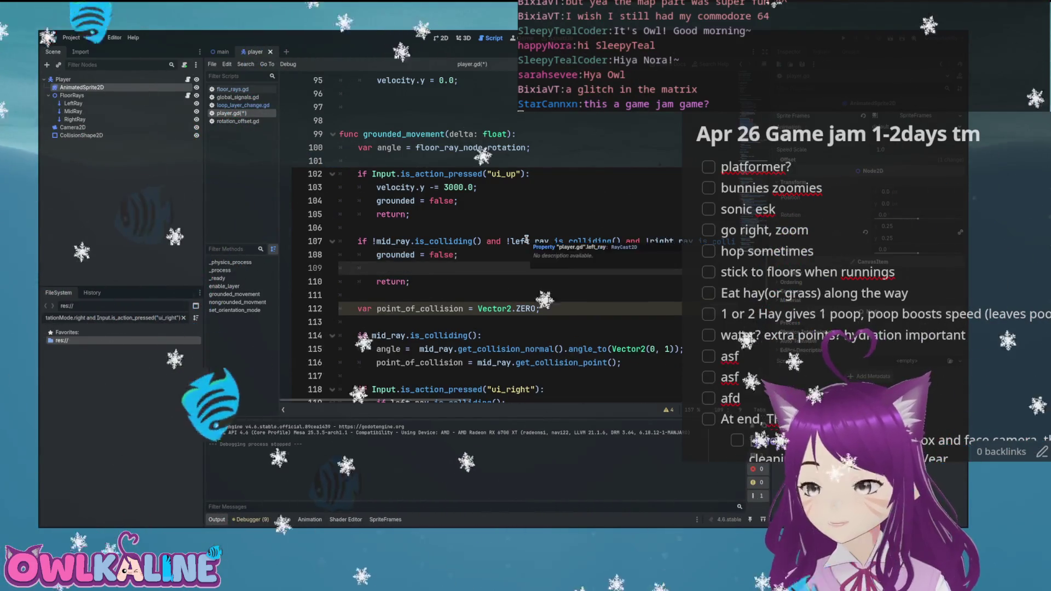
type("set_o")
key("Return")
type("0")
type("rientation_mode(O")
key("Return")
type(".")
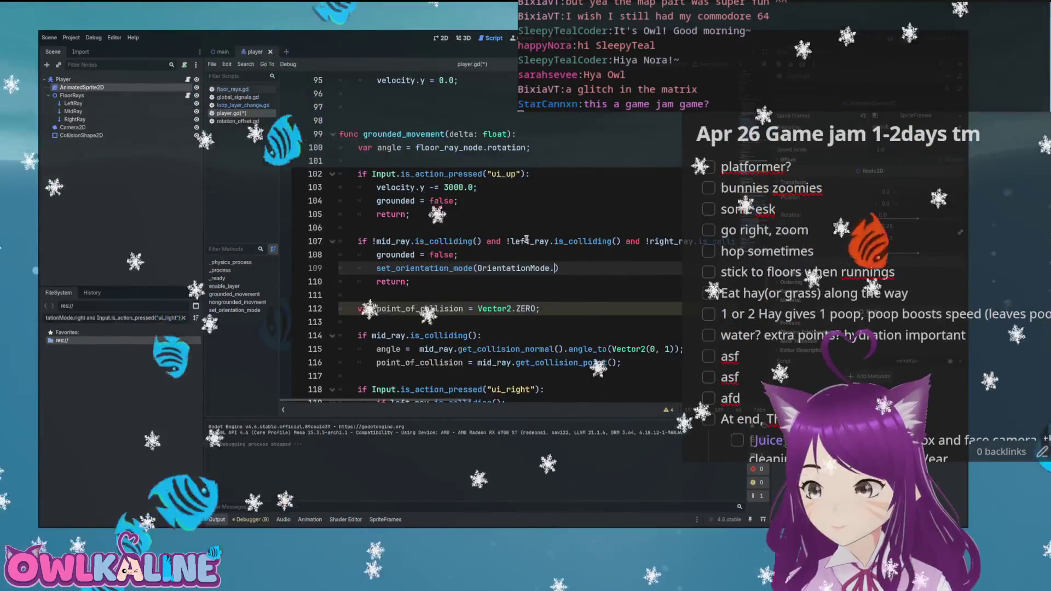
type("no")
key("Return")
type(");")
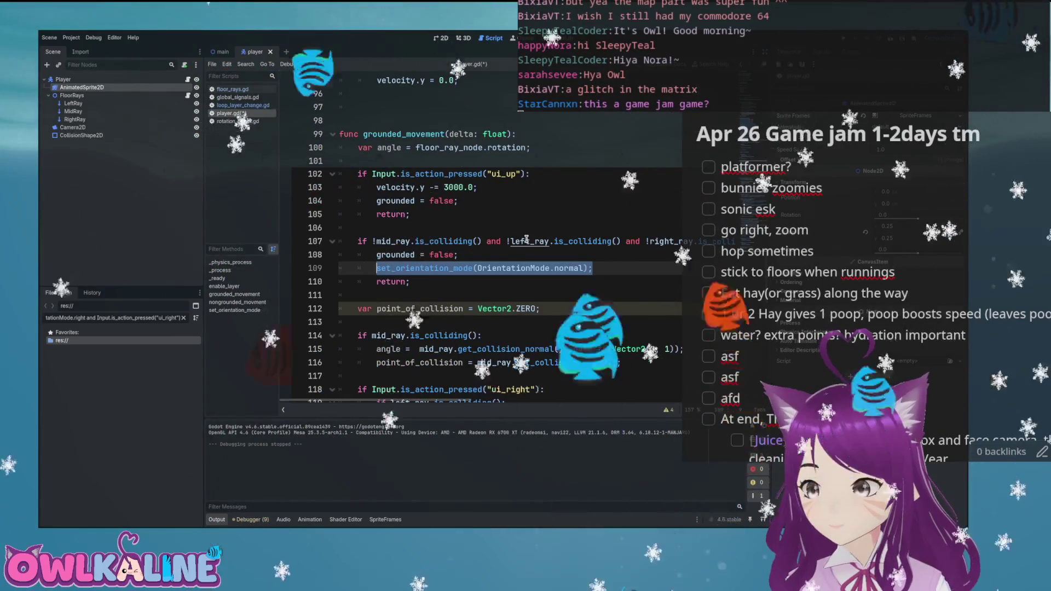
- Copy the orientation reset into the jump block too, then run the game
key("ctrl+c")
key("Up")
key("Up")
key("Up")
key("Return")
key("ctrl+v")
key("F5")
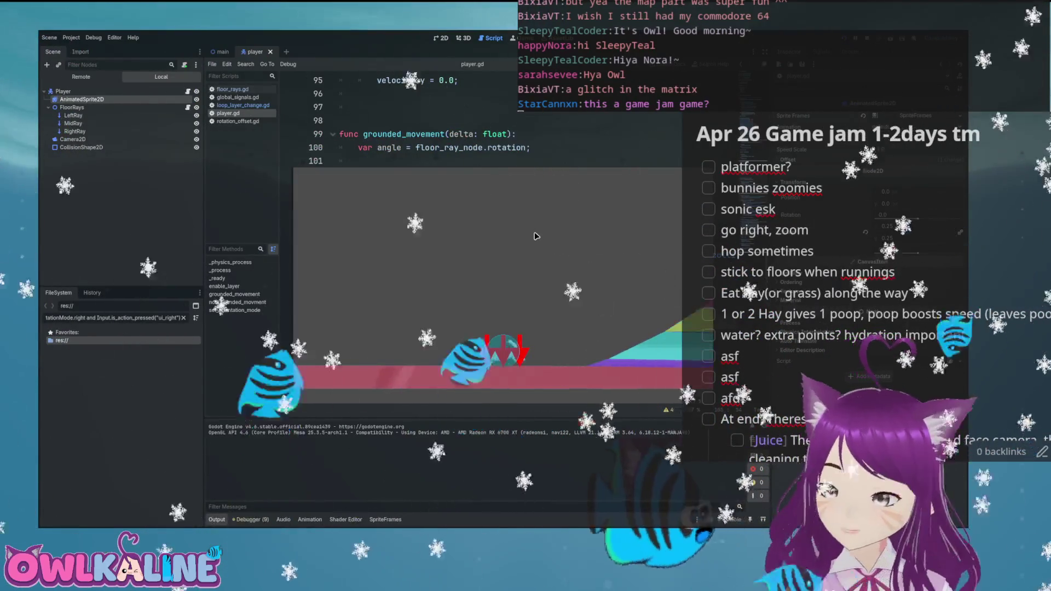
key("Right")
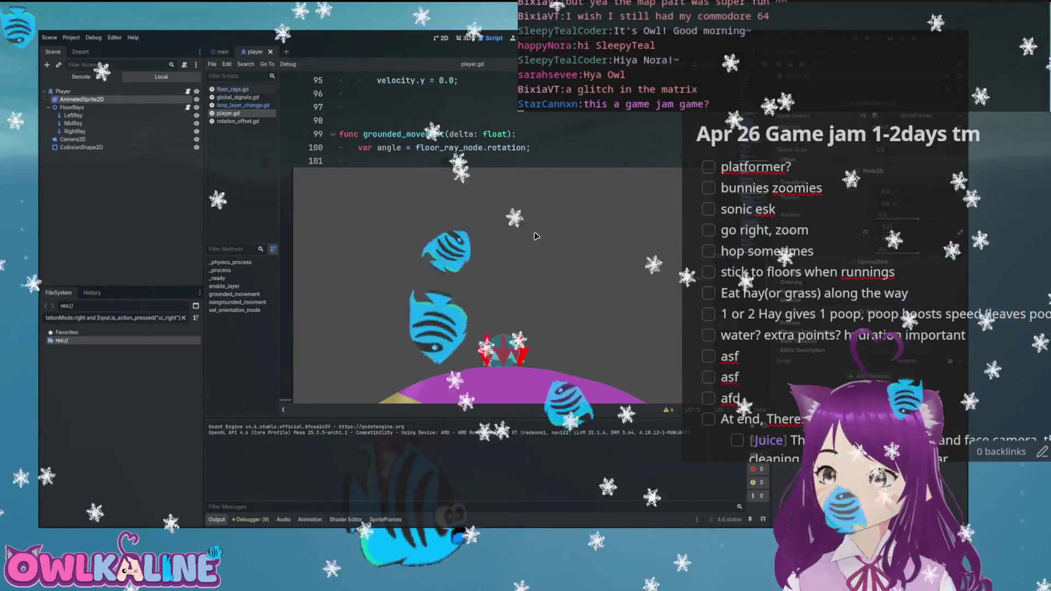
key("Right")
key("Right")
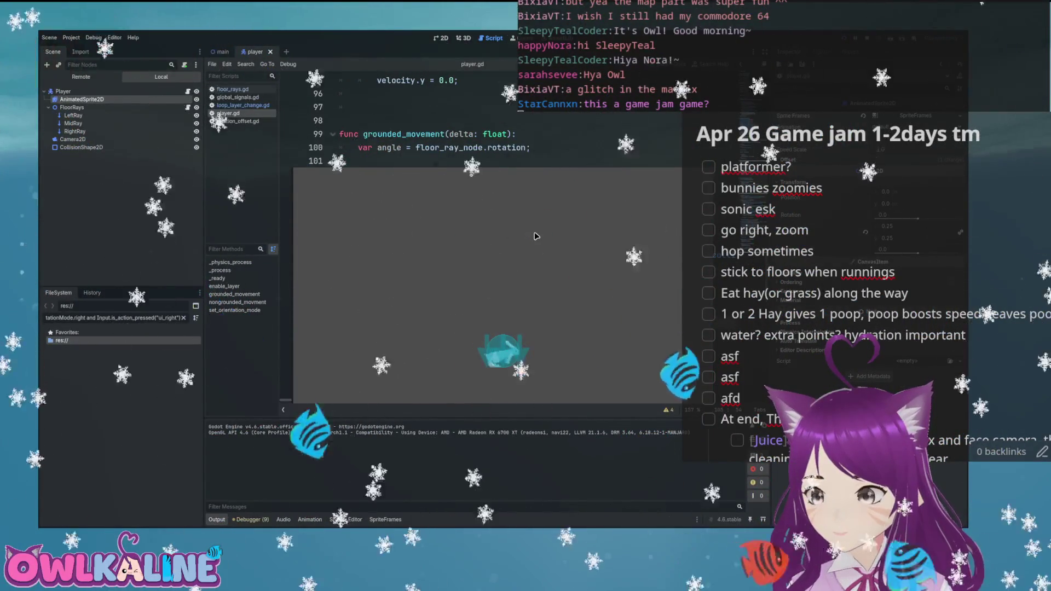
key("F5")
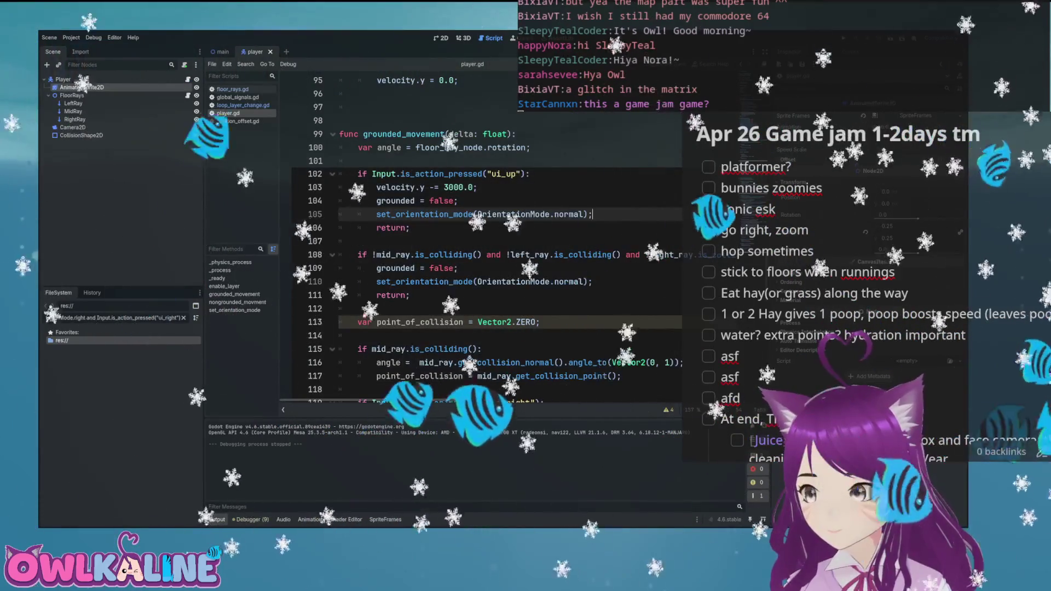
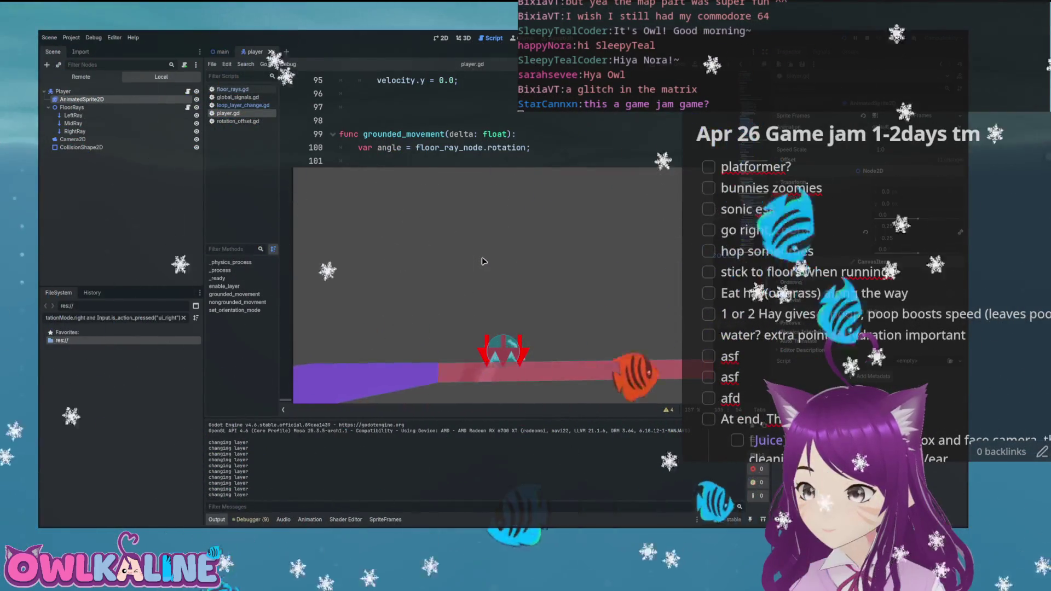
- Stop the game, move the MidRay floor ray to (0, -6), save the player scene, and reopen player.gd
key("Escape")
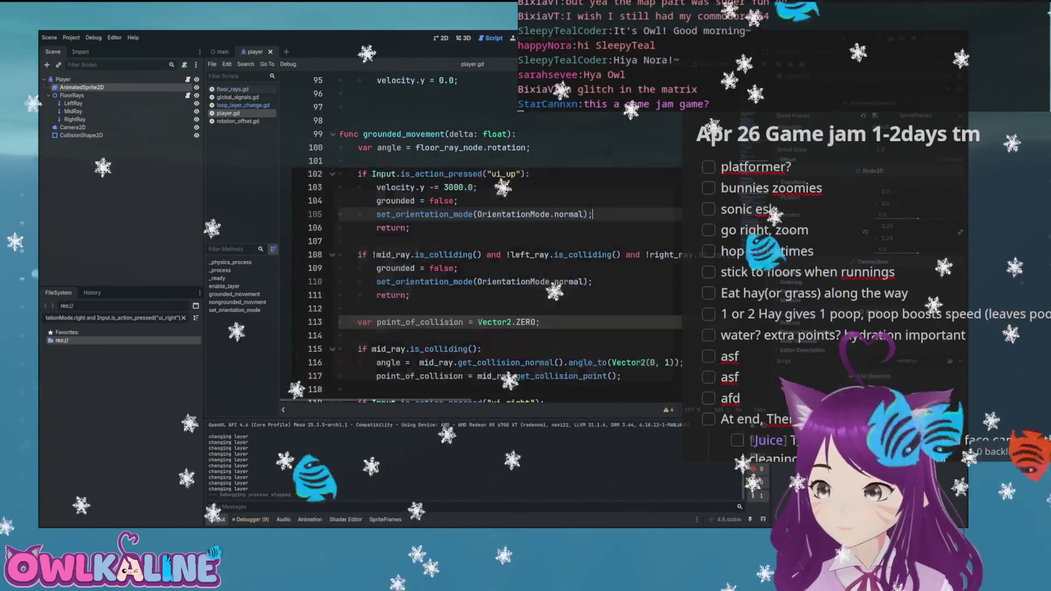
key("ctrl+F1")
scroll(476, 258, "up", 6)
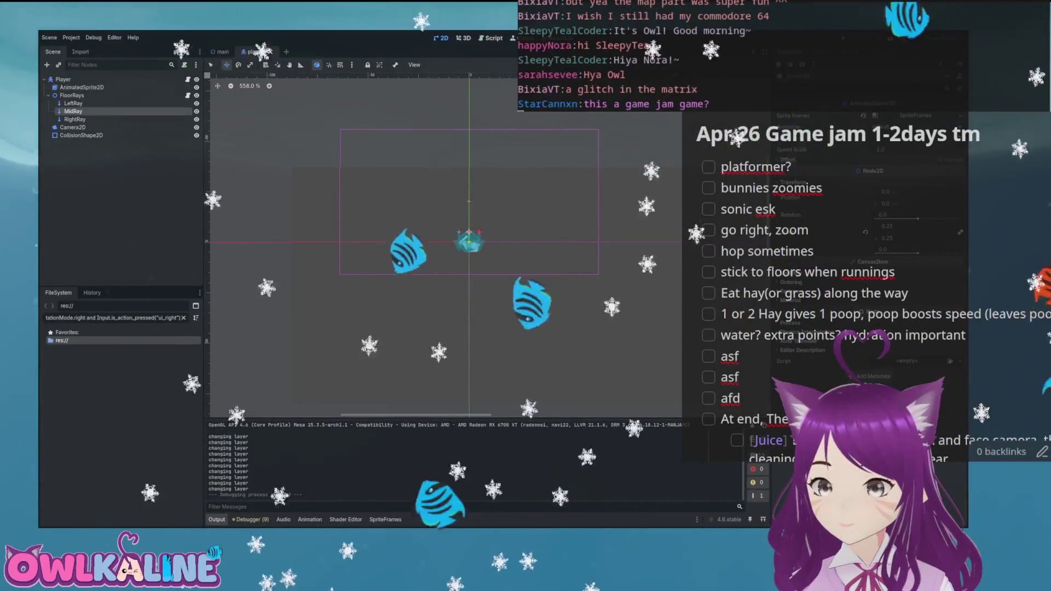
left_click(485, 270)
scroll(485, 270, "up", 5)
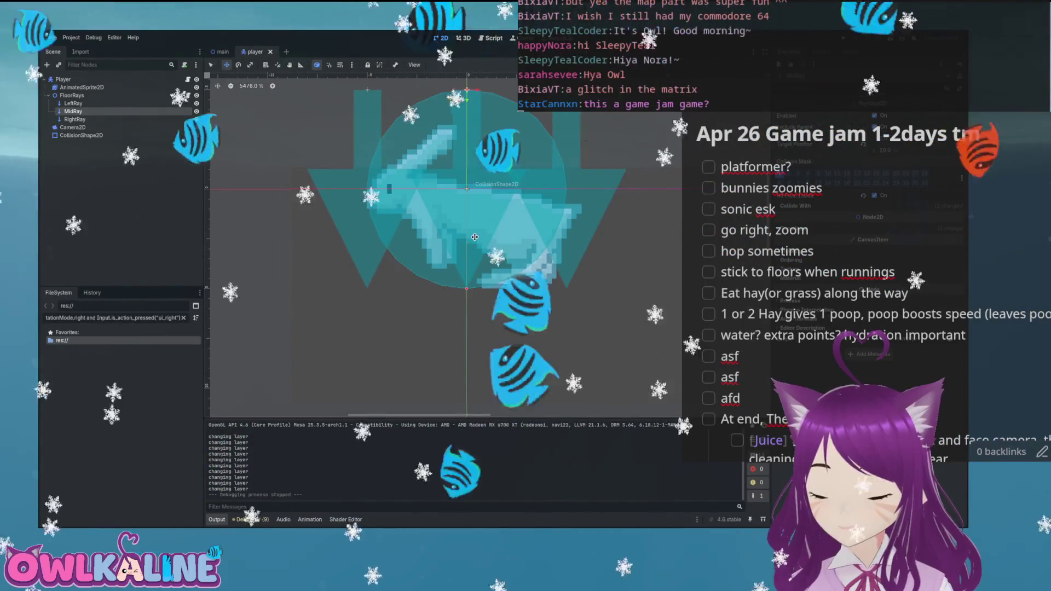
left_click(470, 219)
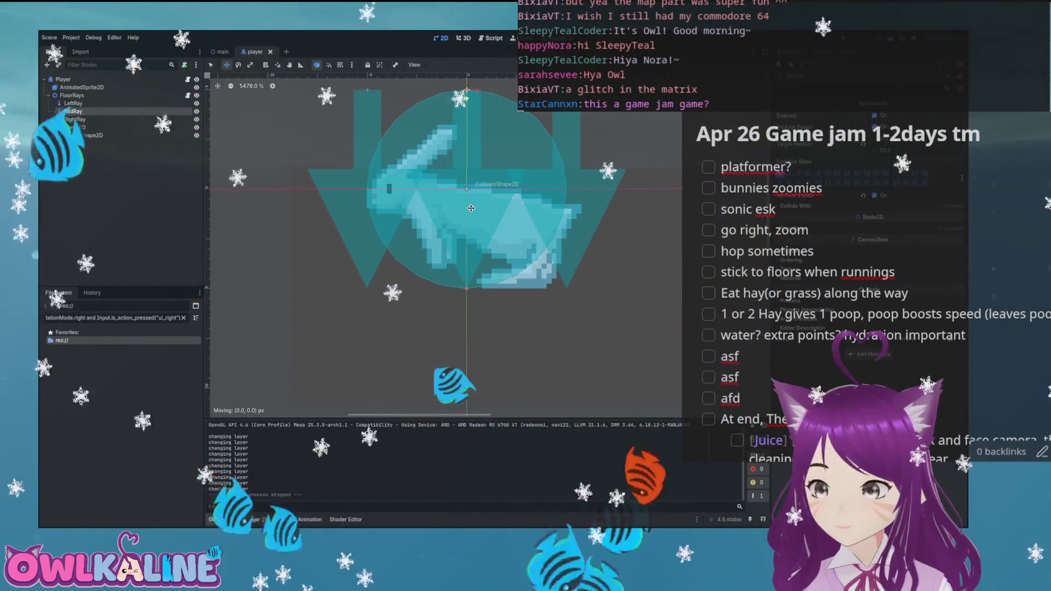
scroll(470, 208, "down", 4)
key("ctrl+s")
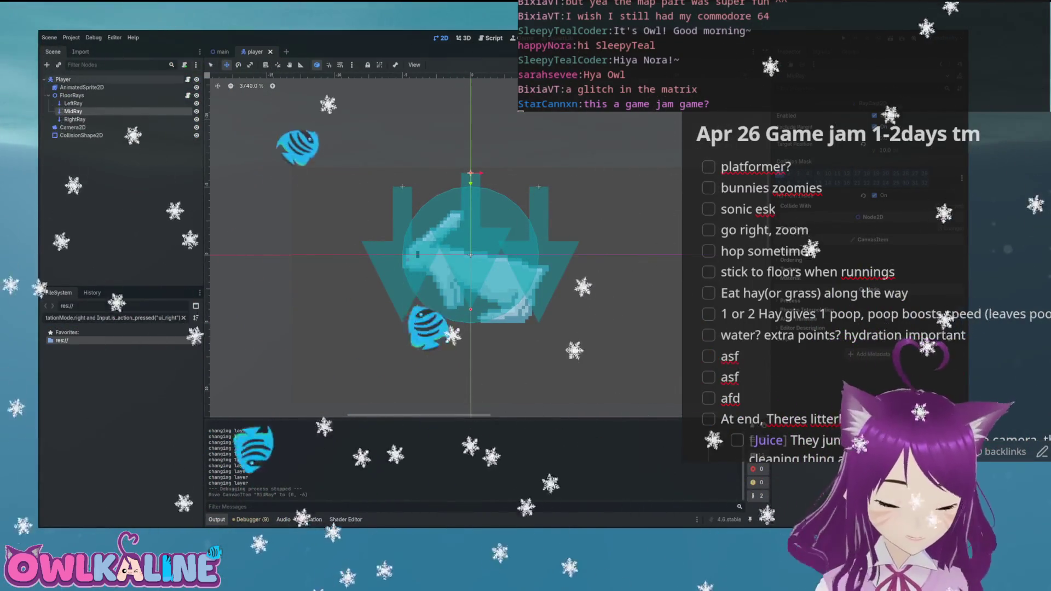
key("ctrl+F3")
scroll(477, 215, "down", 1)
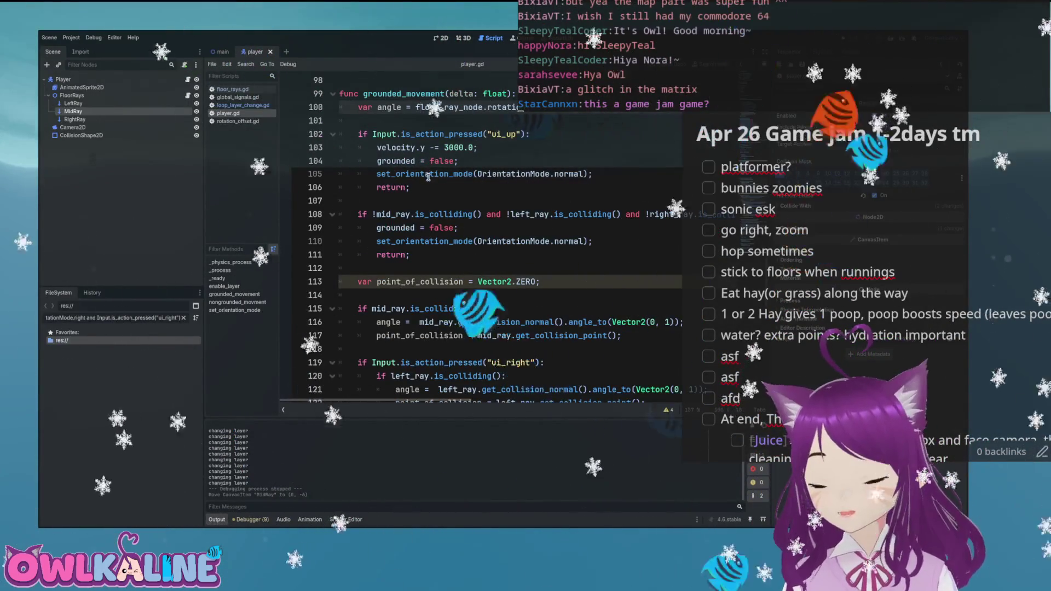
scroll(428, 178, "down", 10)
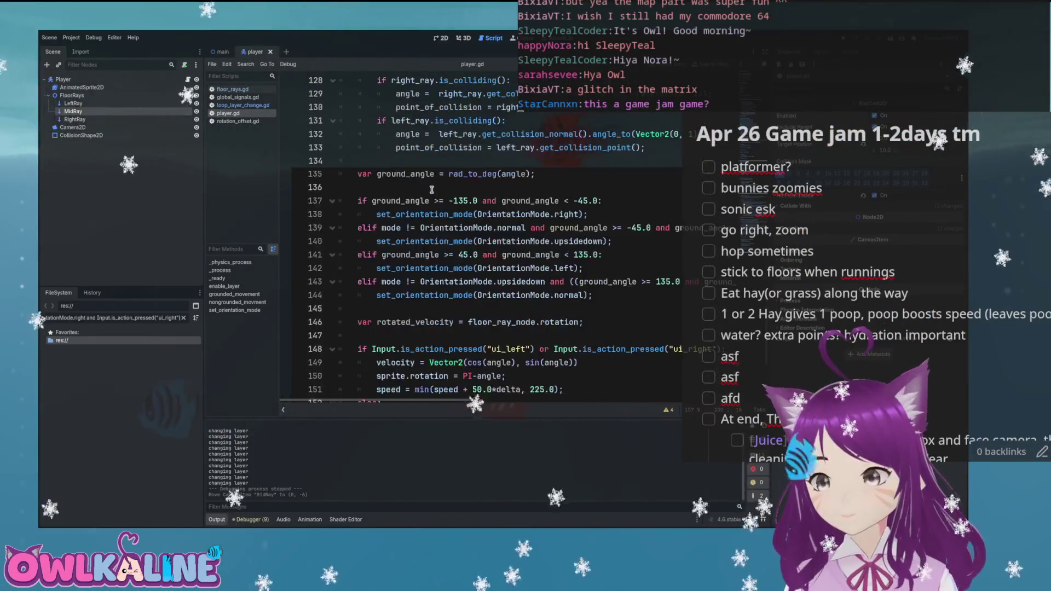
scroll(432, 189, "down", 5)
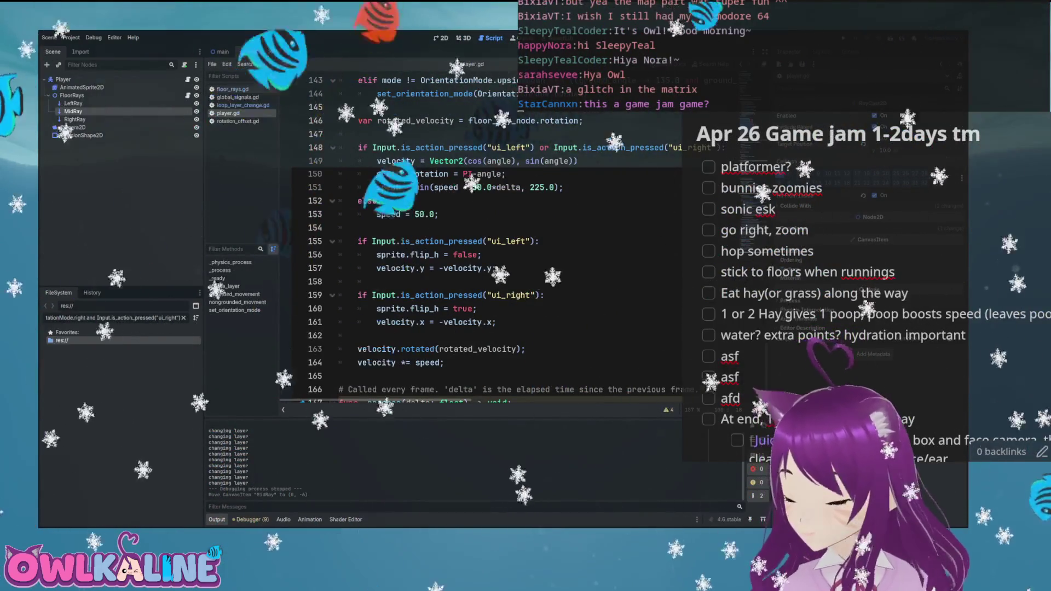
scroll(458, 291, "down", 1)
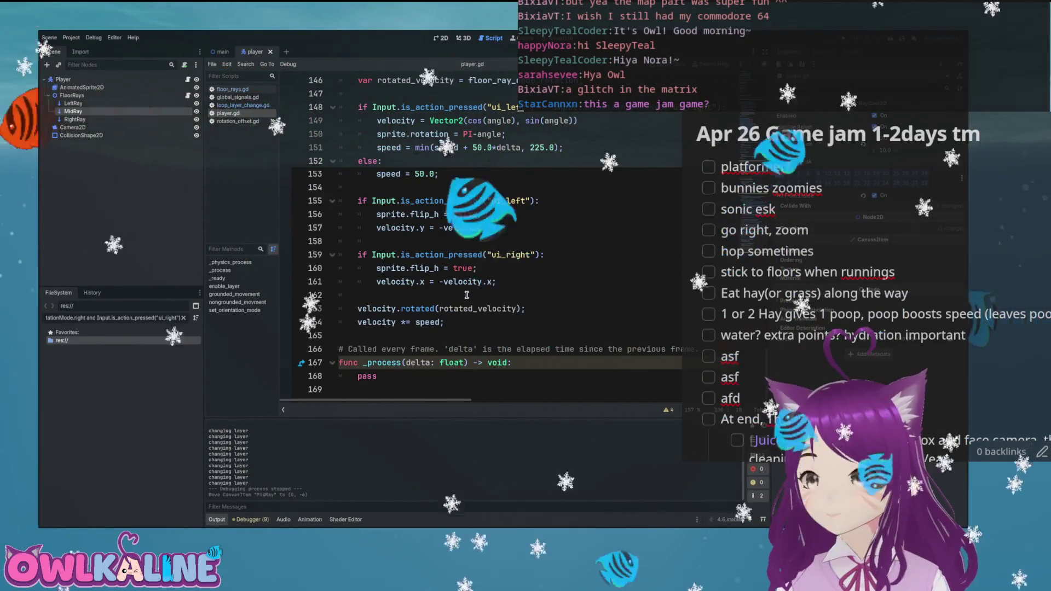
scroll(466, 295, "up", 17)
scroll(465, 290, "up", 5)
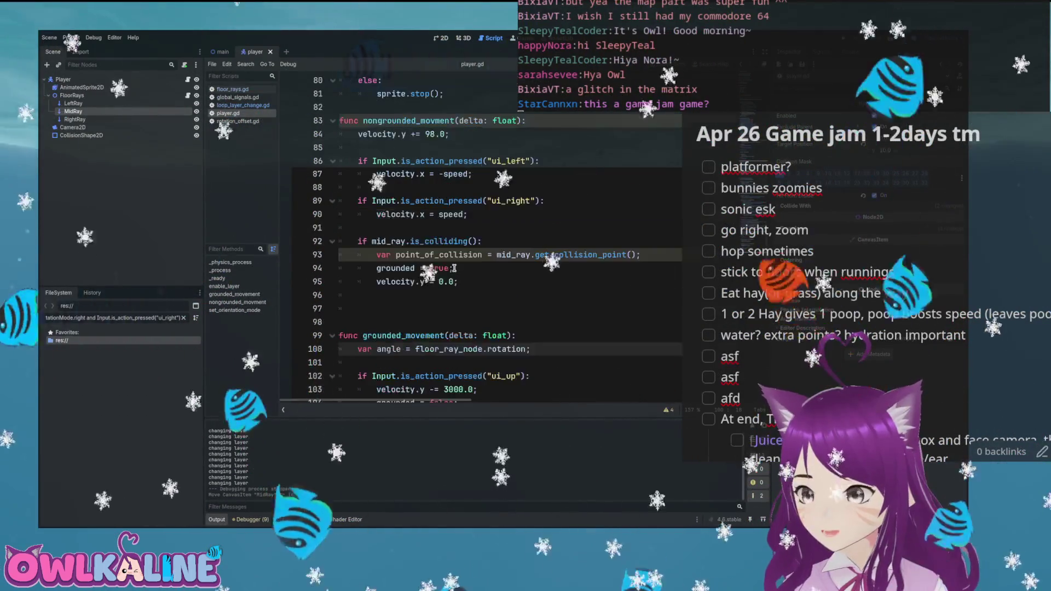
scroll(438, 252, "up", 4)
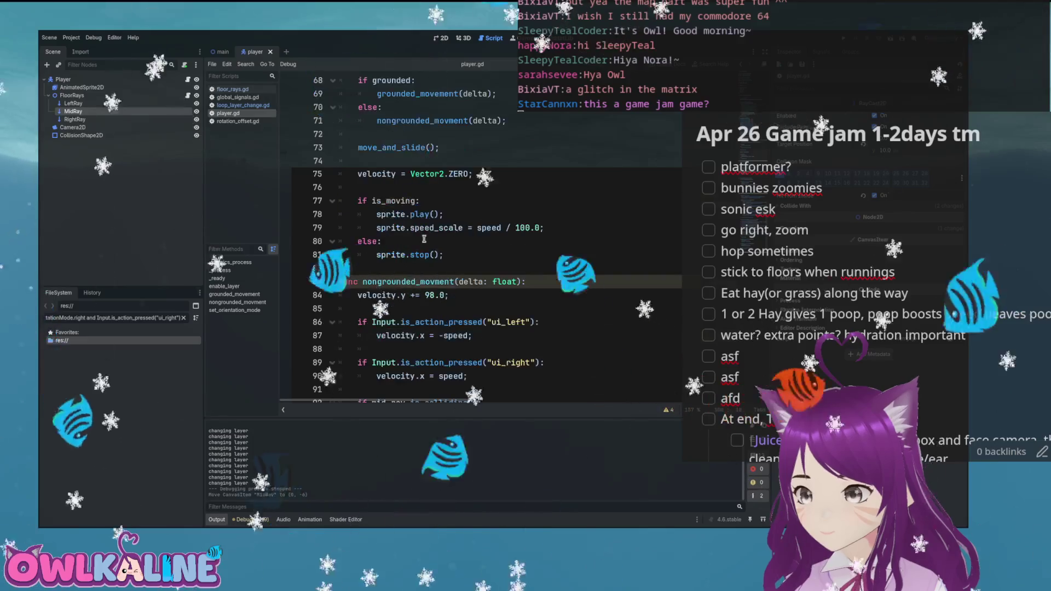
scroll(504, 218, "up", 1)
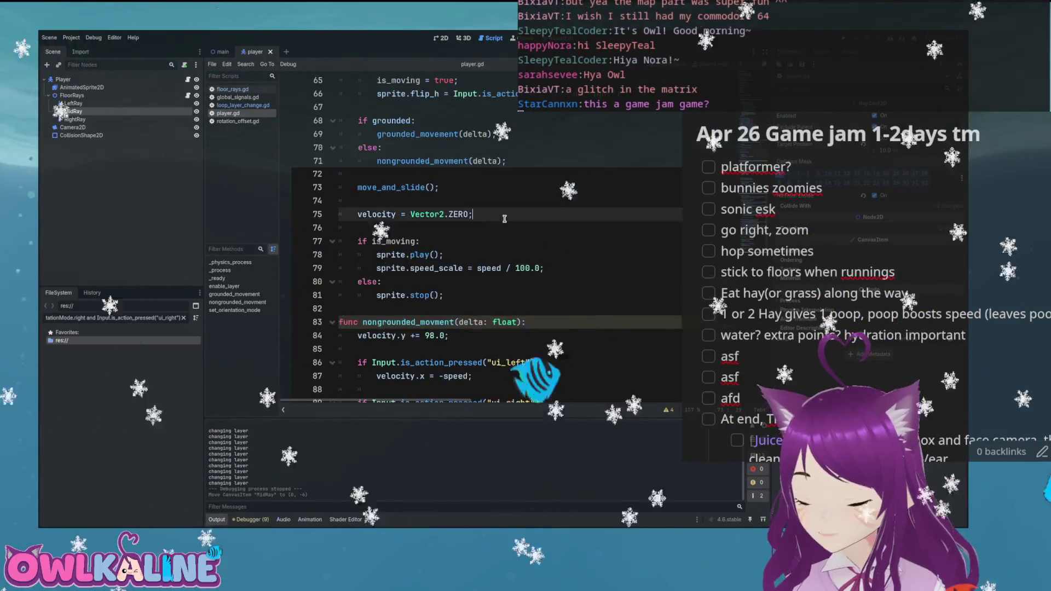
- After the velocity reset, add mid_ray.force_raycast_update(); and an if mid_ray.is_colliding(): check
left_click(504, 218)
key("Return")
type("i")
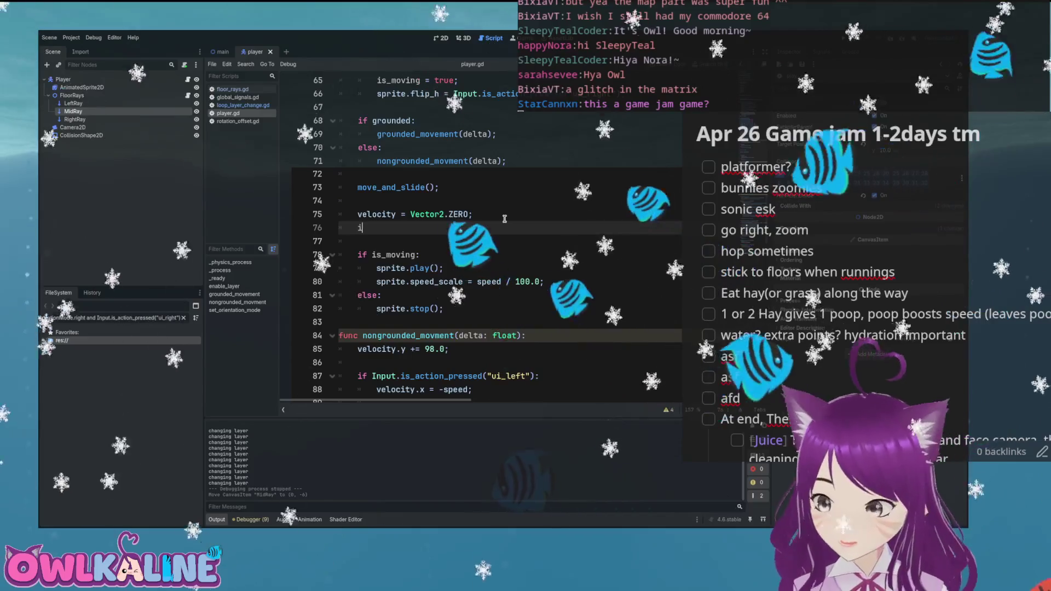
type("f mid_ray")
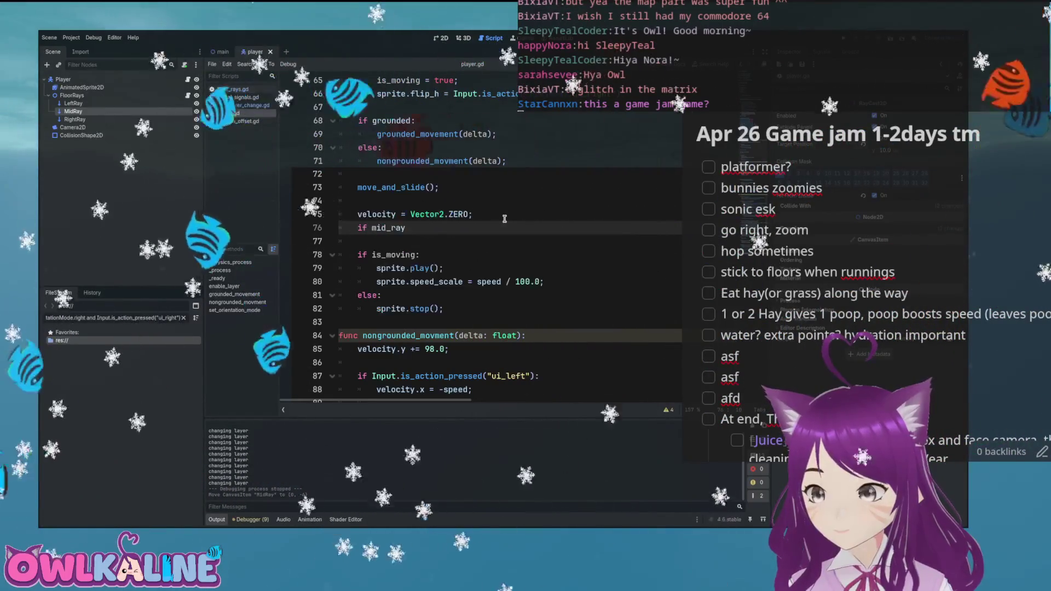
type(".is_colliding(")
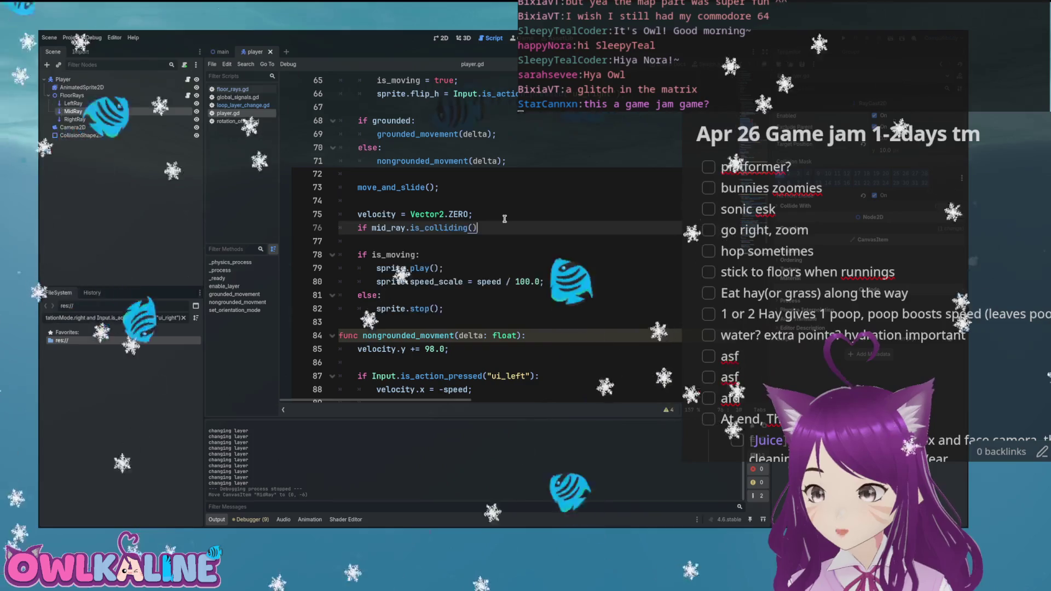
type(":")
key("Return")
key("End")
key("Return")
type("id.")
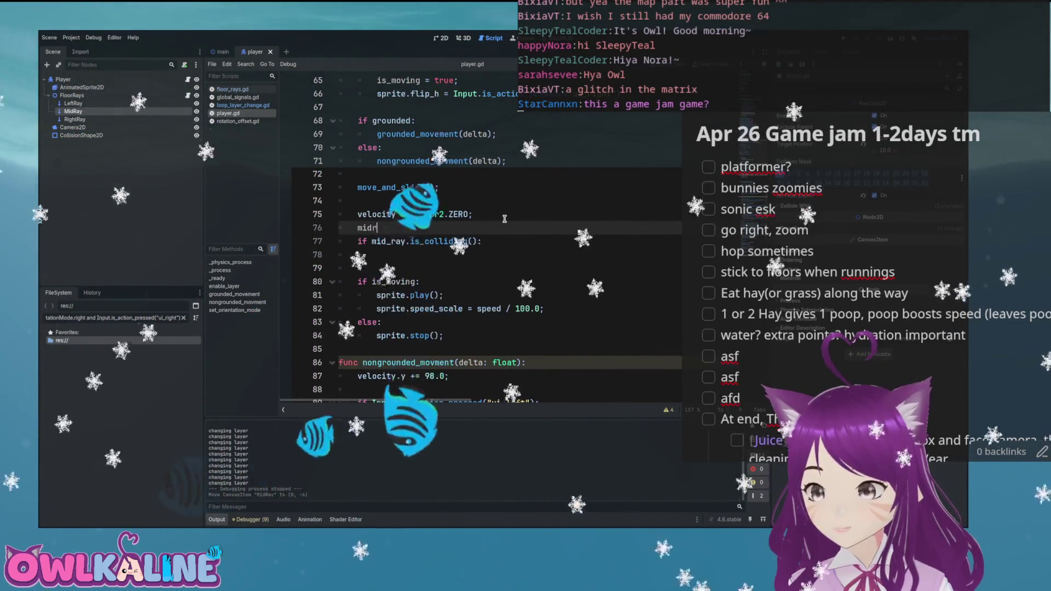
key("Return")
type(".")
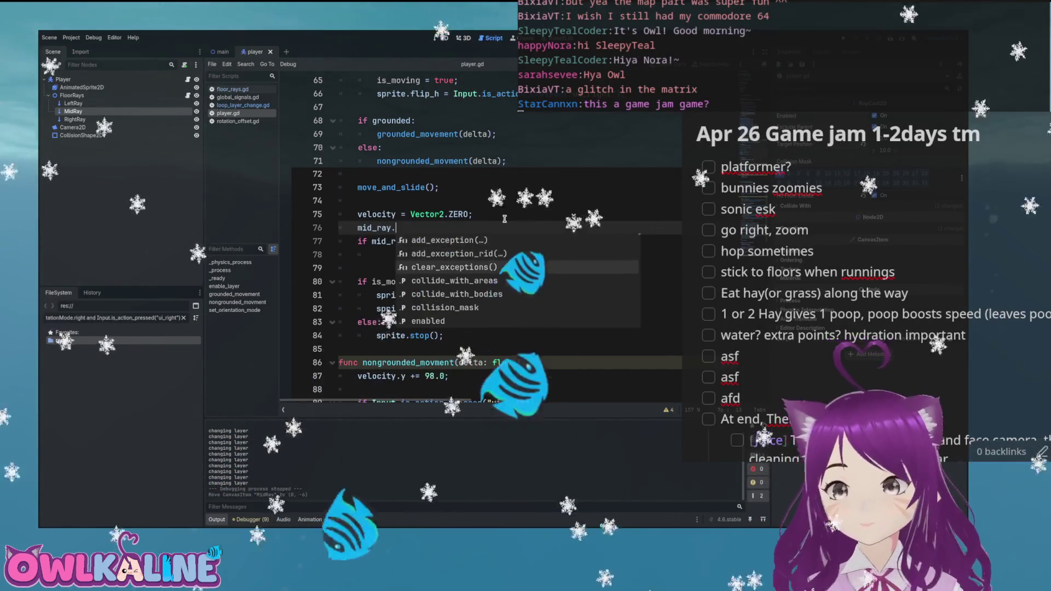
key("Down")
key("Down")
key("Down")
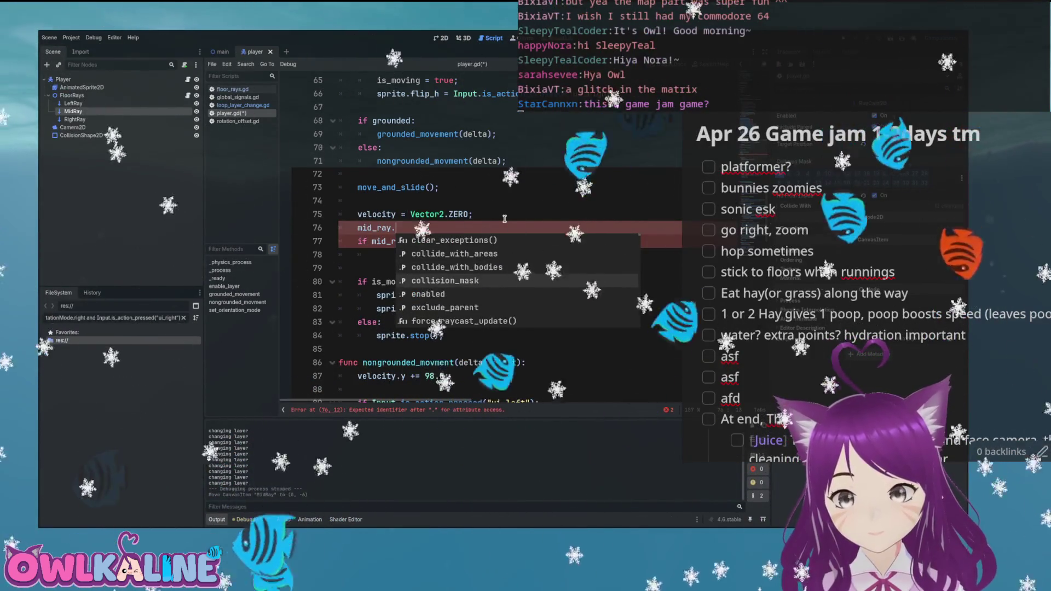
key("Down")
key("Down")
key("Down")
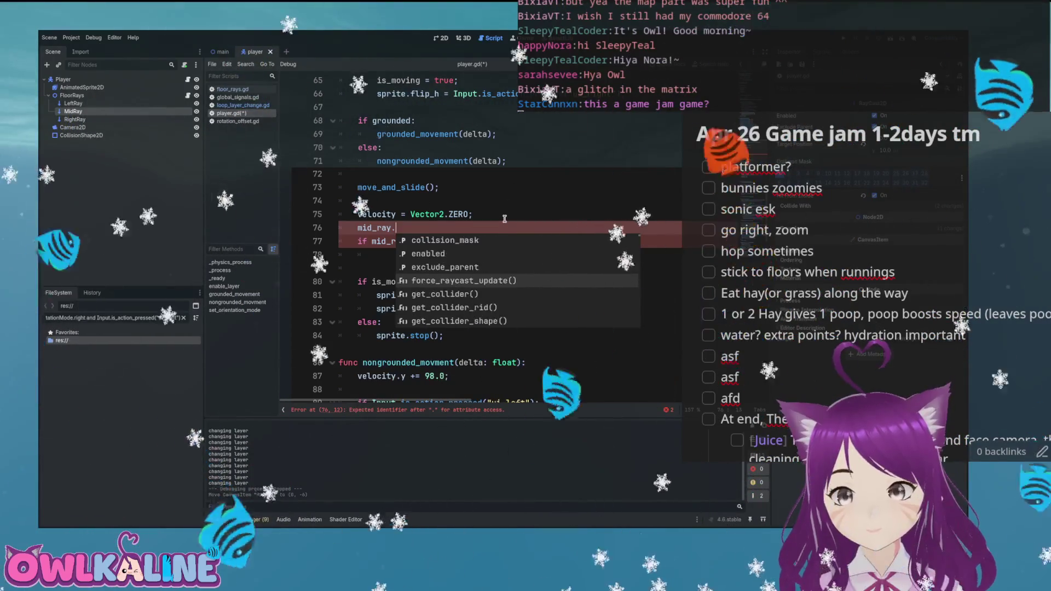
key("Return")
type(";")
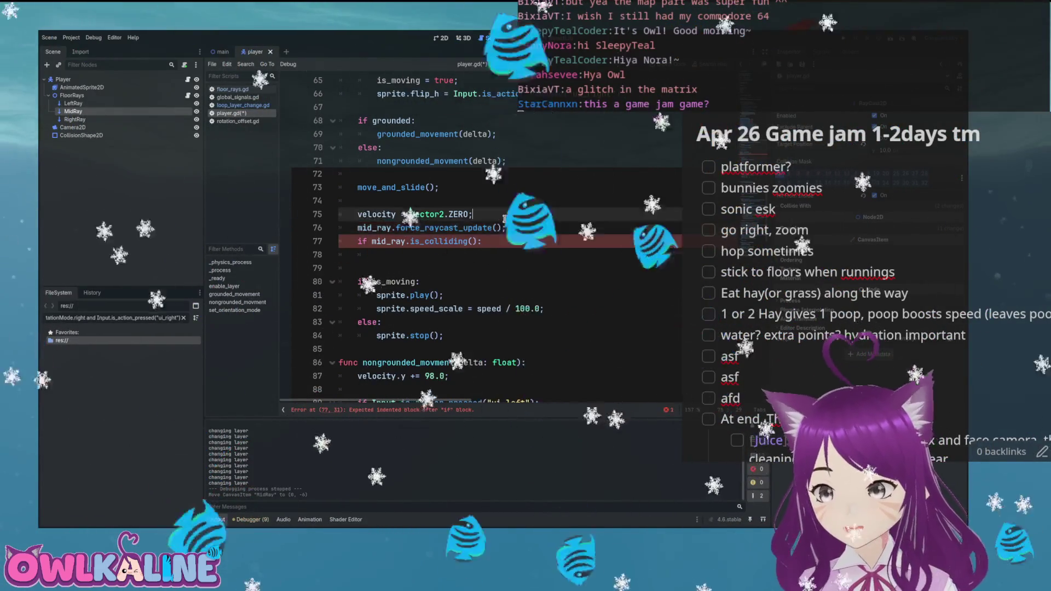
- Inside the if, set position = mid_ray.get_collision_point(); then save player.gd and run the game
key("Home")
key("Return")
key("Down")
key("Down")
key("End")
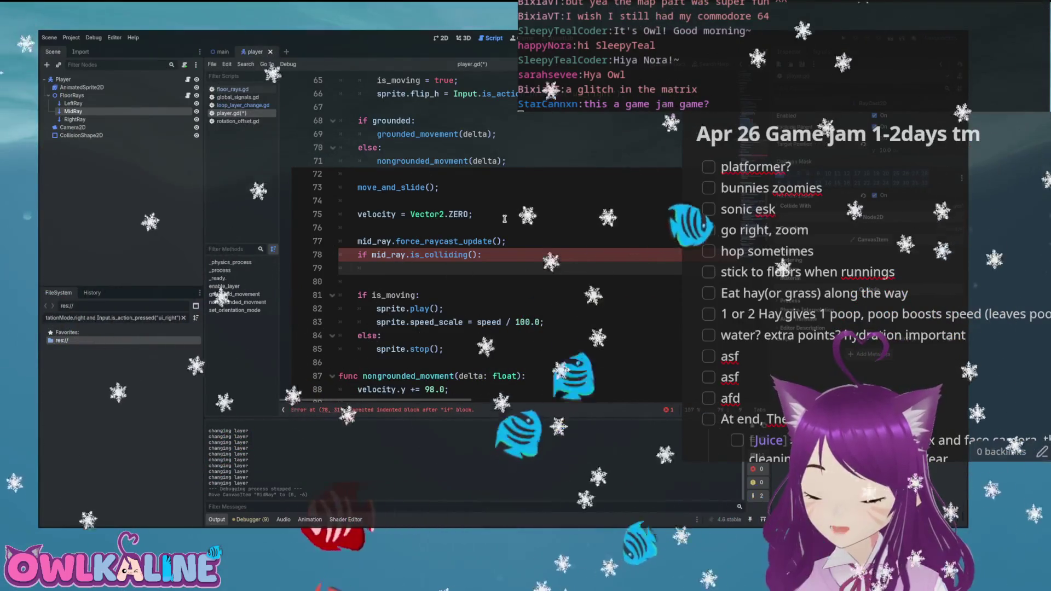
type("mid_ray.c")
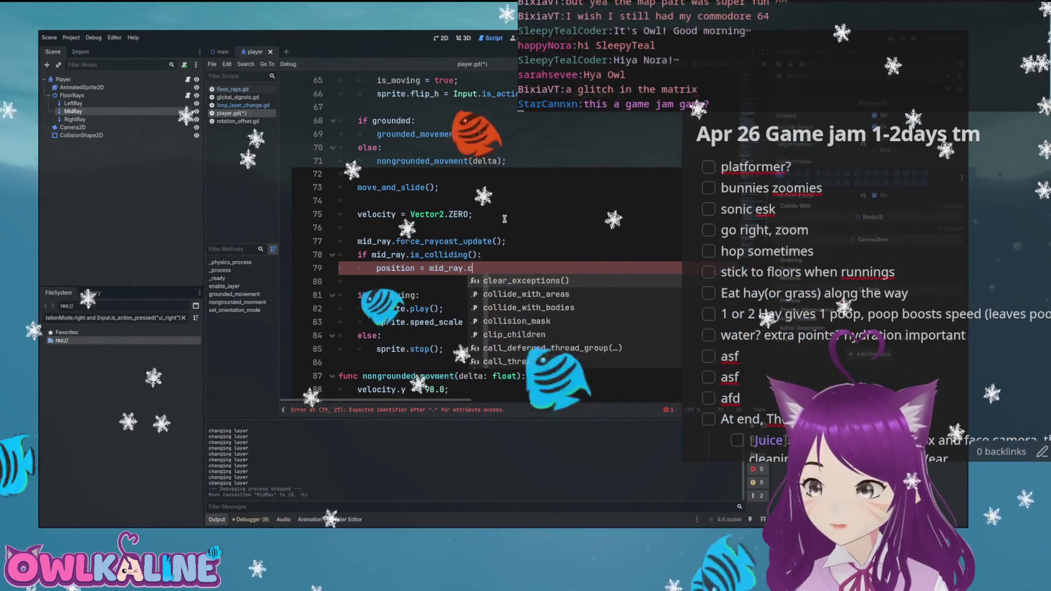
key("BackSpace")
type("get_")
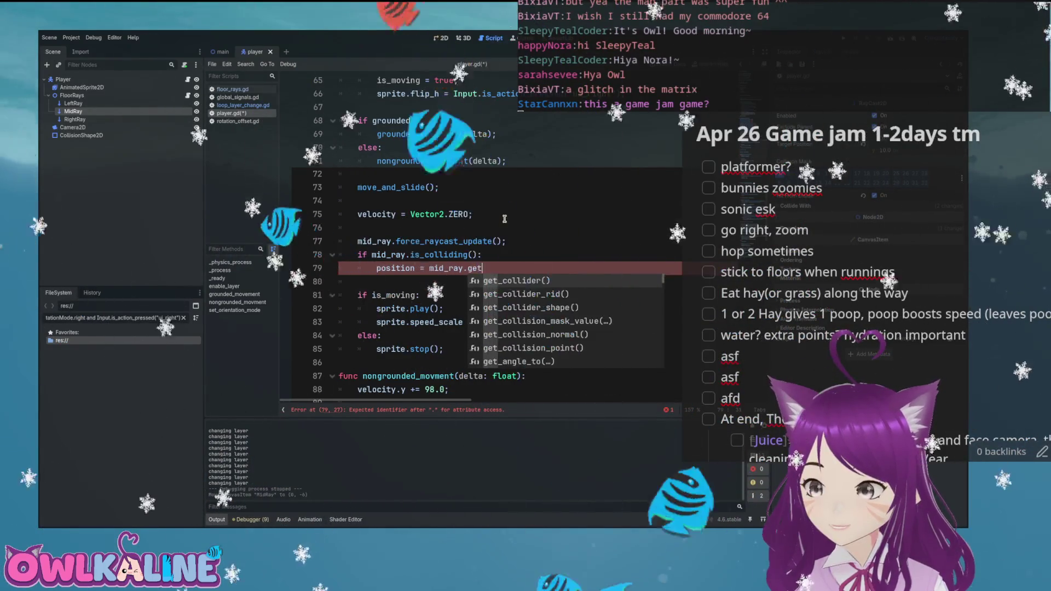
type("collision_p")
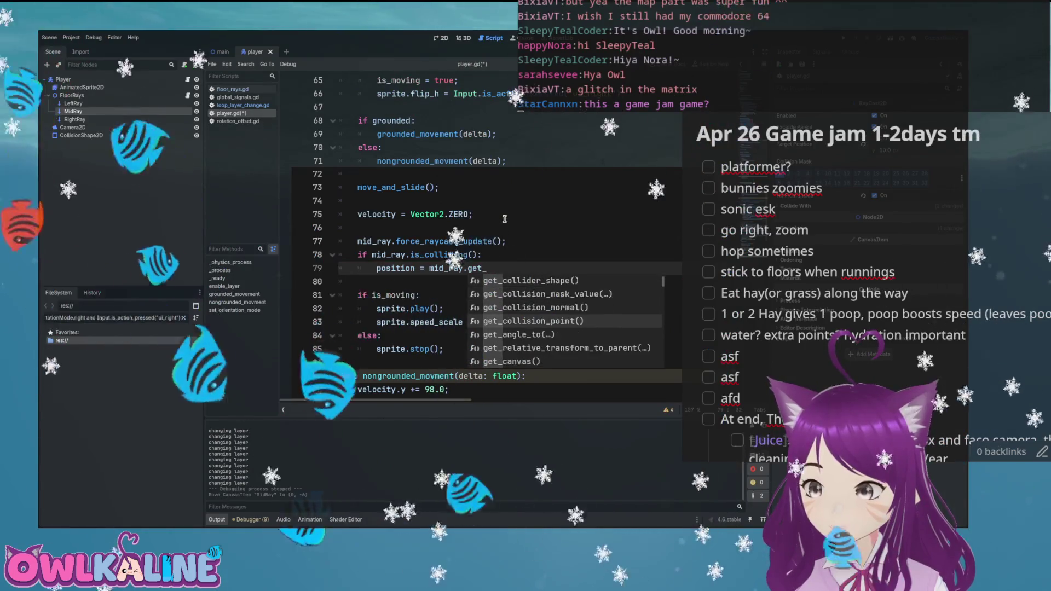
key("Return")
type(";")
key("ctrl+s")
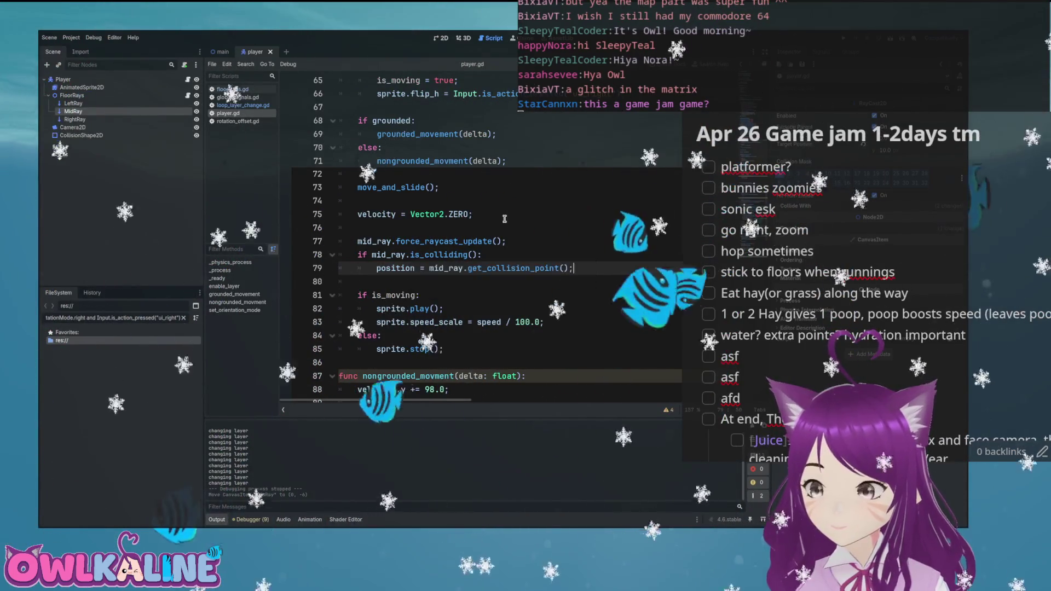
key("F5")
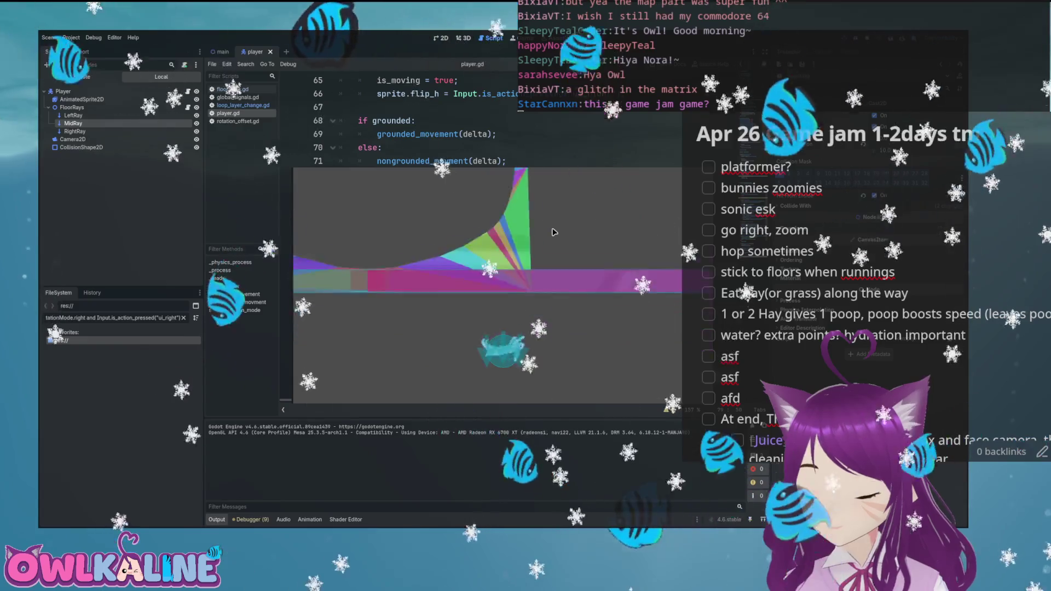
- Restart the game, run the bunny up the rainbow slope and back onto the red floor, then stop
key("F5")
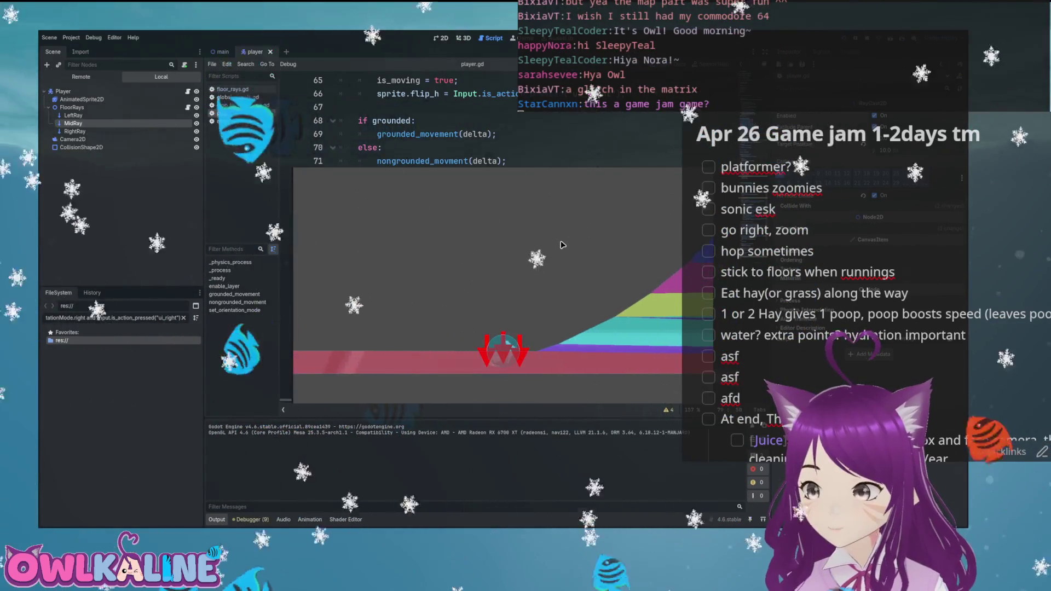
key("Right")
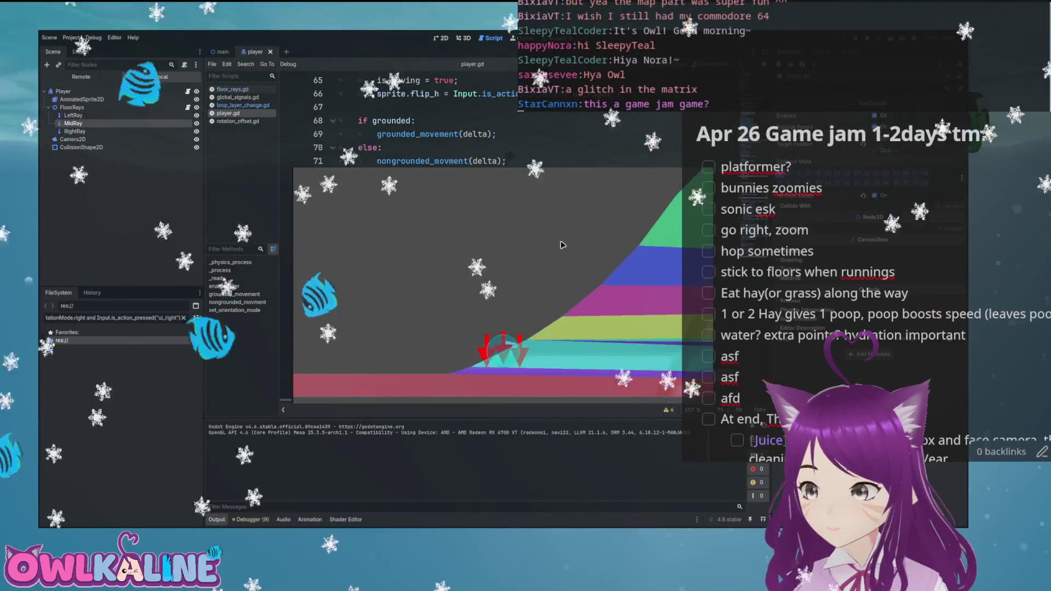
key("Right")
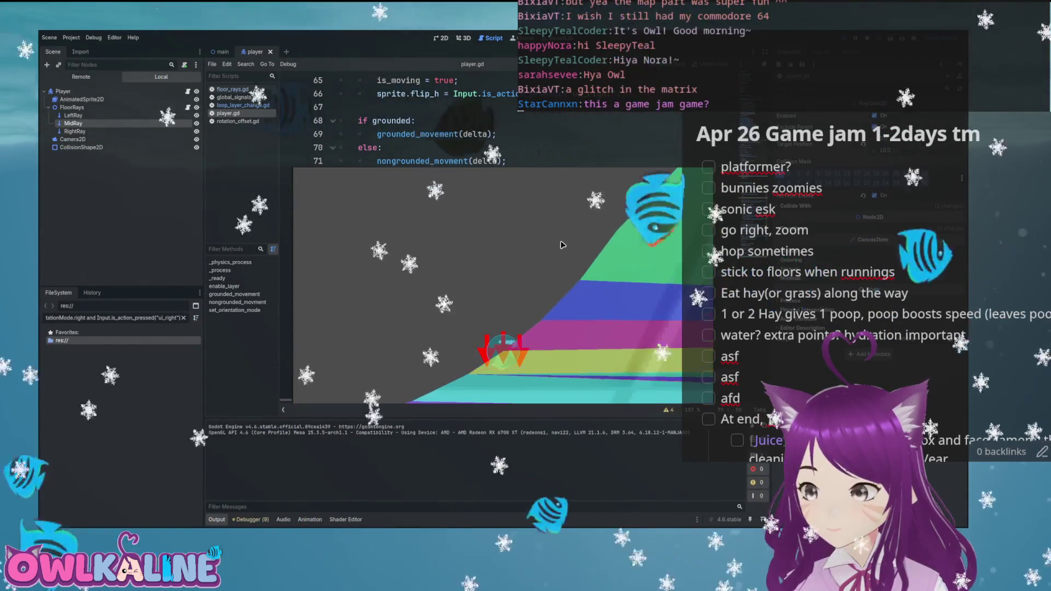
key("Left")
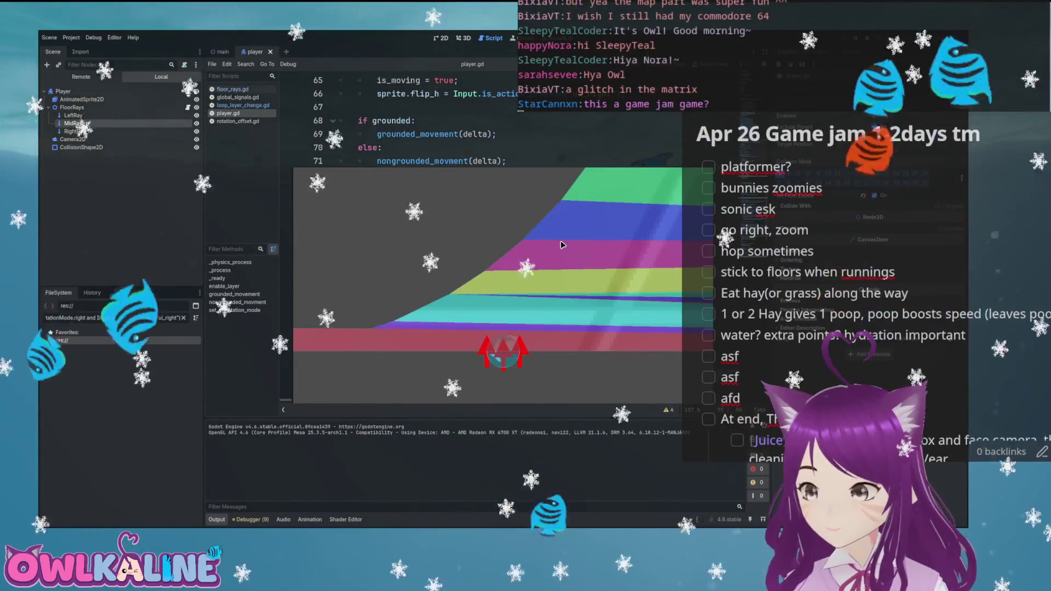
key("F8")
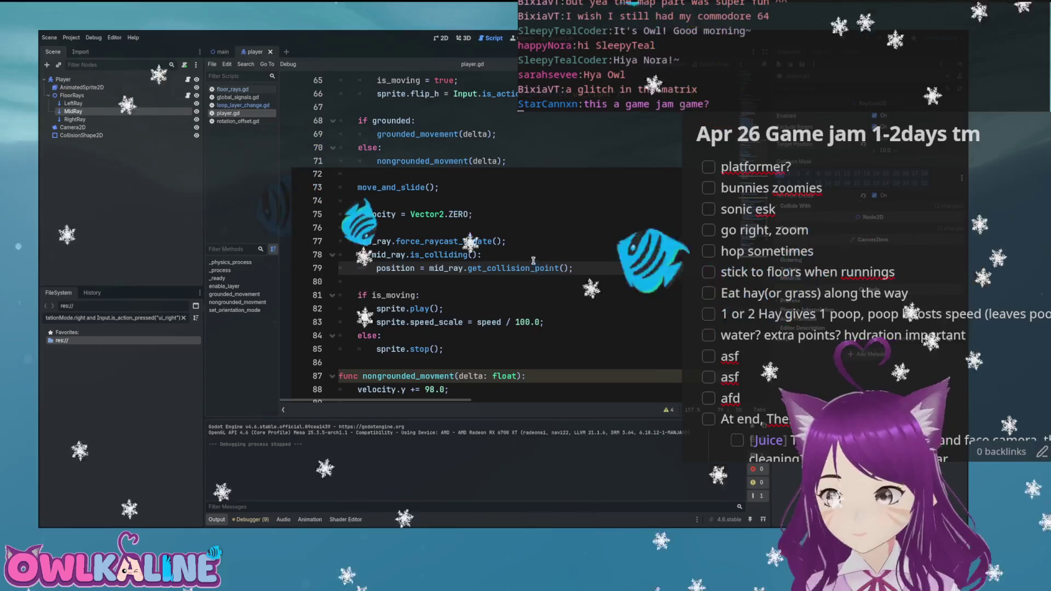
- Append + mid_ray.get_collision_normal()*mid_ray.target_position.y*0.5 to line 79, save, and run the game
key("Return")
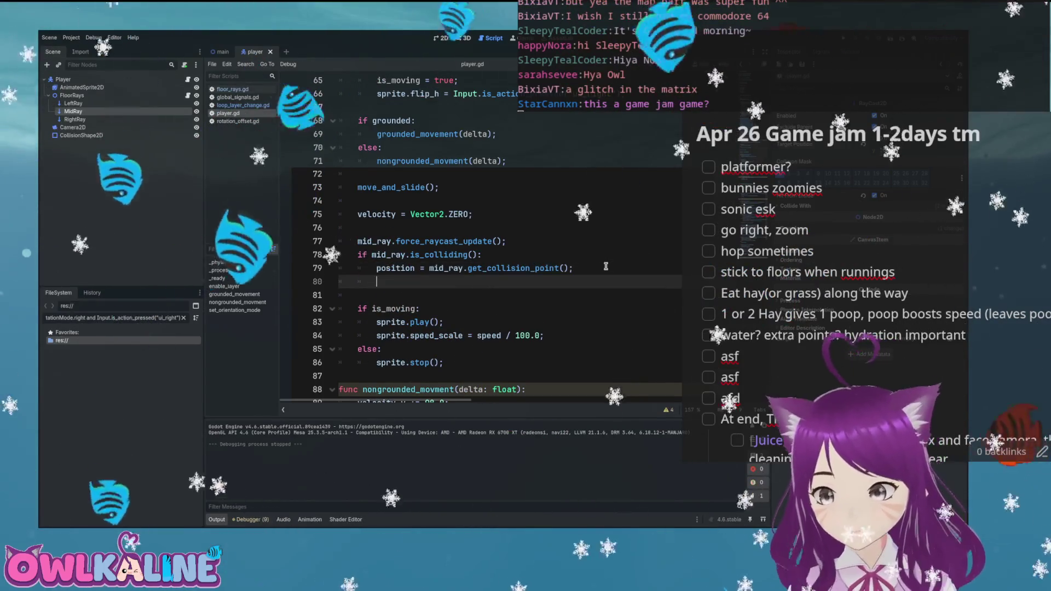
left_click(568, 268)
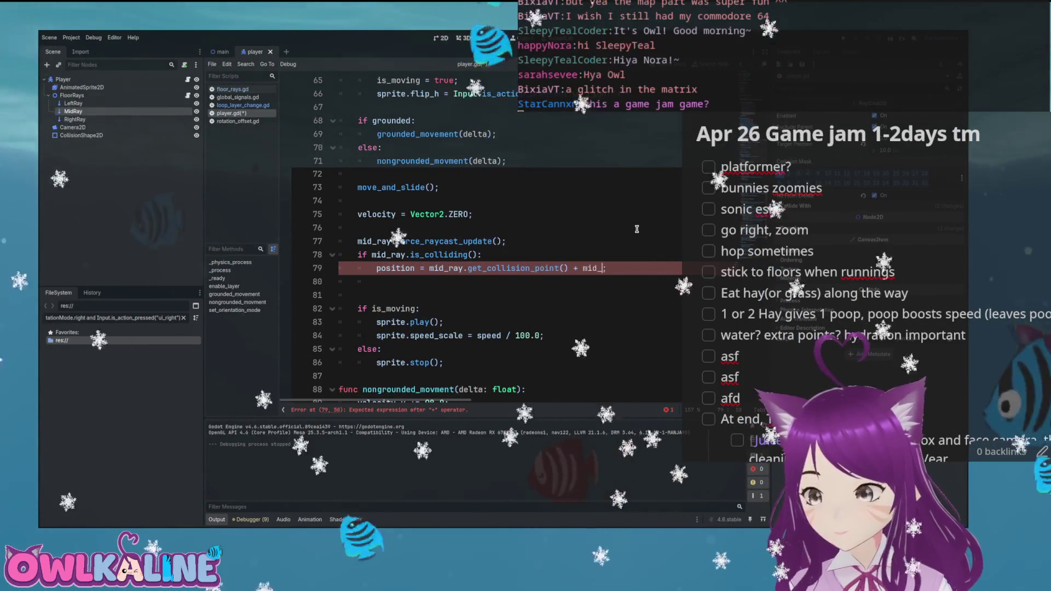
type("ray.")
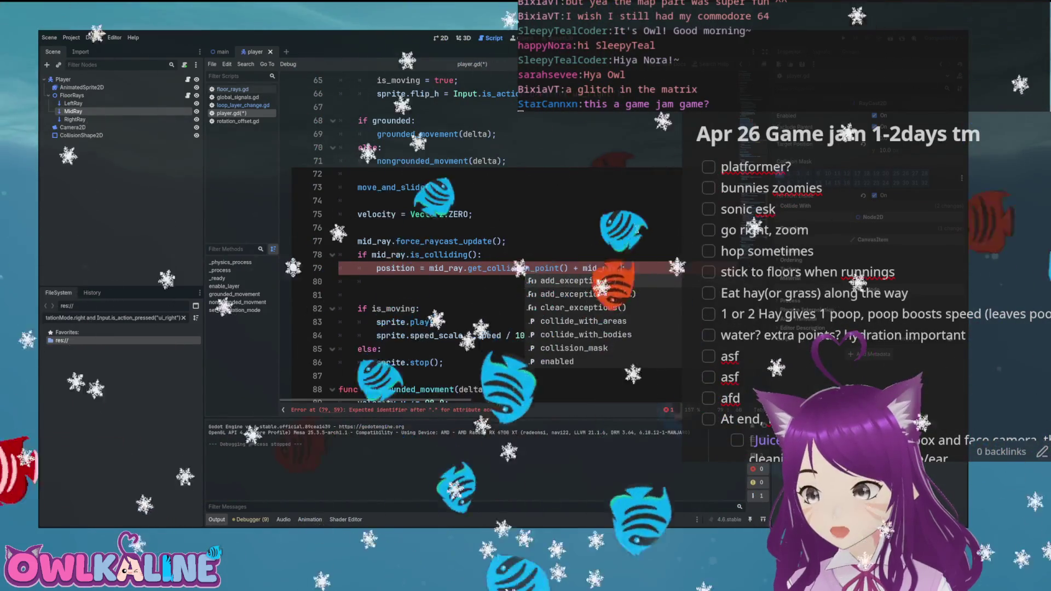
type("_ray.ge")
key("Down")
key("Down")
key("Down")
key("Return")
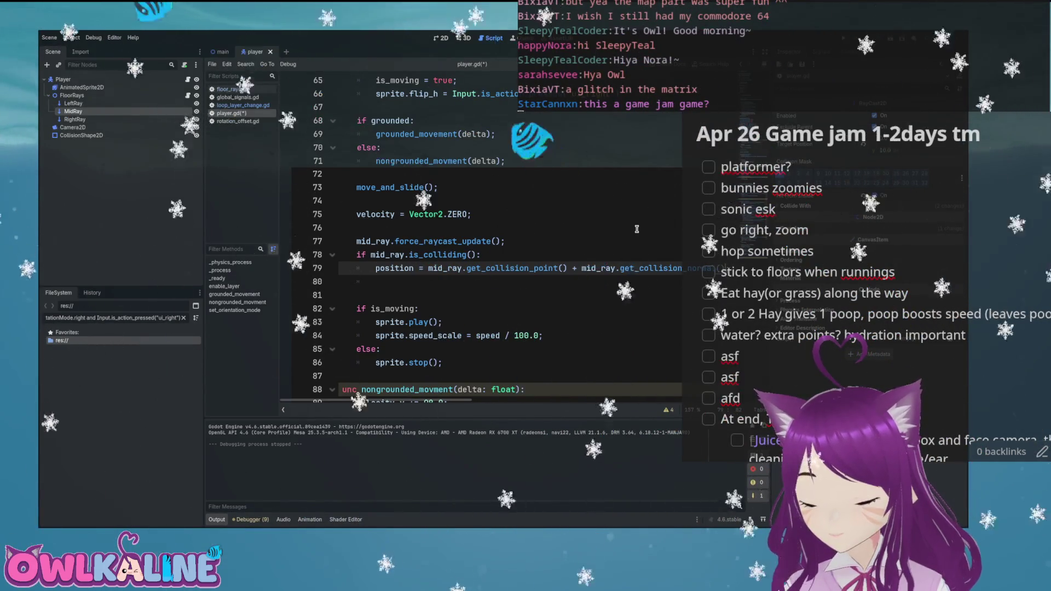
type("*mid")
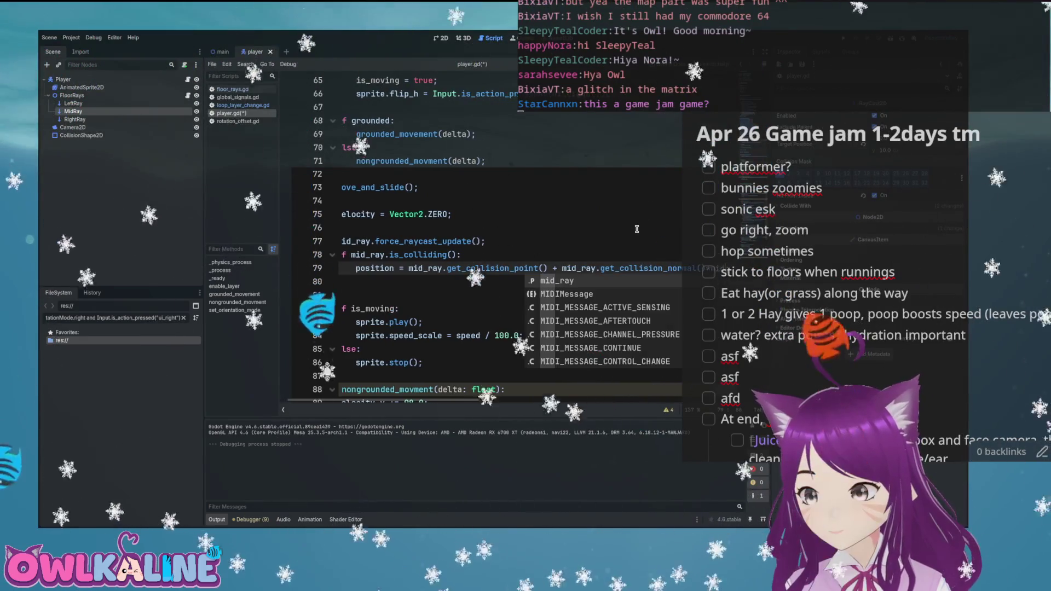
type("_ray.")
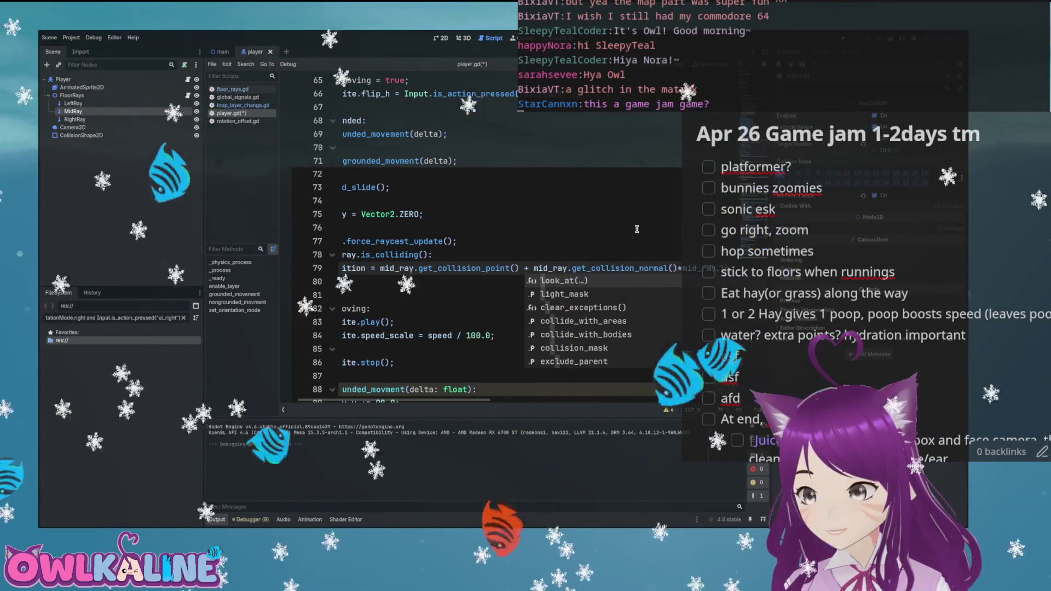
type("e")
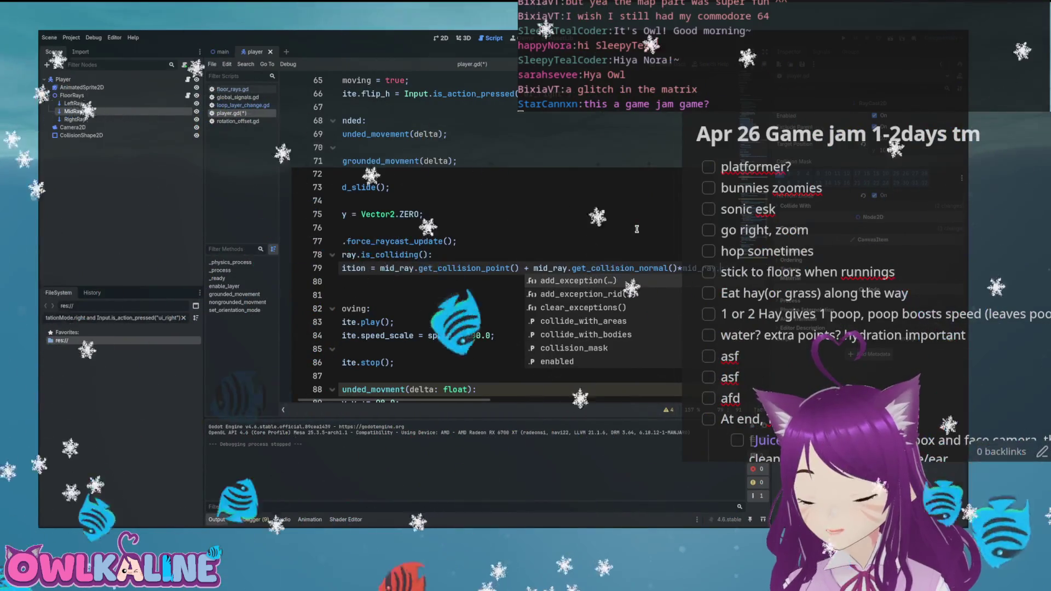
type("targ")
key("Return")
type("y*0.5")
key("ctrl+s")
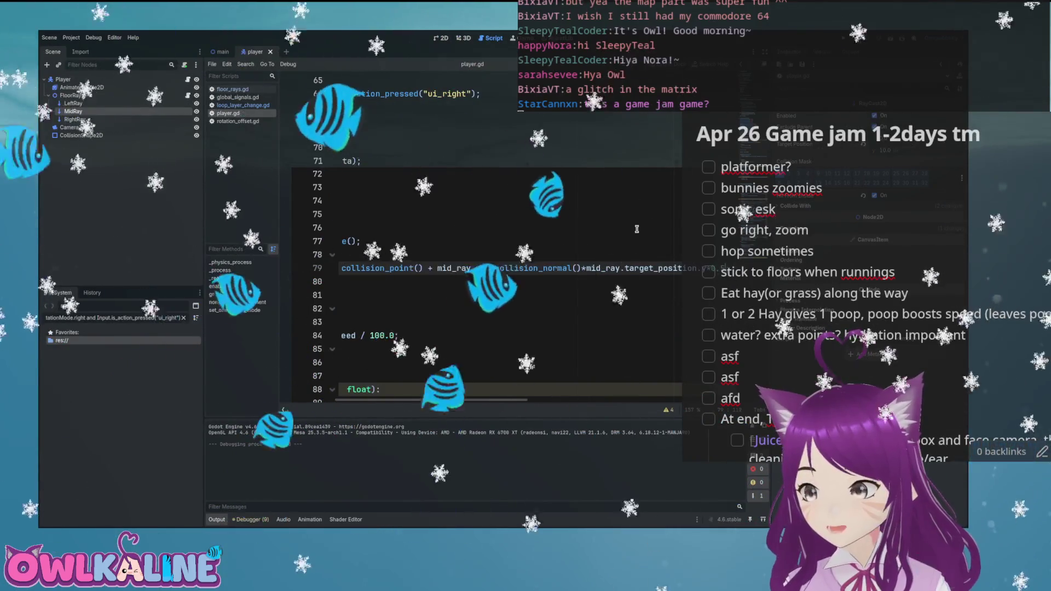
key("Home")
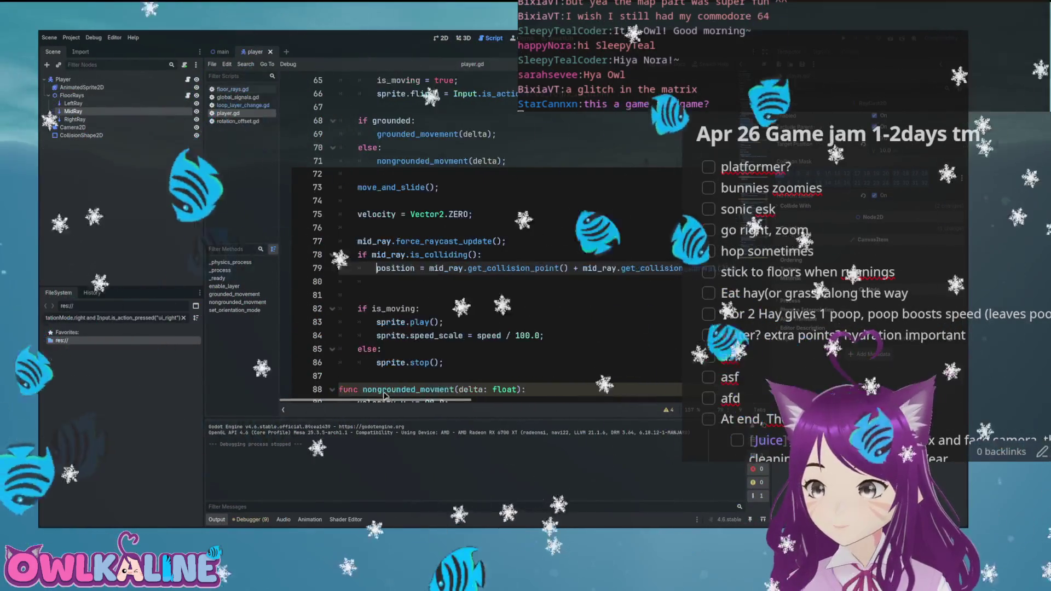
key("F5")
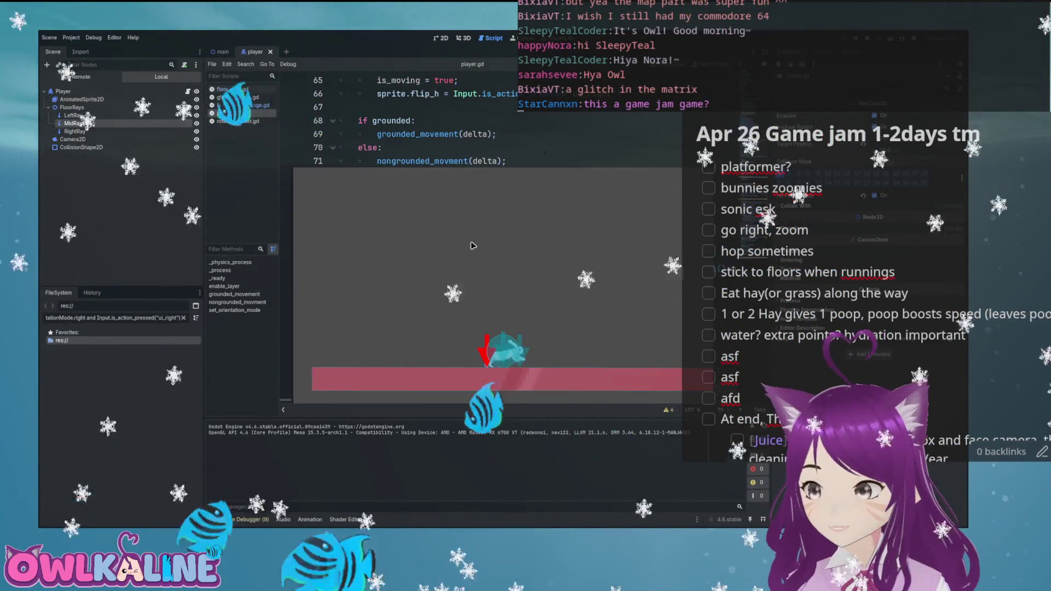
- Move the bunny right along the red floor to the foot of the ramp, then close the game
key("Right")
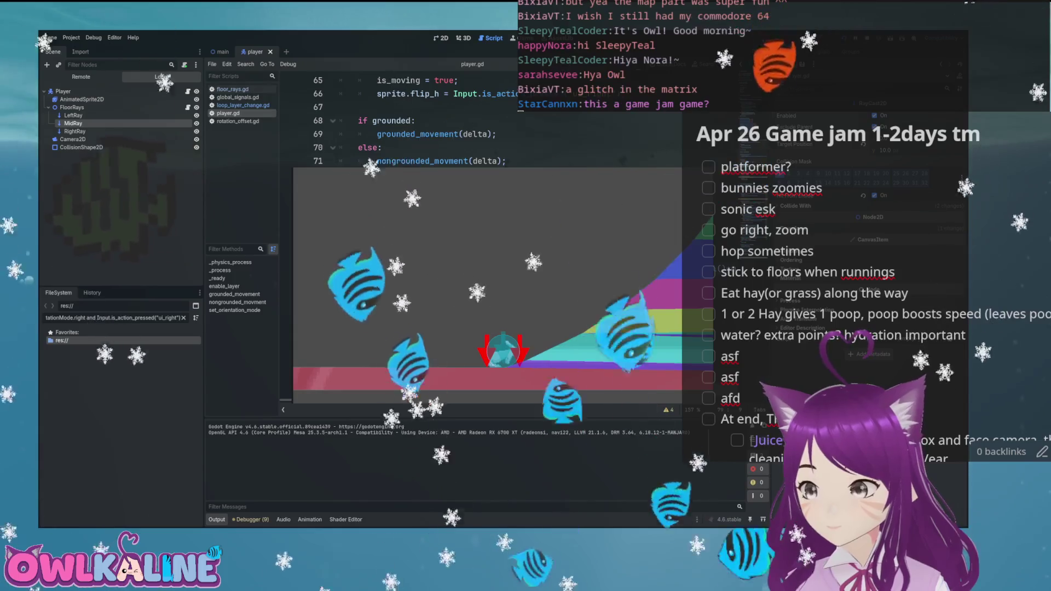
key("alt+F4")
- Add print("mid ray collided"); under the is_colliding check and relaunch the game
left_click(508, 250)
key("Return")
type("print(\"m")
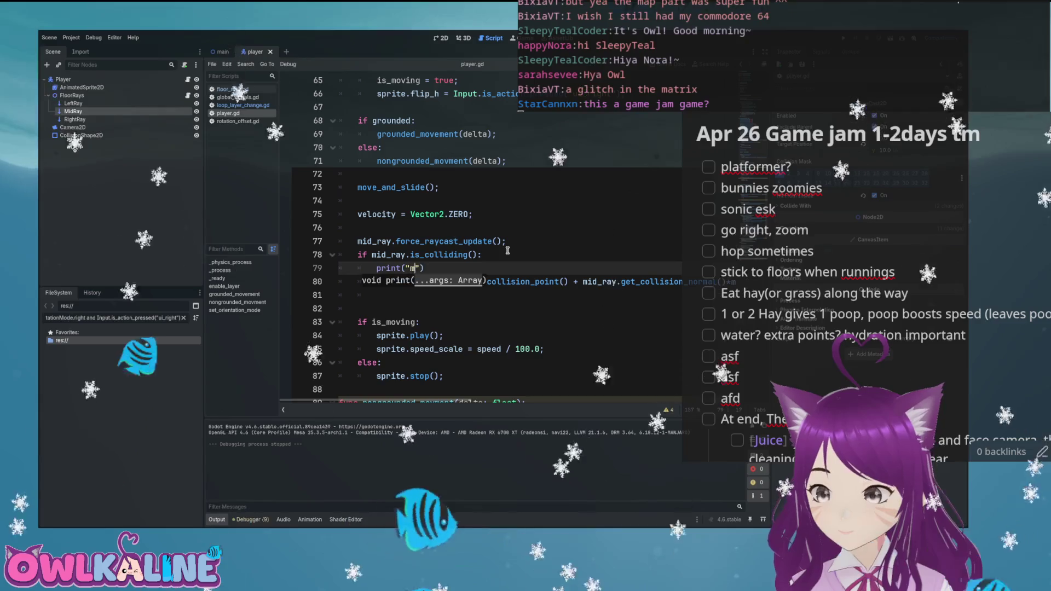
type("ay c ollided")
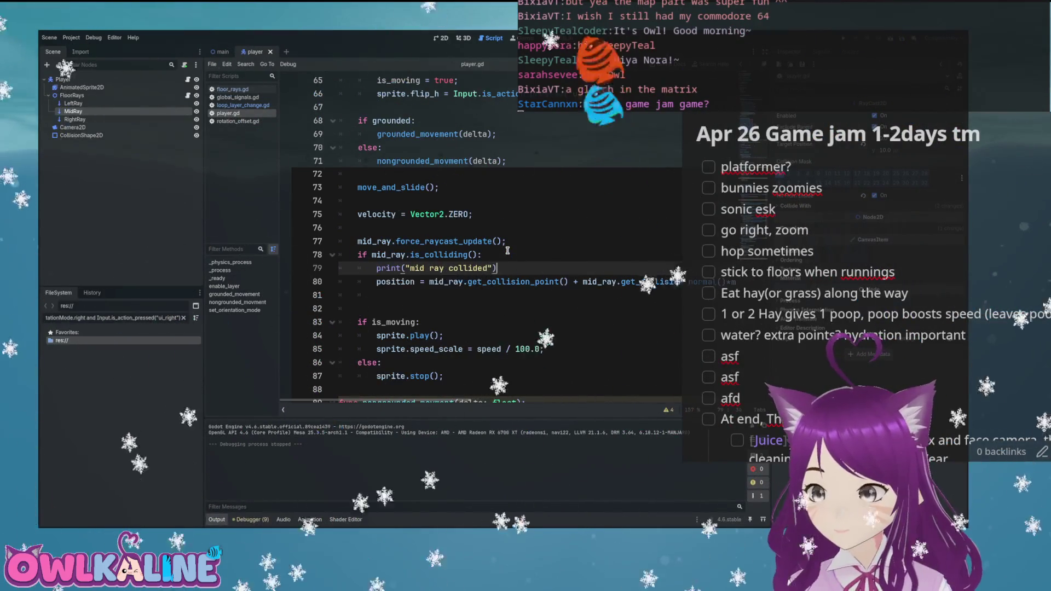
key("BackSpace")
key("BackSpace")
type(";")
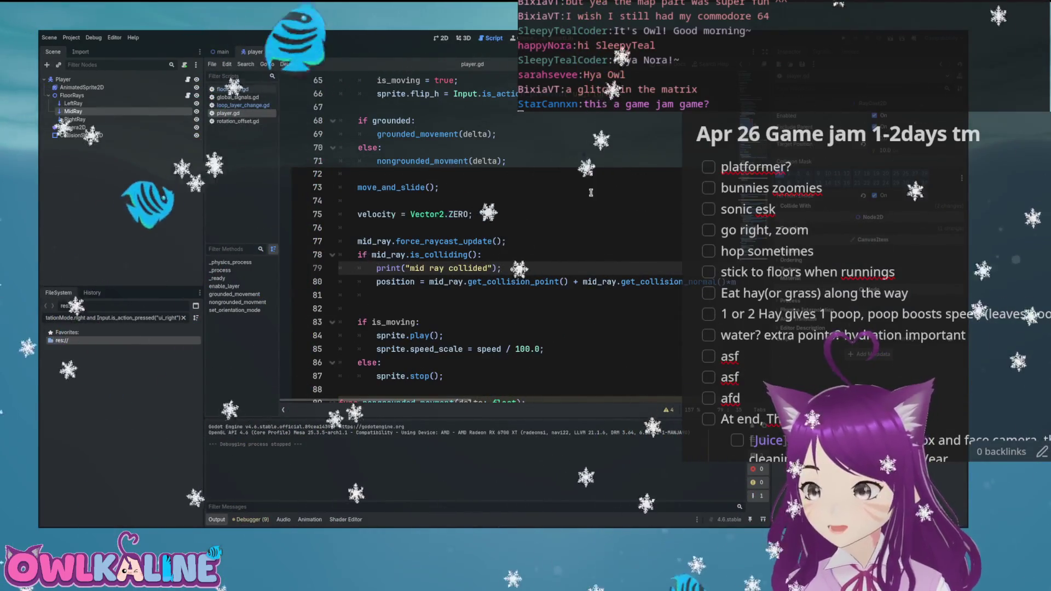
key("F5")
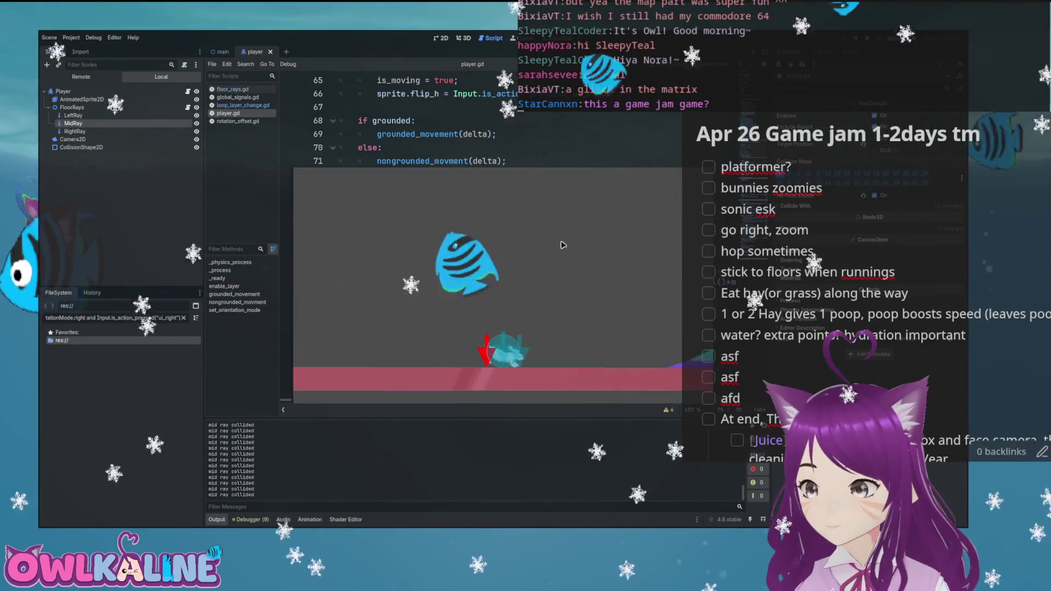
- Test the bunny near the ramp, adjust the 0.5 offset factor on line 80, and test again
key("Right")
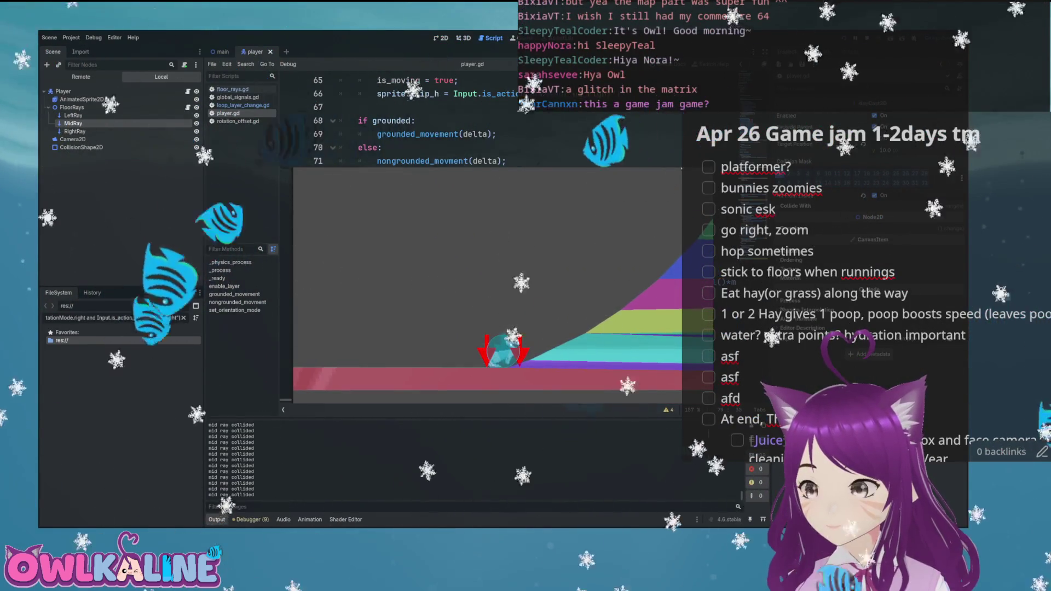
key("F8")
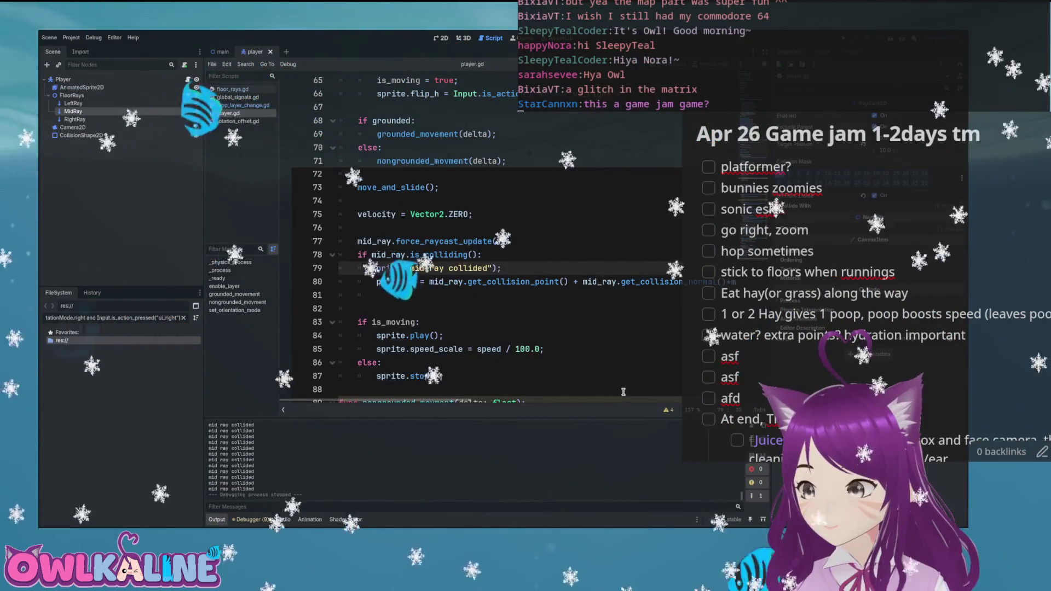
mouse_move(631, 402)
left_mouse_down()
mouse_move(674, 402)
mouse_move(458, 399)
mouse_move(559, 399)
left_mouse_up()
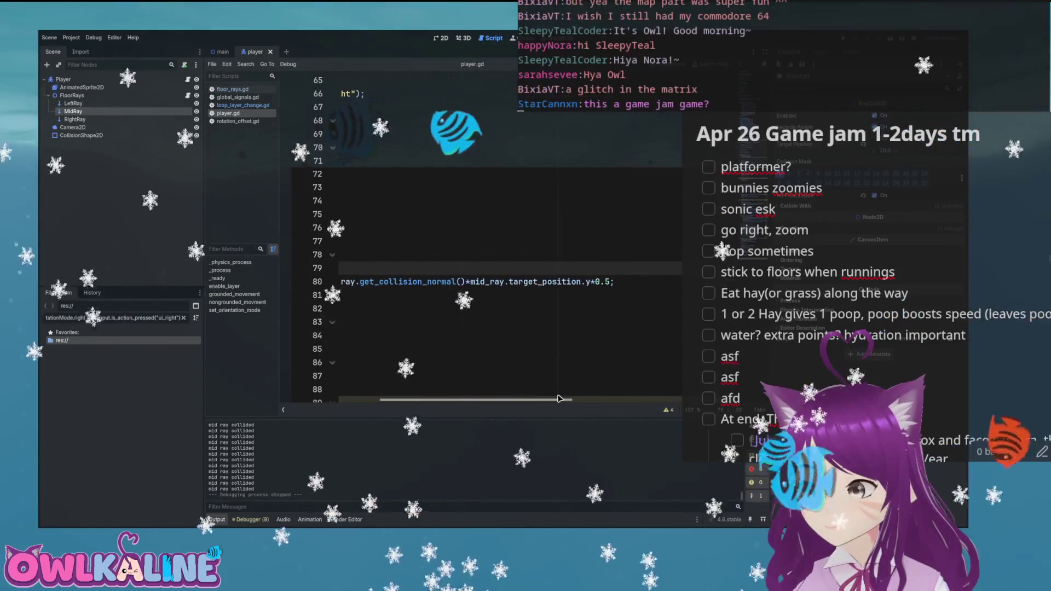
left_click(608, 281)
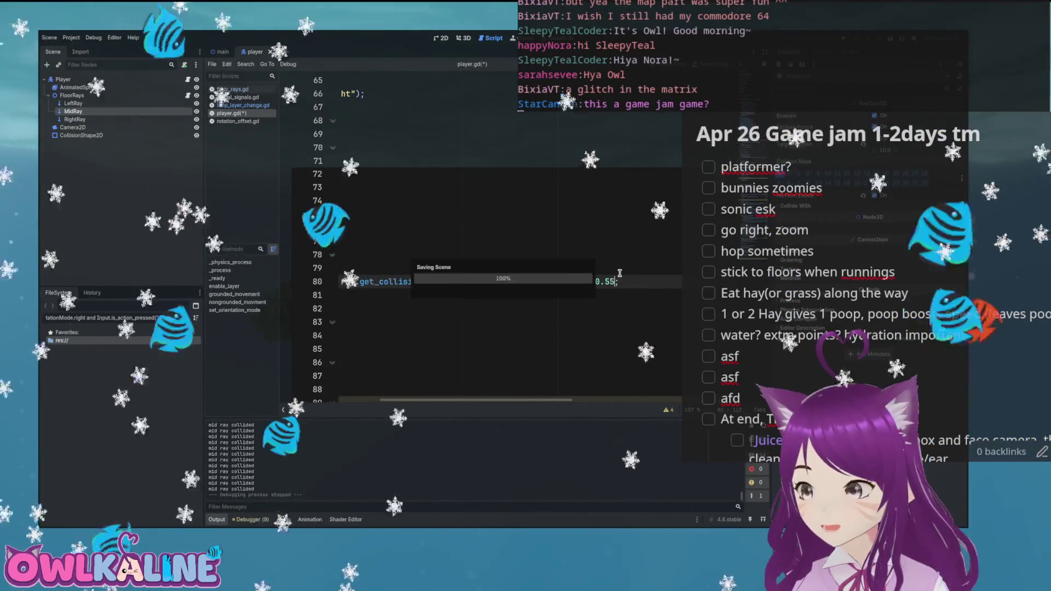
key("F5")
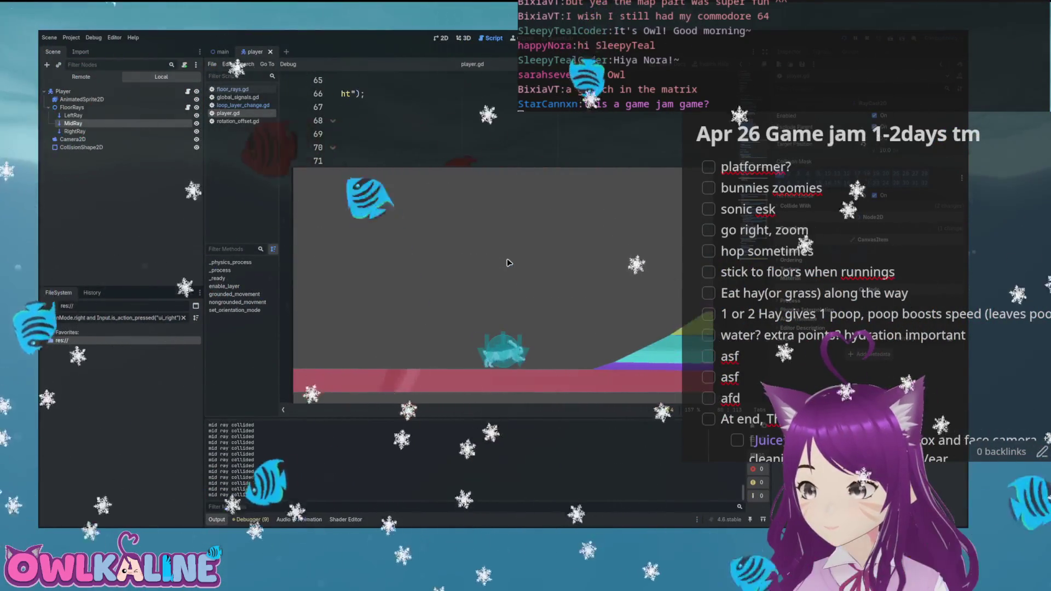
key("Right")
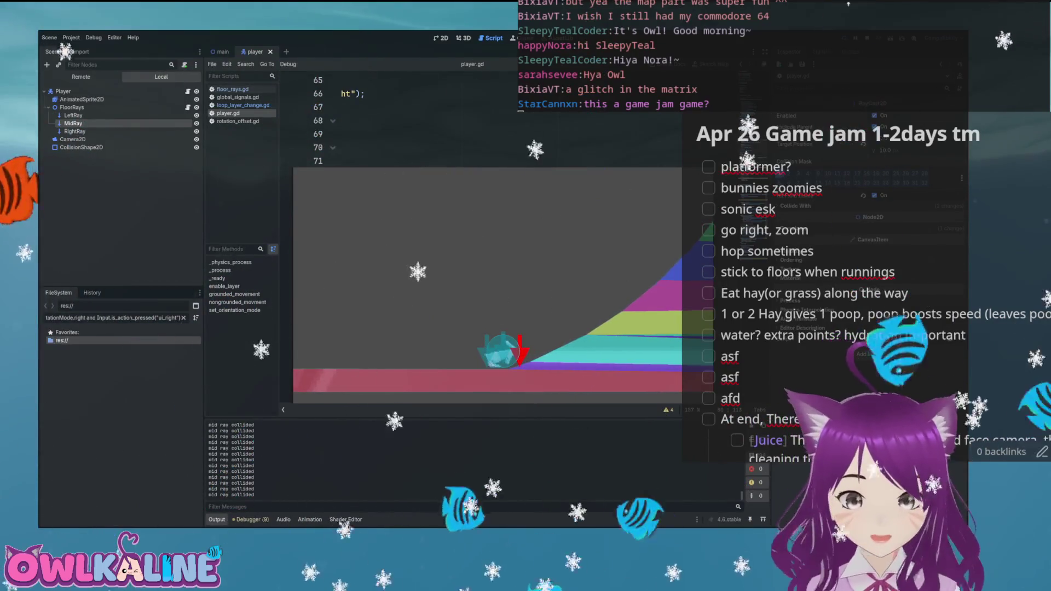
key("F8")
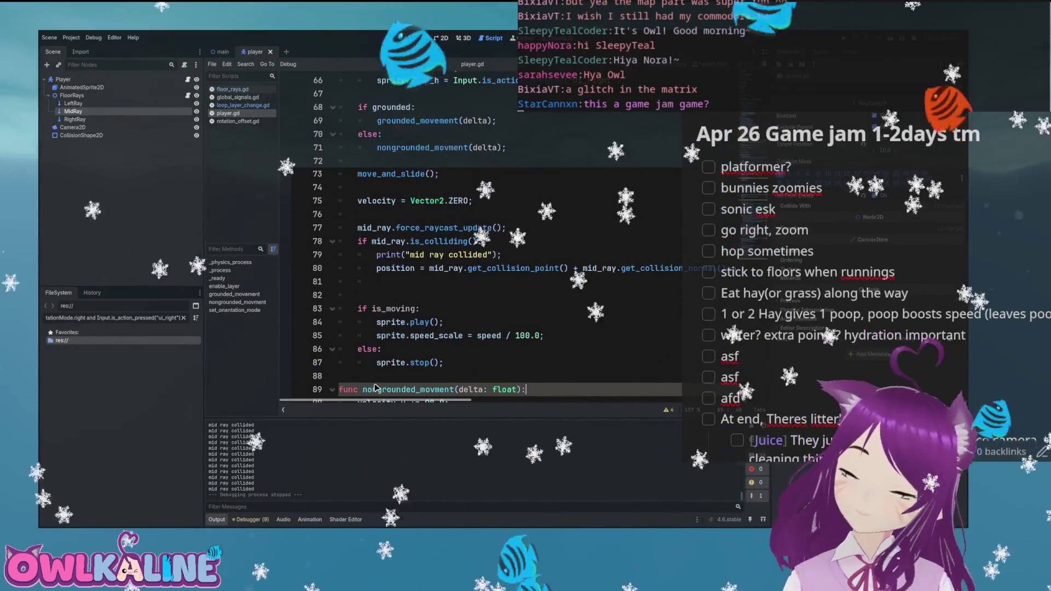
- Test a run with the force_raycast_update line 77 commented out, then restore it
left_click(357, 226)
type("#")
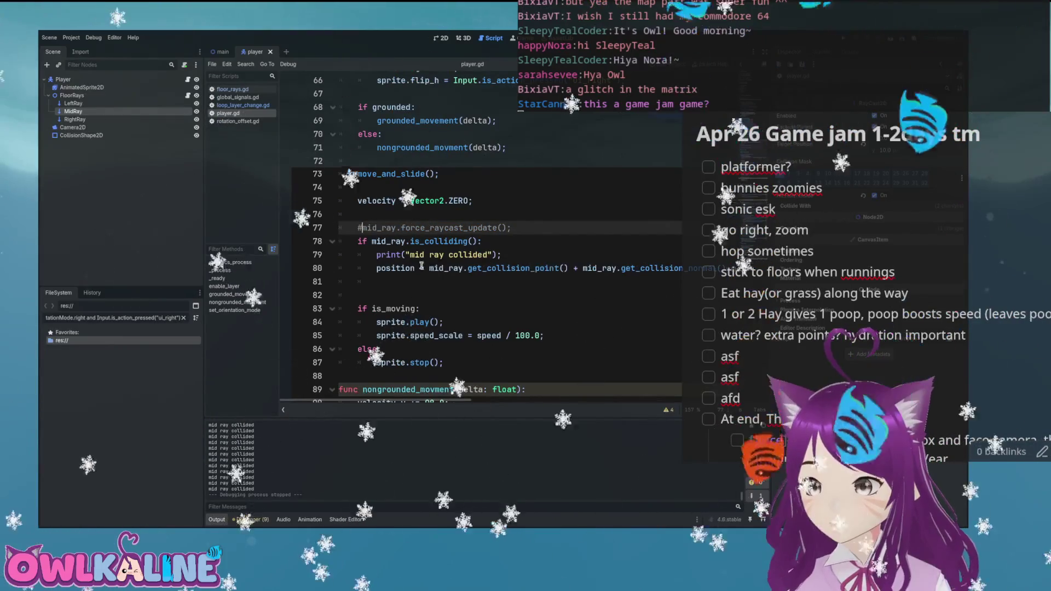
key("F5")
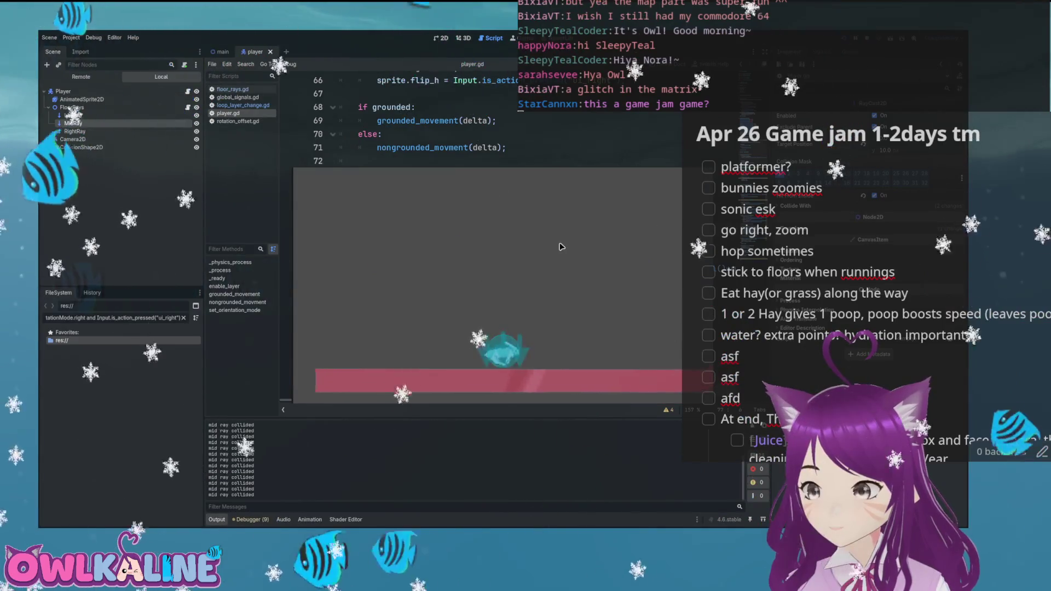
key("F8")
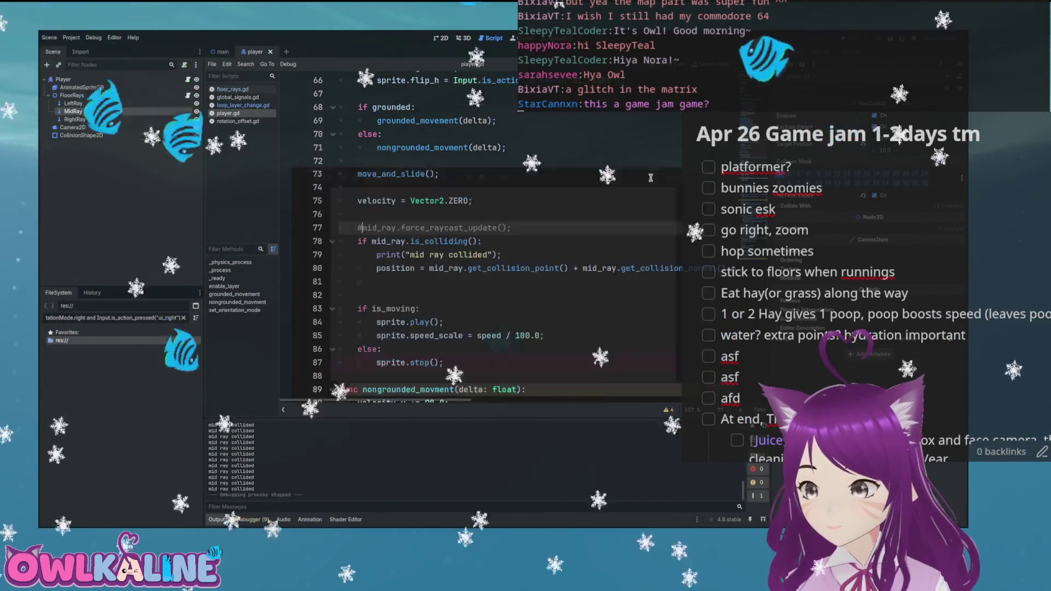
key("Delete")
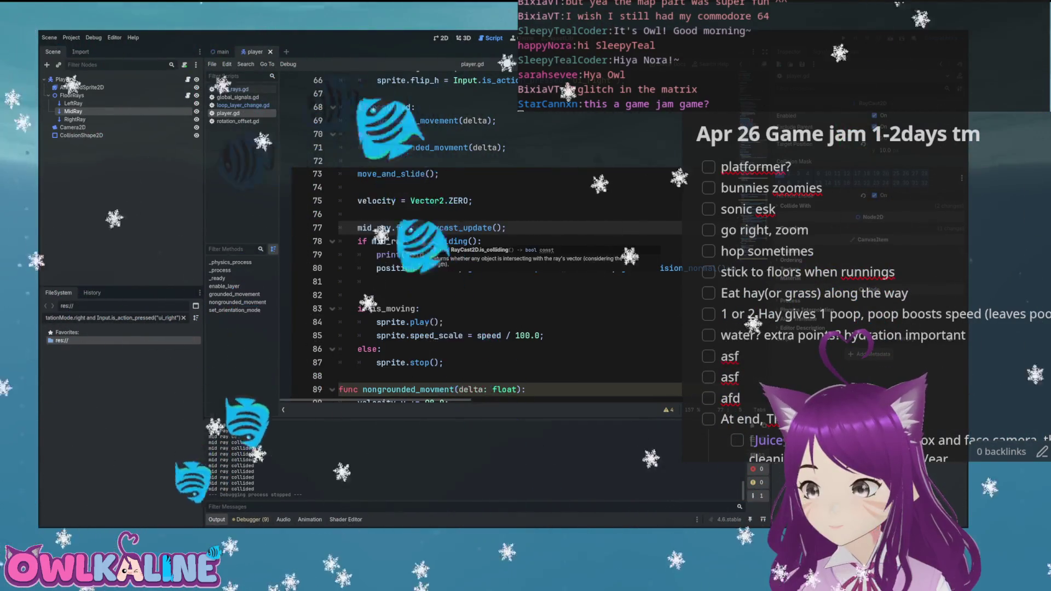
- Rerun the game, drive the bunny right toward the rainbow slope, and stop
left_click(522, 252)
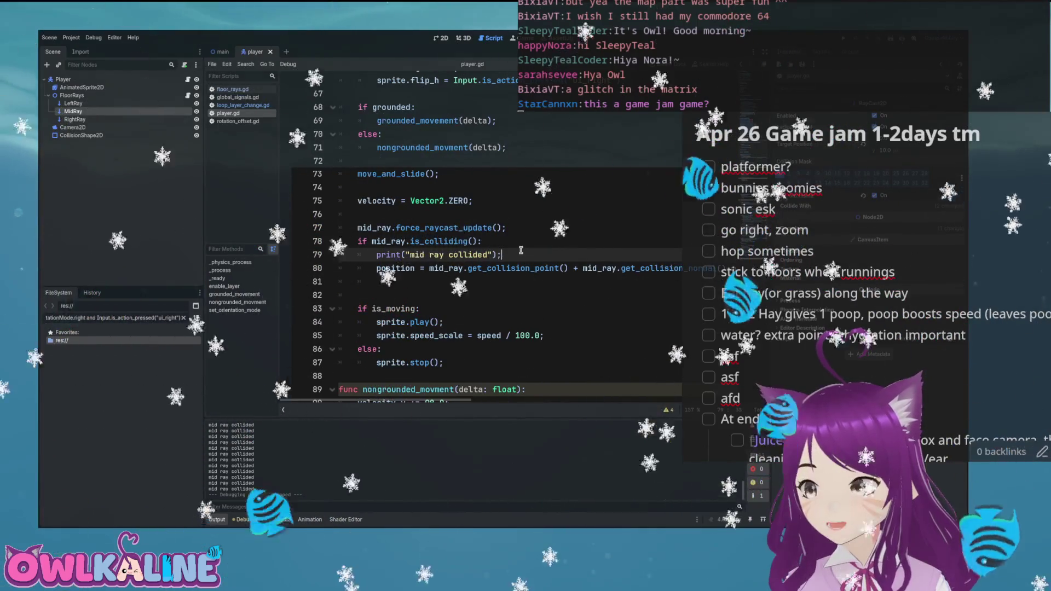
key("F5")
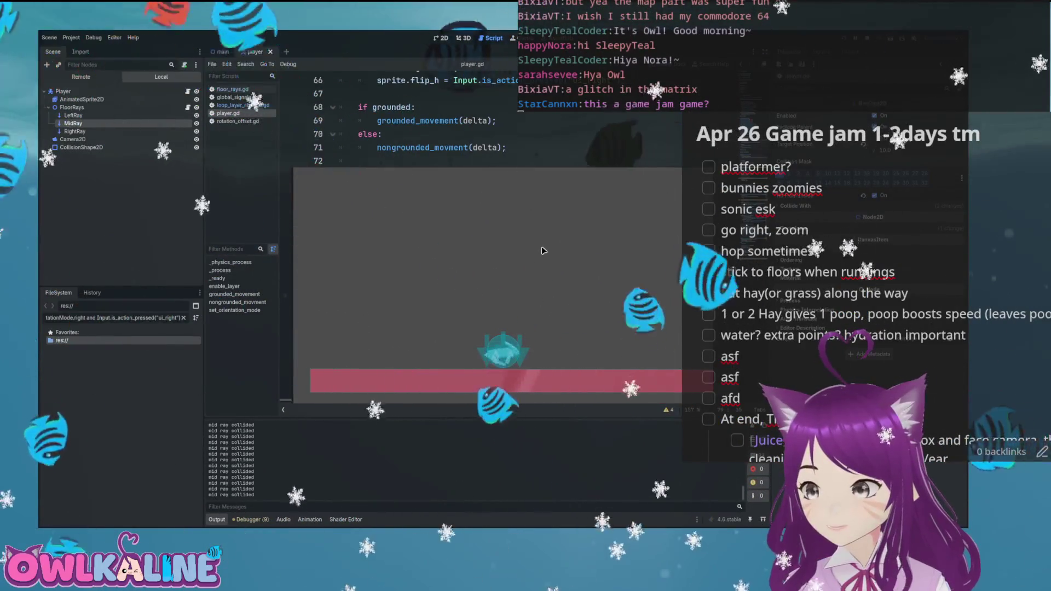
key("Right")
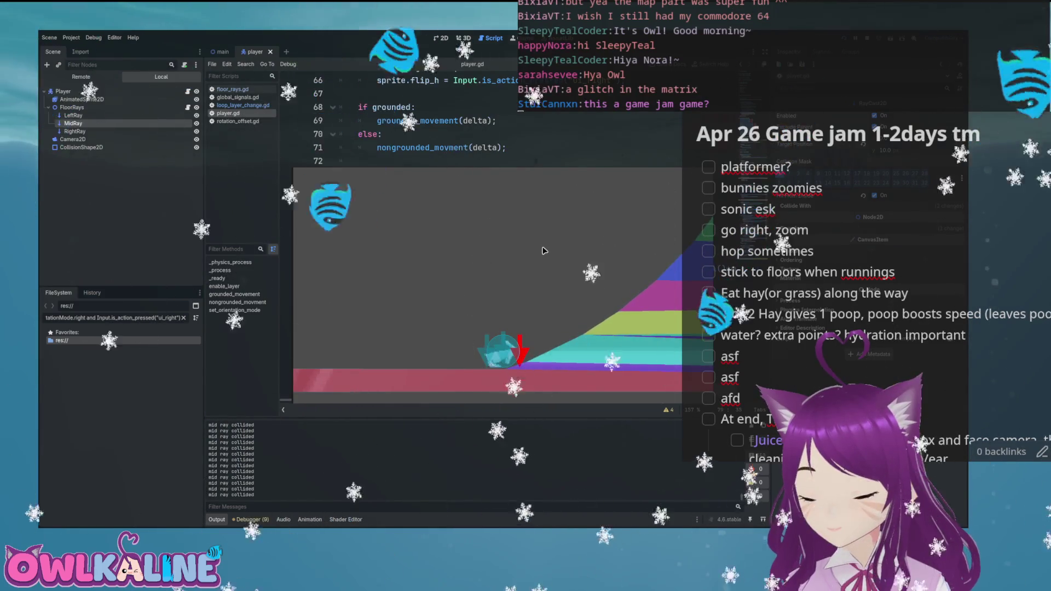
key("F8")
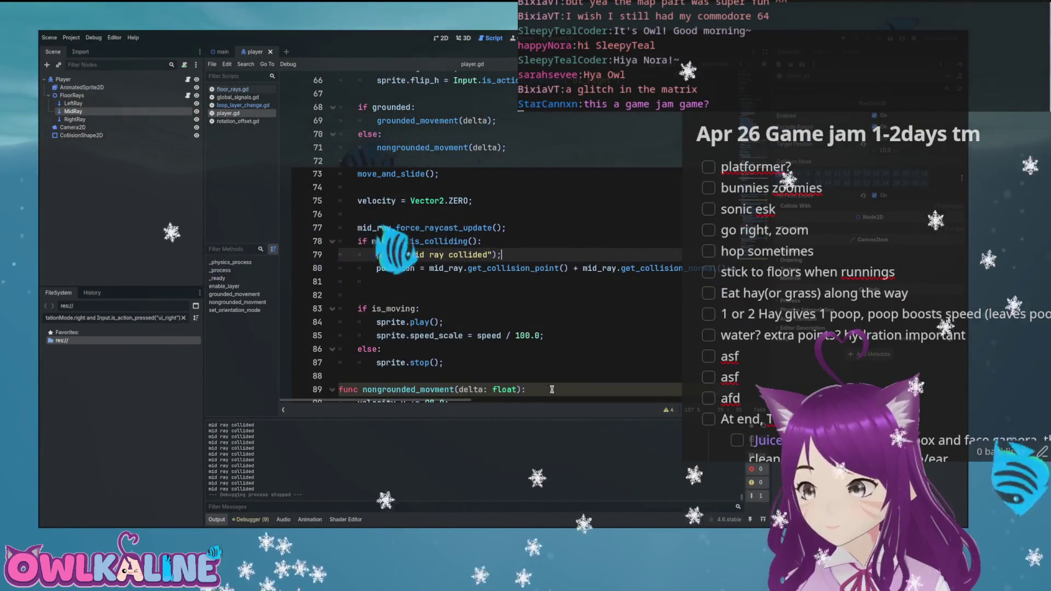
scroll(463, 395, "down", 1)
mouse_move(463, 399)
left_mouse_down()
mouse_move(592, 401)
mouse_move(463, 400)
left_mouse_up()
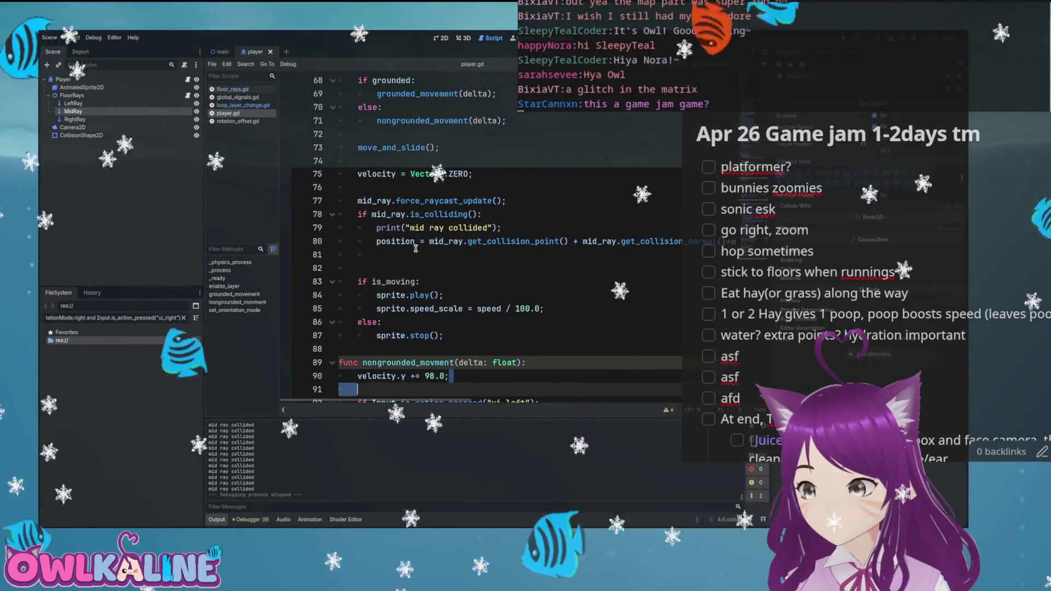
- Leave a blank line after the print call, removing the trial move_and_collide() call, and save
left_click(549, 227)
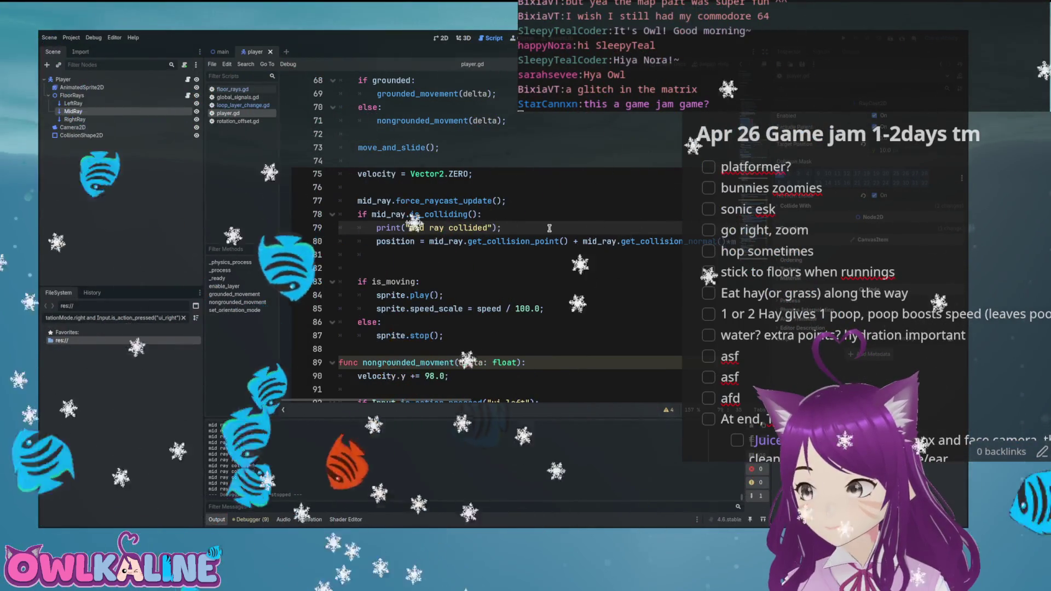
key("Return")
type("m")
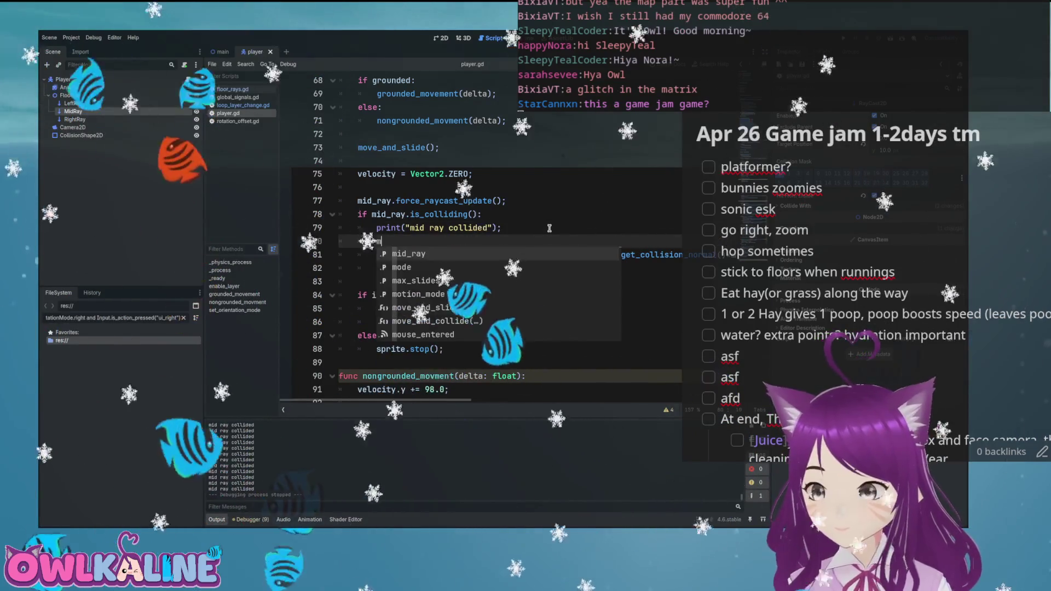
type("ove")
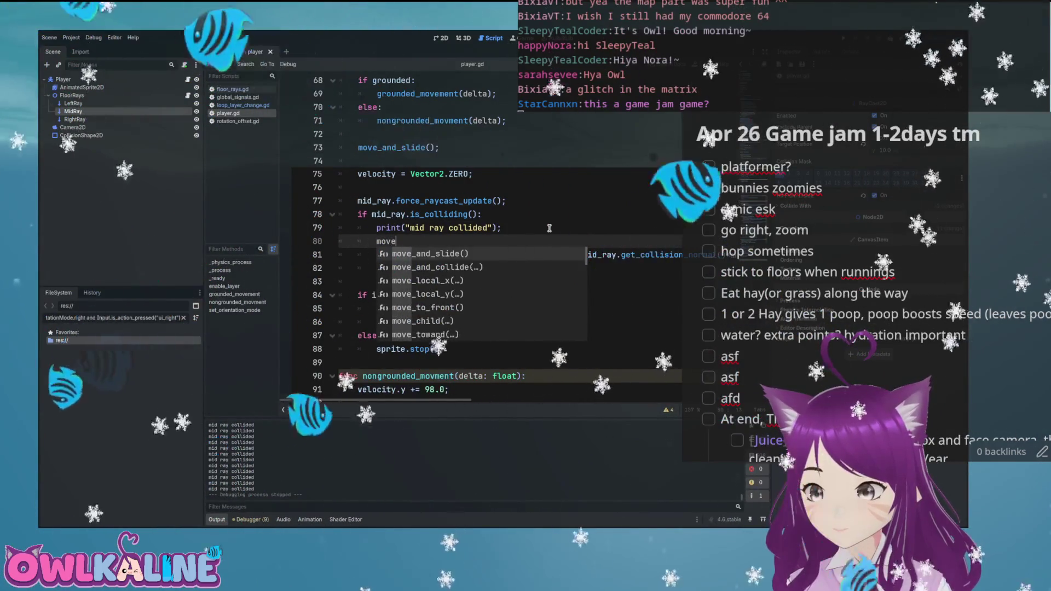
key("Return")
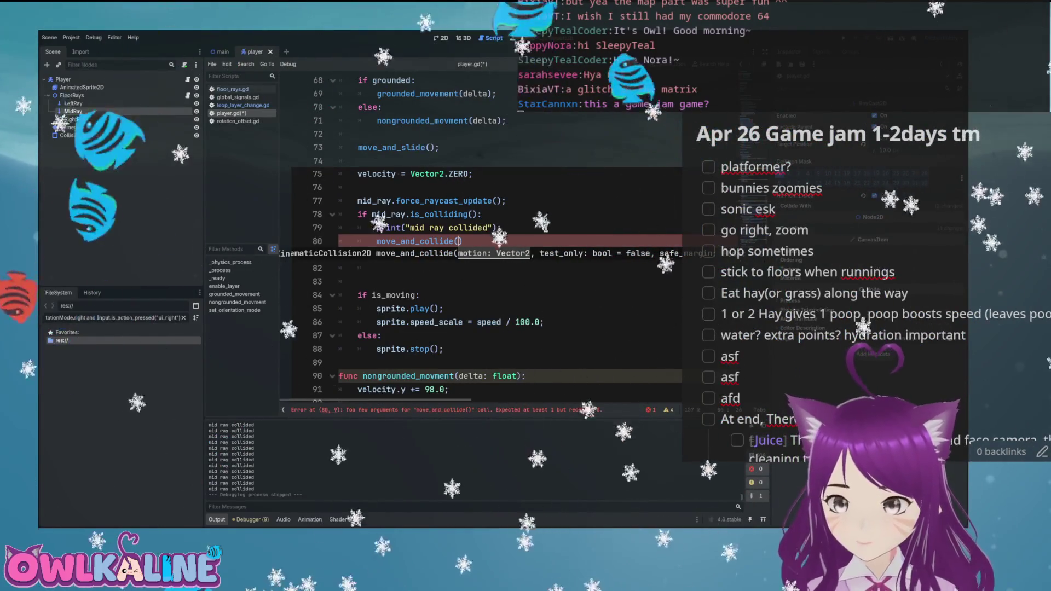
mouse_move(433, 242)
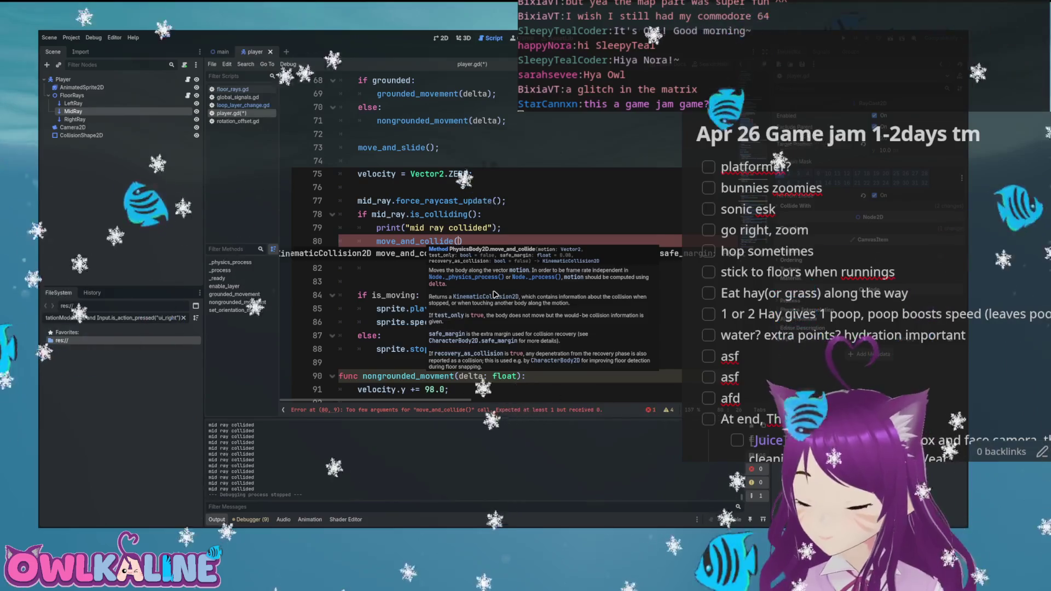
key("shift+Home")
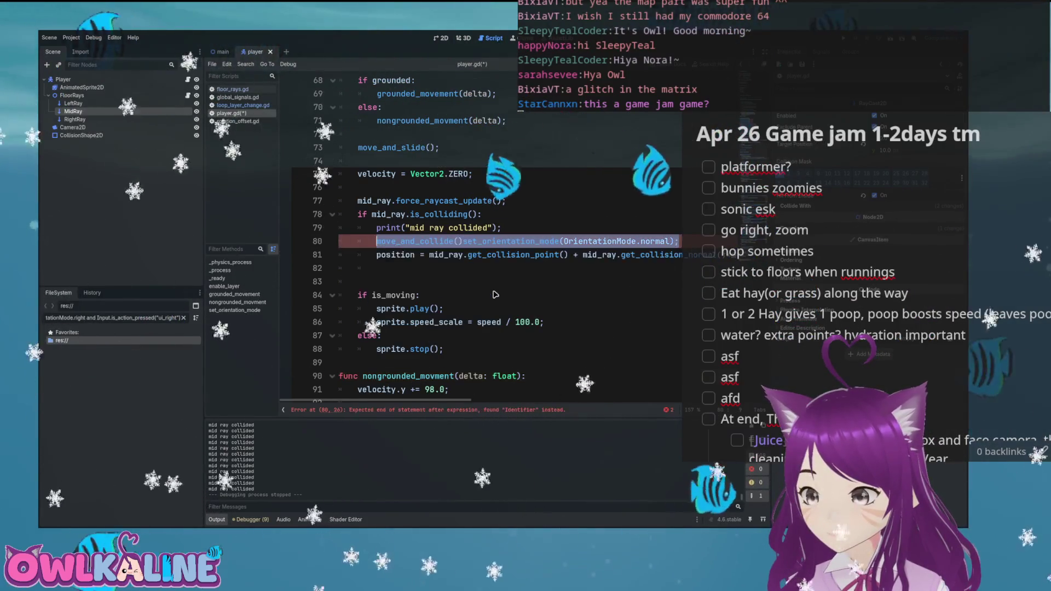
key("ctrl+s")
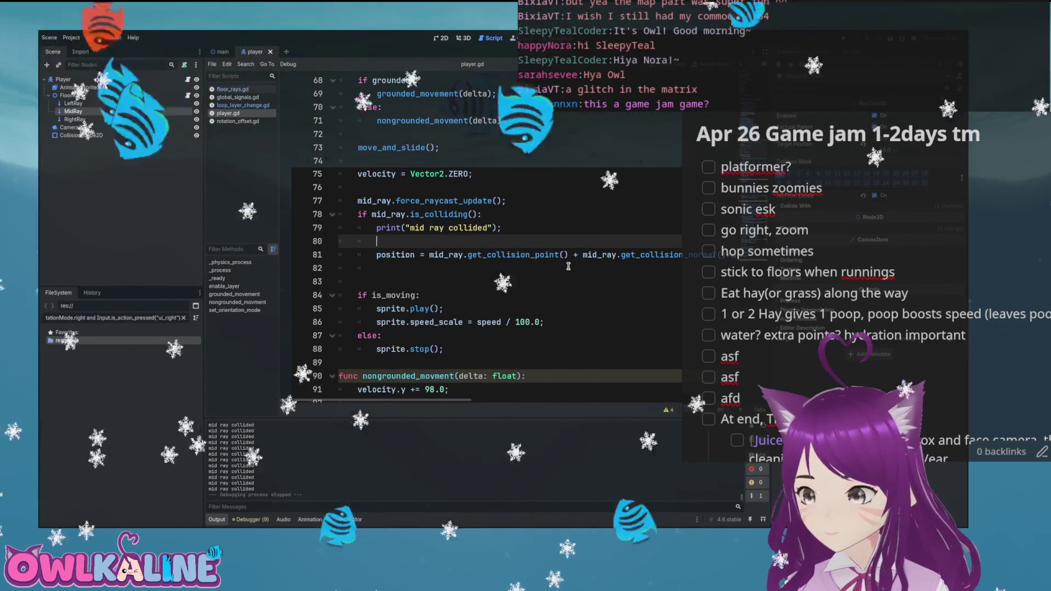
- Restore the collision-normal offset on line 81 and test the bunny heading toward the loop ramp
left_click_drag(572, 254, 426, 252)
left_click(426, 252)
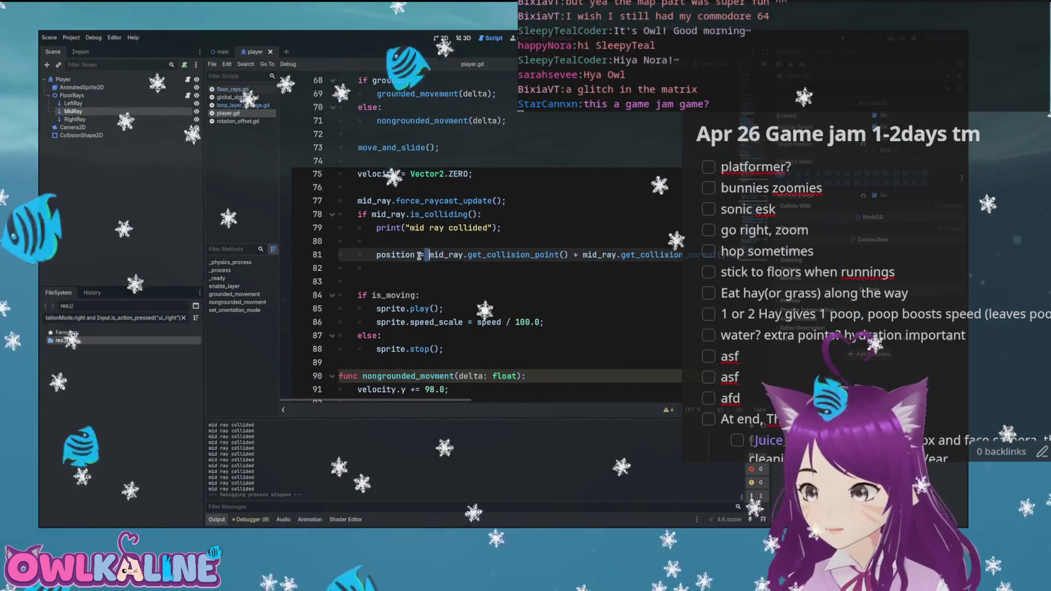
key("ctrl+z")
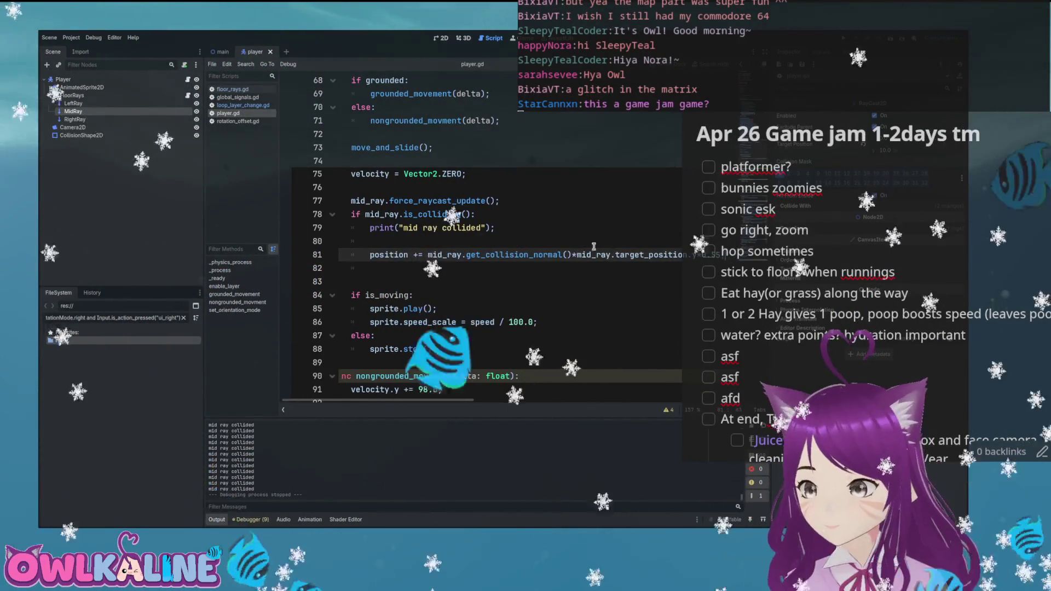
key("F5")
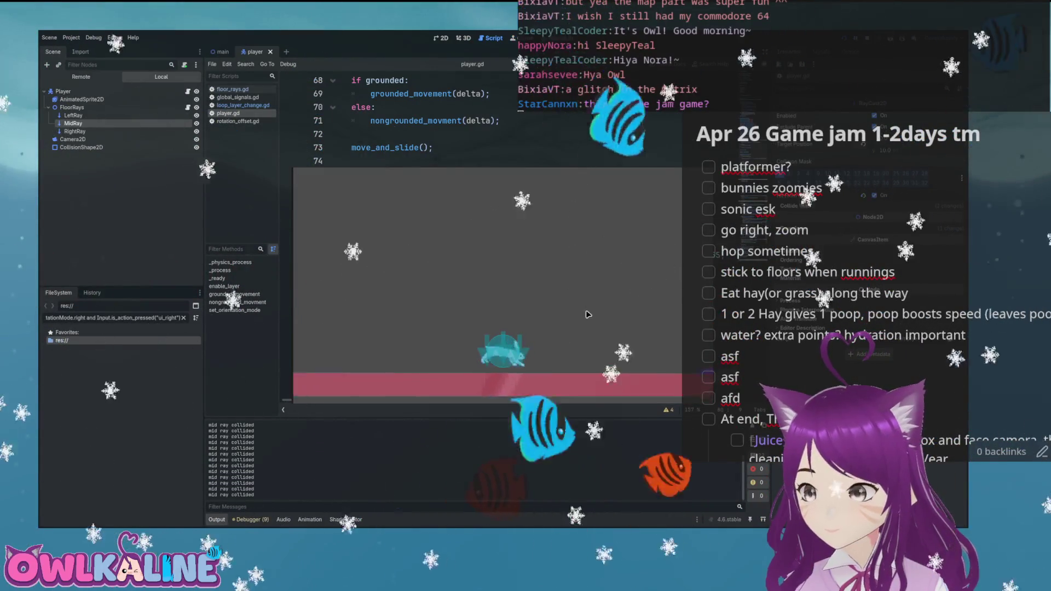
key("Right")
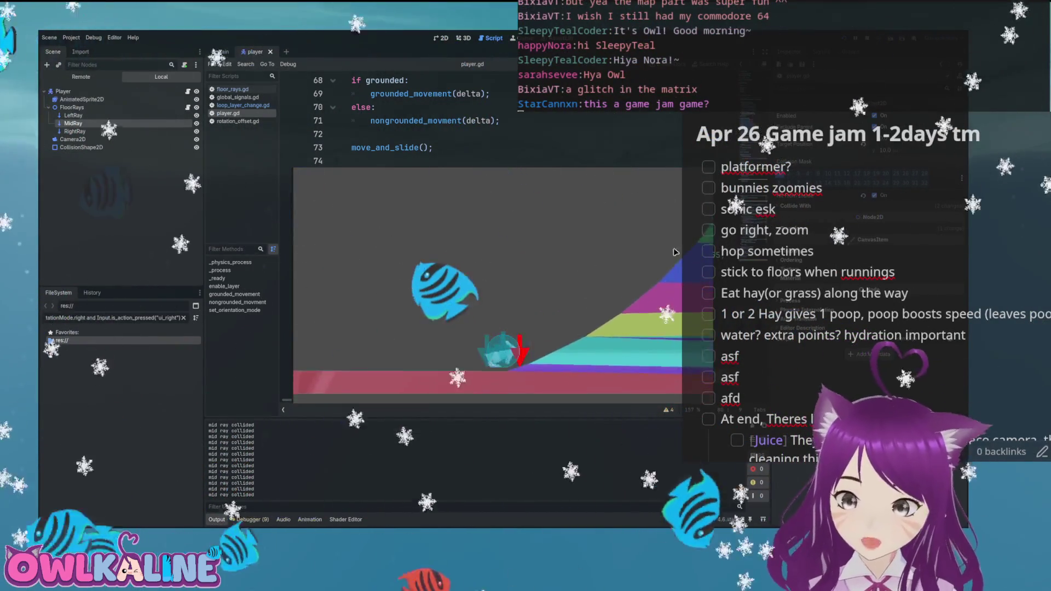
key("F8")
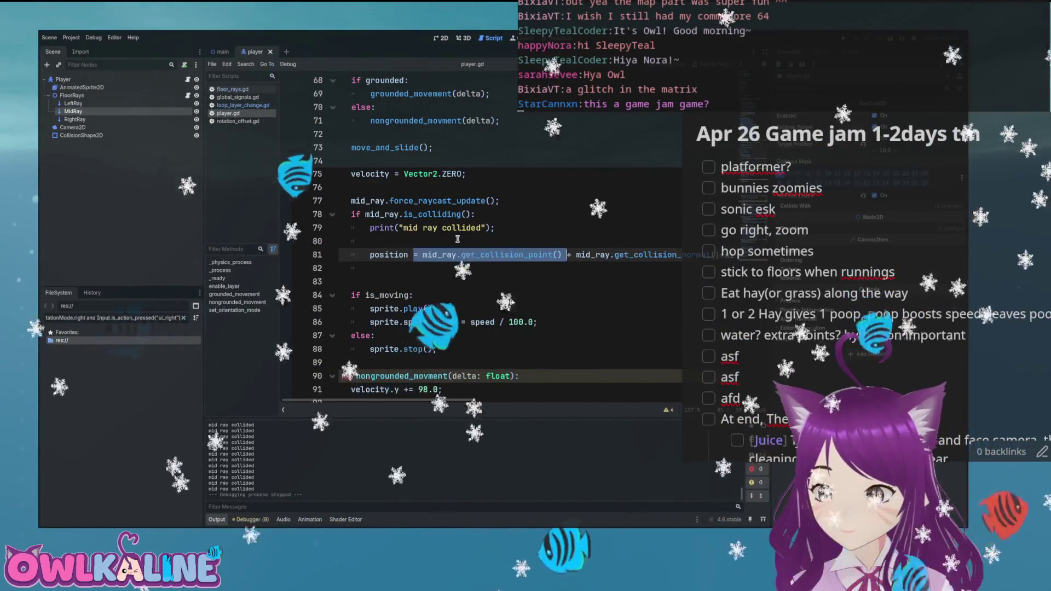
- Comment out the normal offset so line 81 reads position = mid_ray.get_collision_point(); and retest
left_click(481, 255)
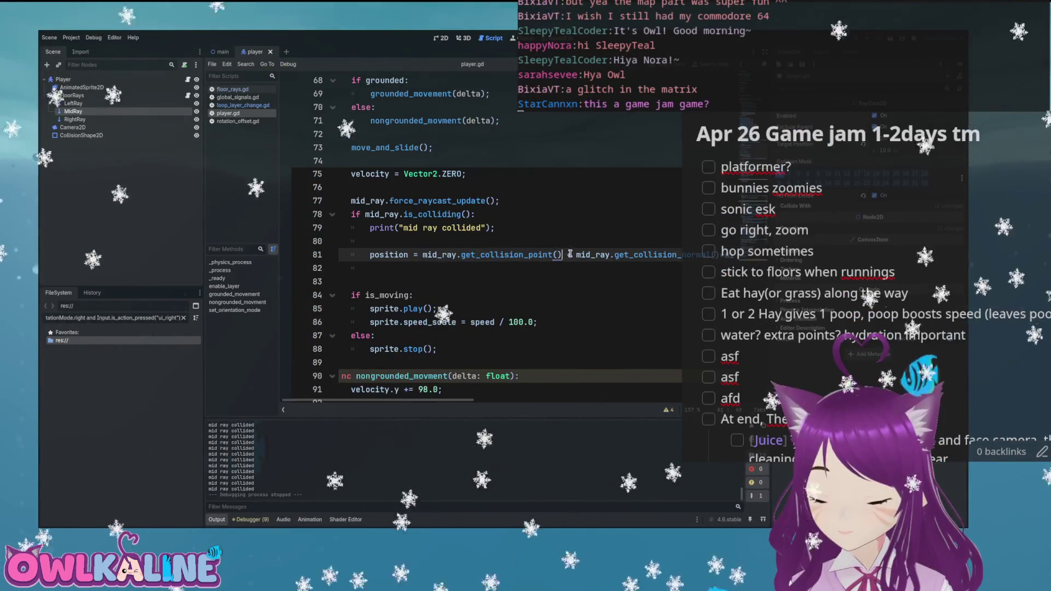
type("#")
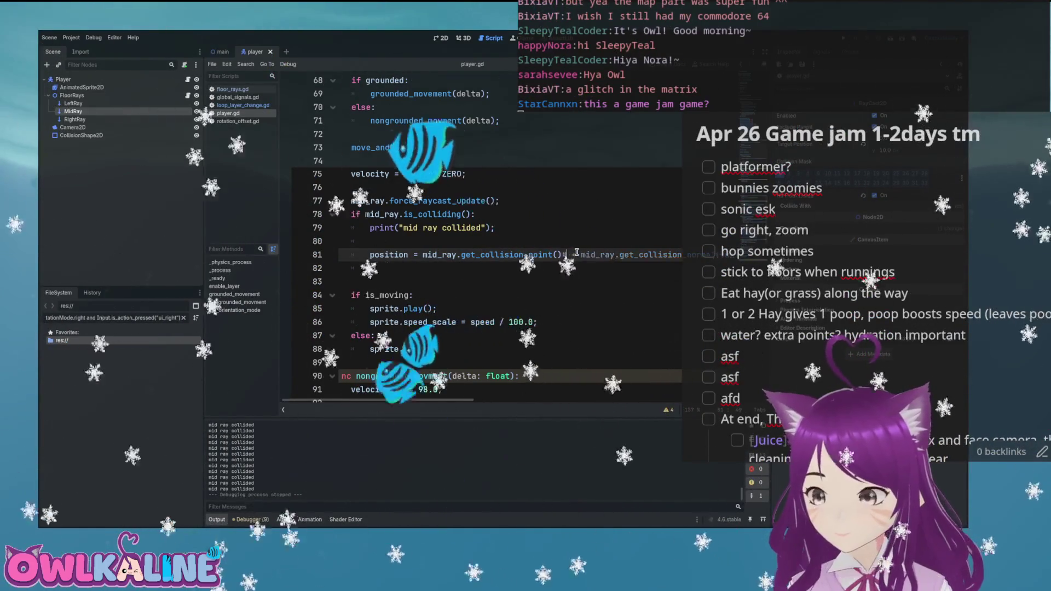
key("BackSpace")
key("Right")
type(";")
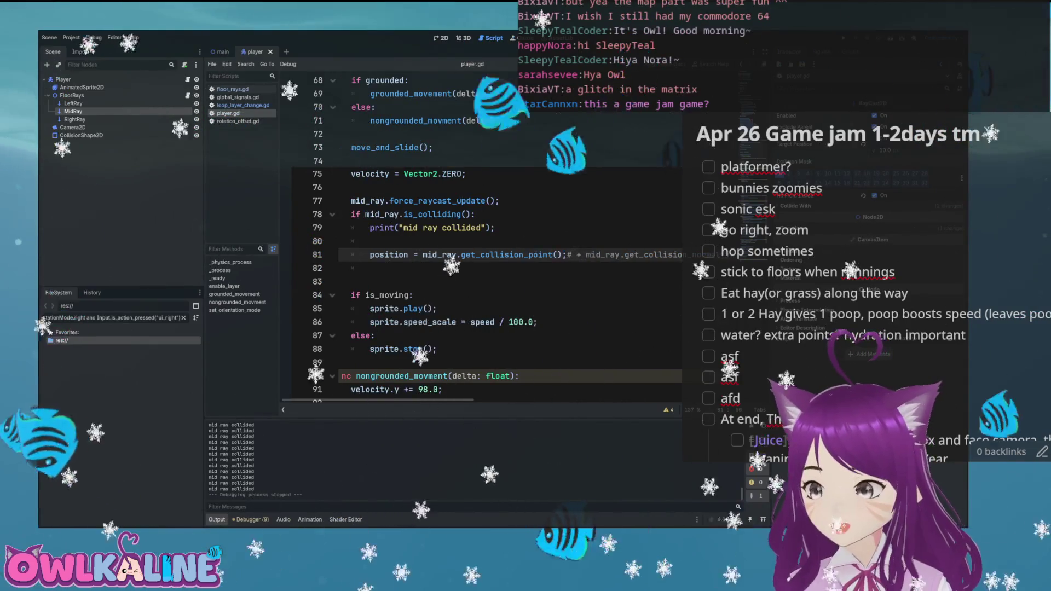
key("F5")
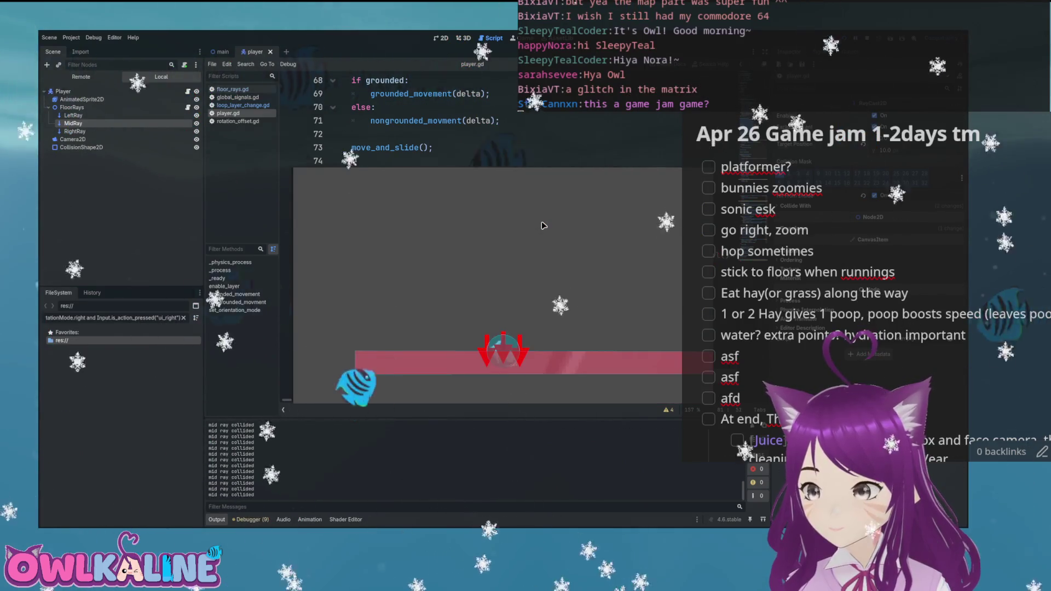
key("F8")
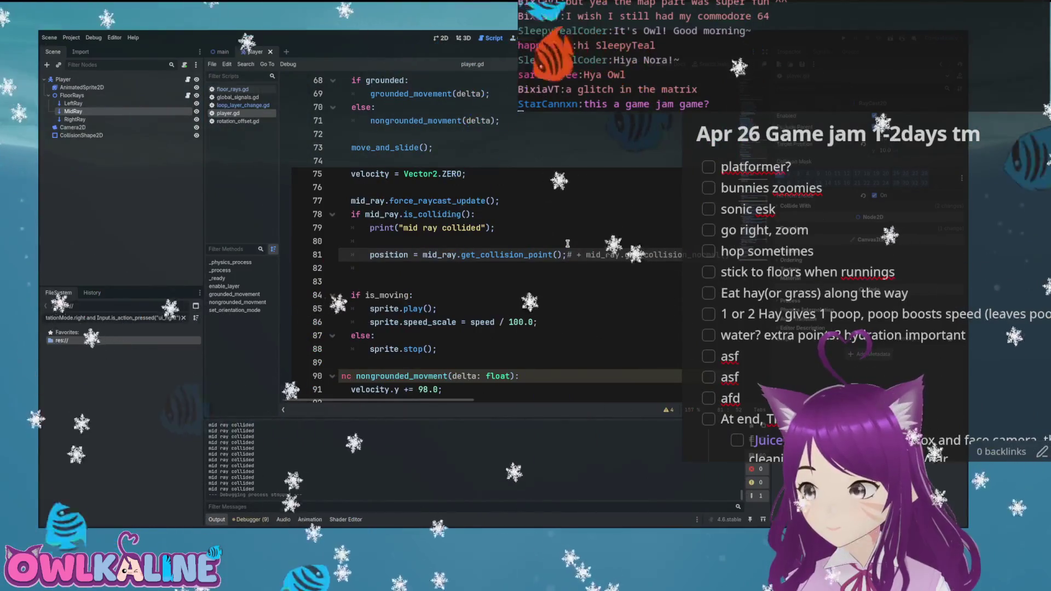
key("ctrl+F1")
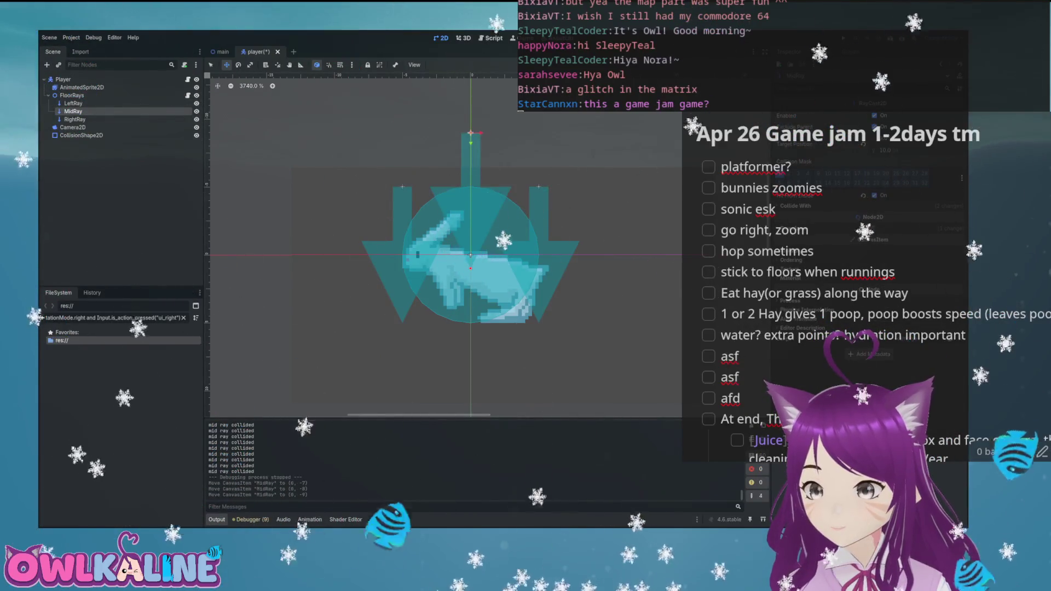
- Nudge MidRay upward, save the player scene, test the bunny on the rainbow slope twice, and return to player.gd
key("Up")
key("ctrl+s")
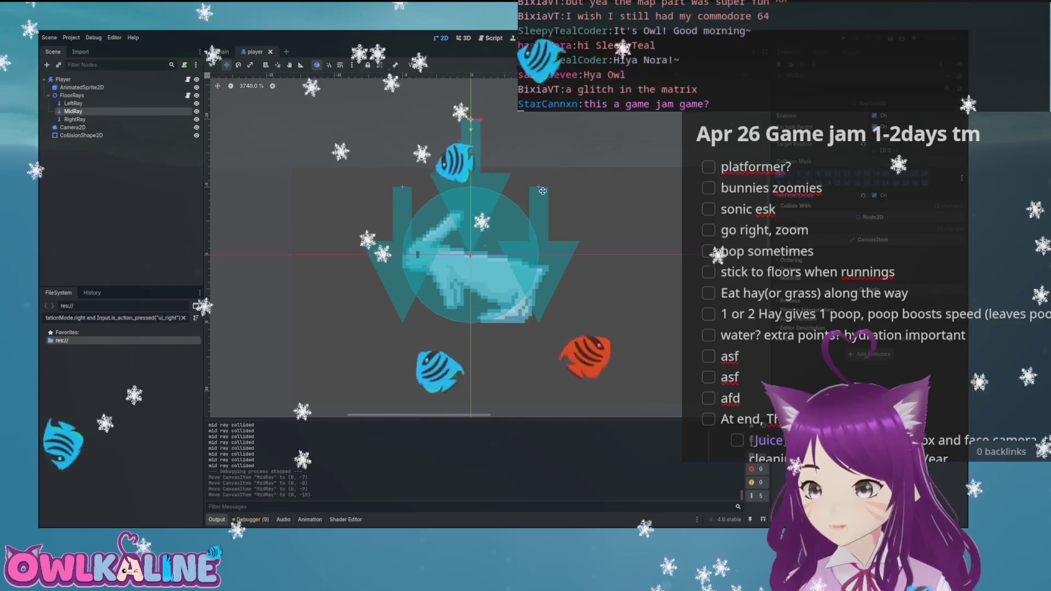
key("F5")
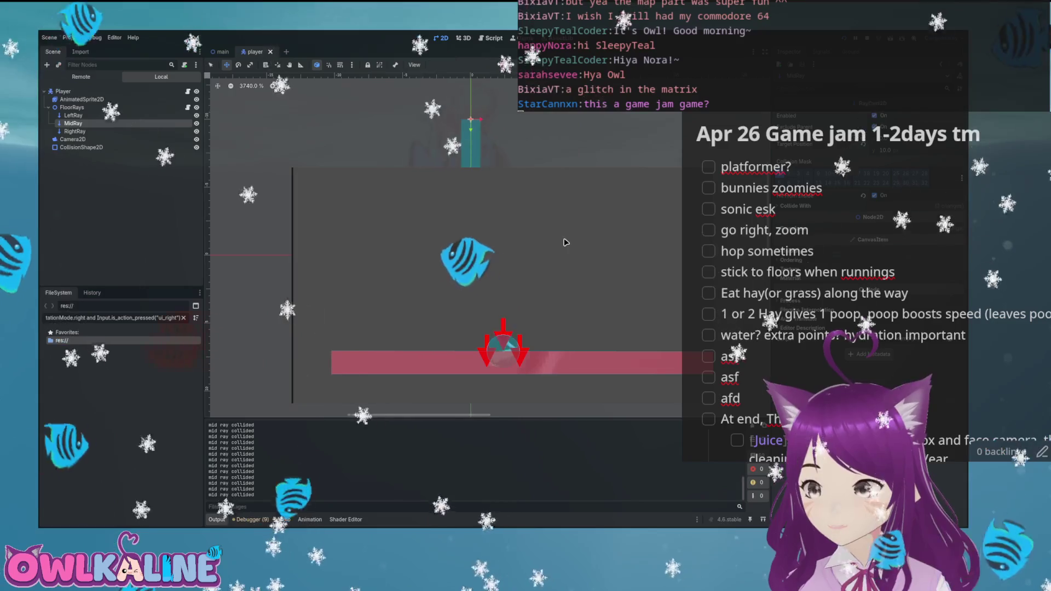
key("Right")
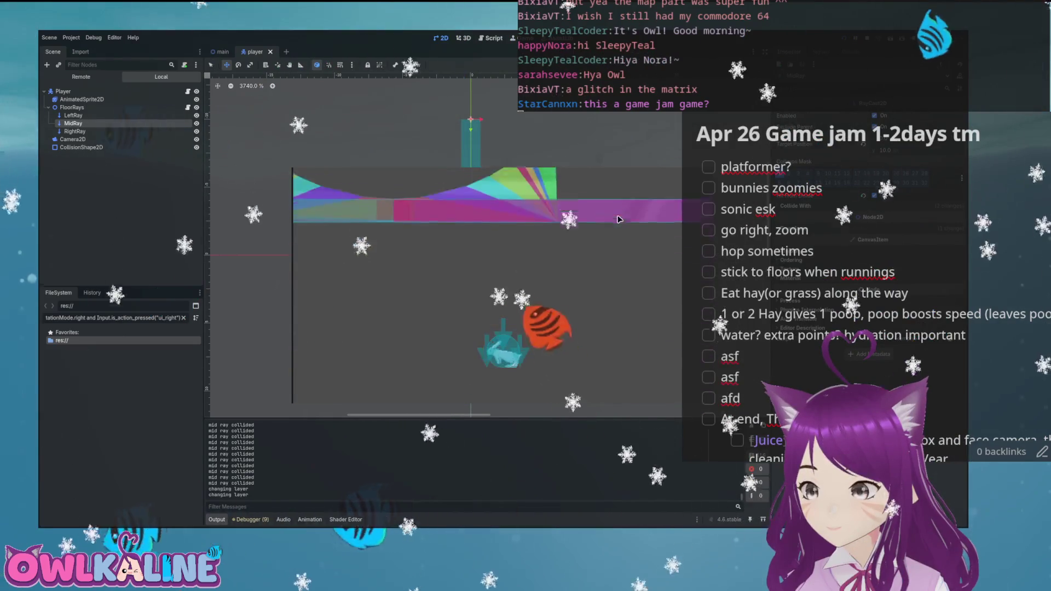
key("F5")
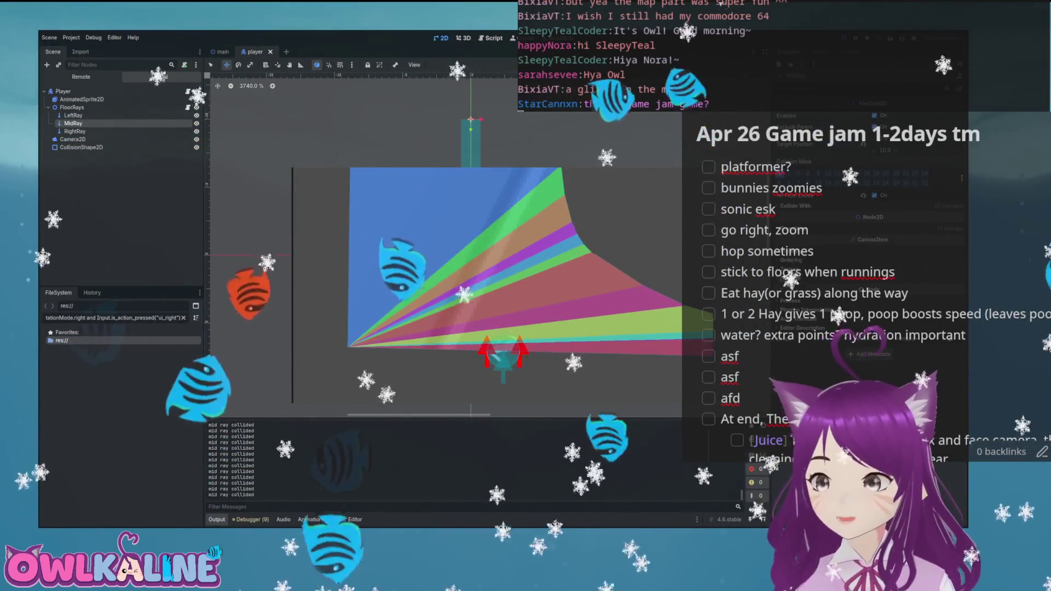
key("F8")
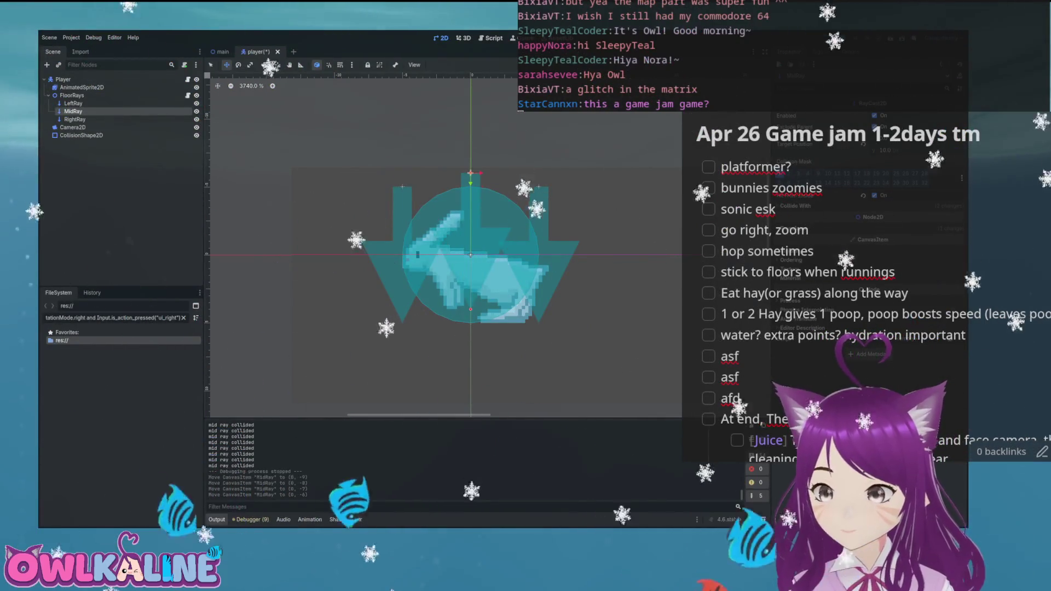
key("ctrl+s")
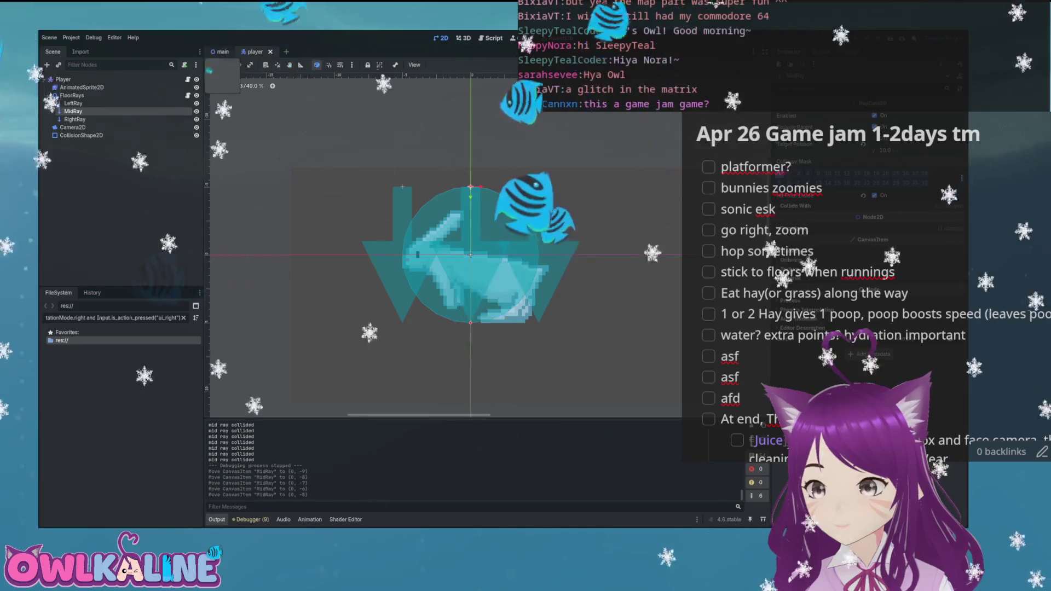
key("ctrl+F3")
left_click_drag(450, 279, 327, 234)
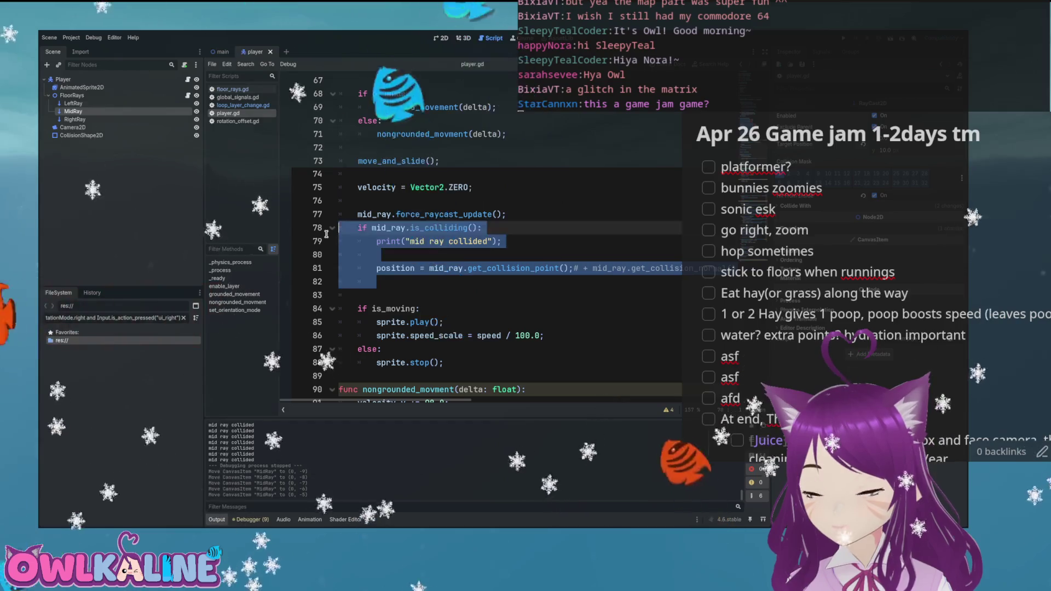
- Delete the force_raycast_update and mid_ray debug lines from _physics_process and save player.gd
key("Delete")
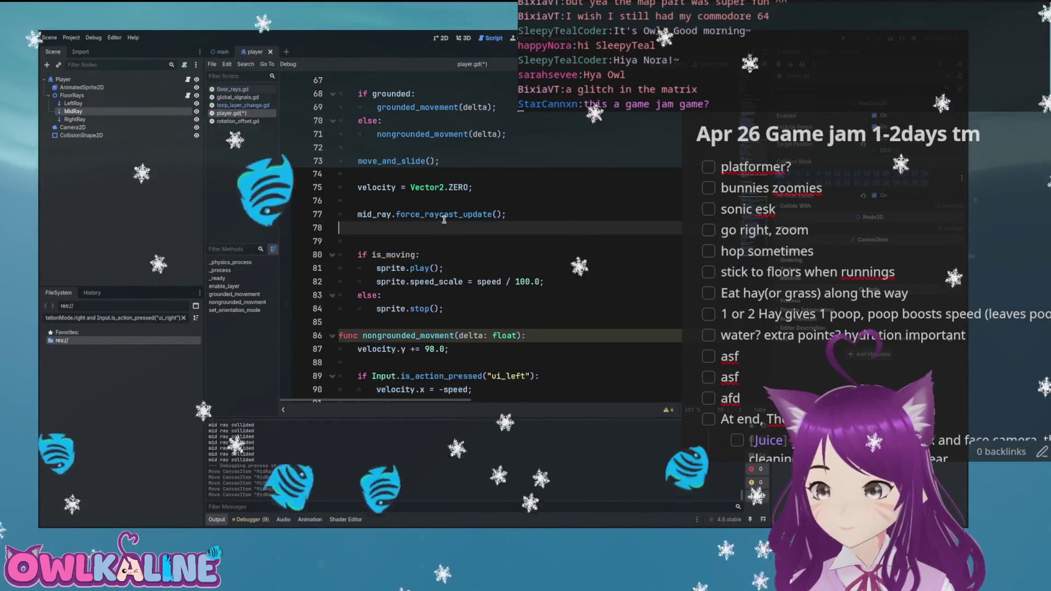
key("shift+Up")
key("Delete")
key("BackSpace")
key("ctrl+s")
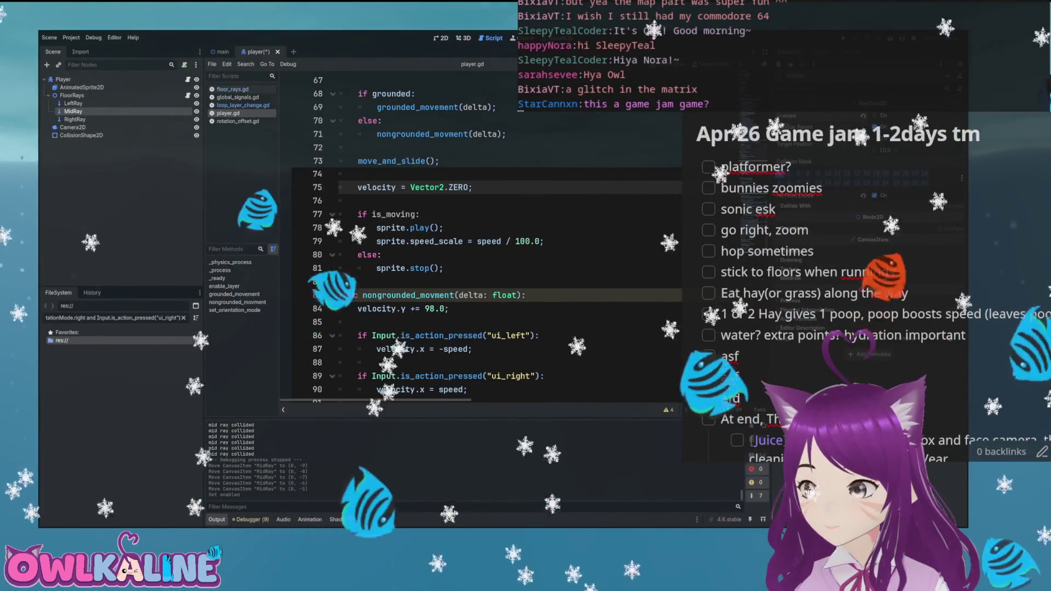
- Run the game briefly to test the change, then stop it
key("F5")
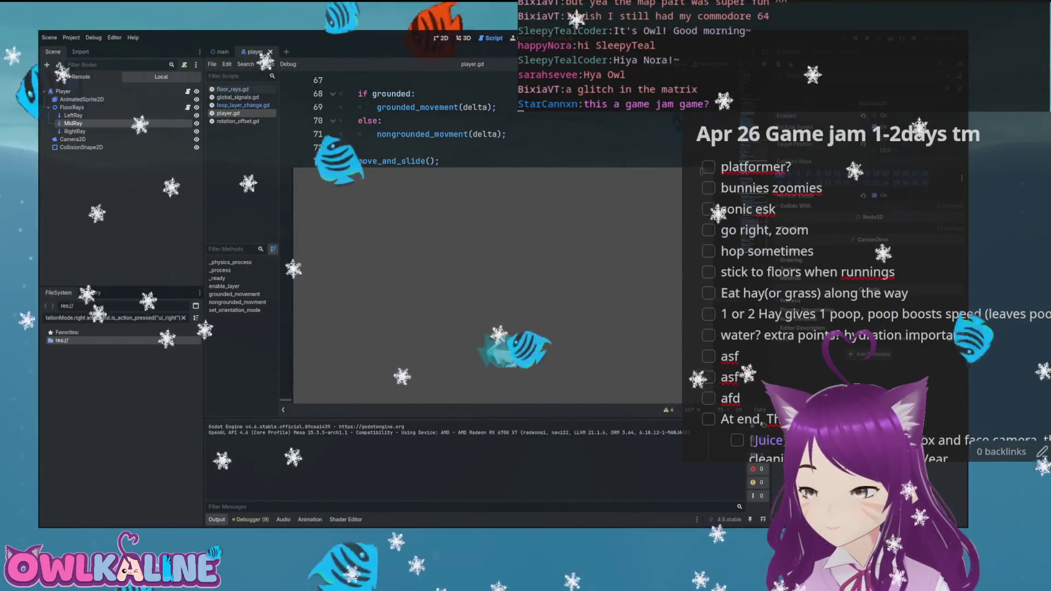
key("F8")
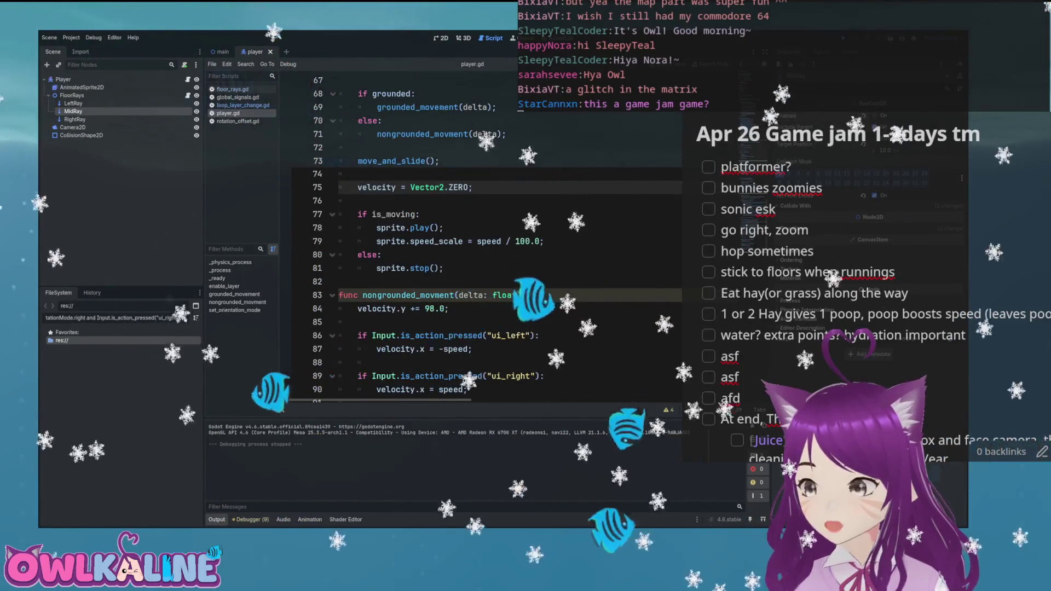
scroll(531, 200, "up", 2)
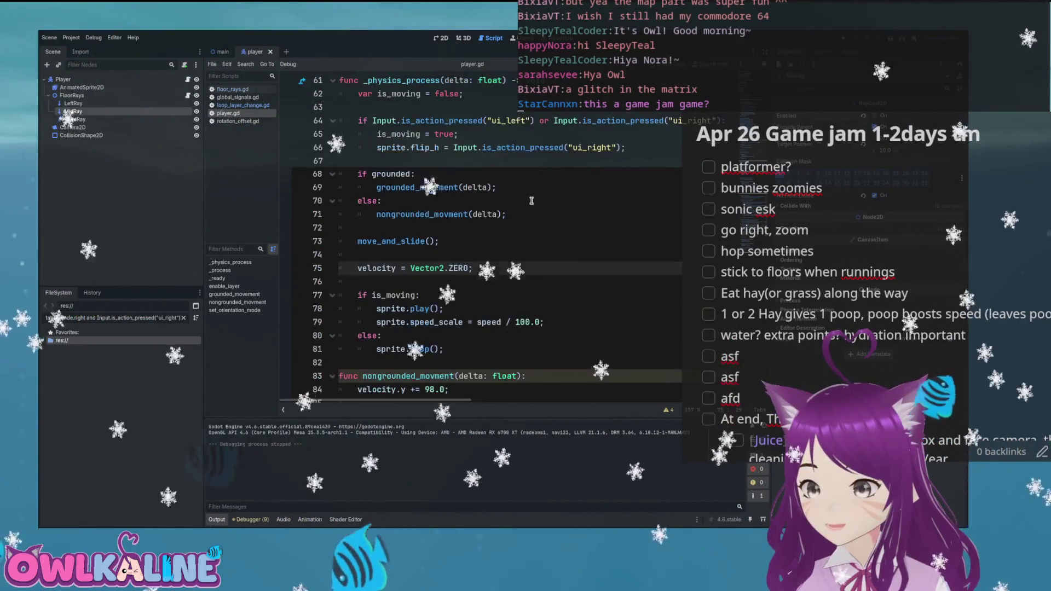
- Replace mid_ray with left_ray in the airborne floor check
scroll(537, 212, "down", 7)
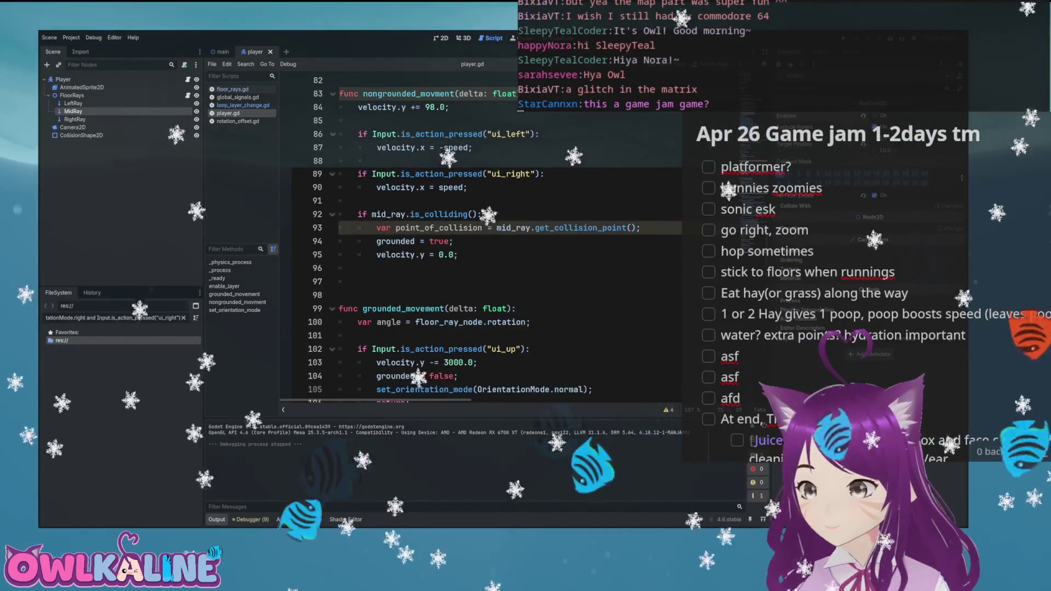
double_click(395, 214)
type("left")
type("_ray")
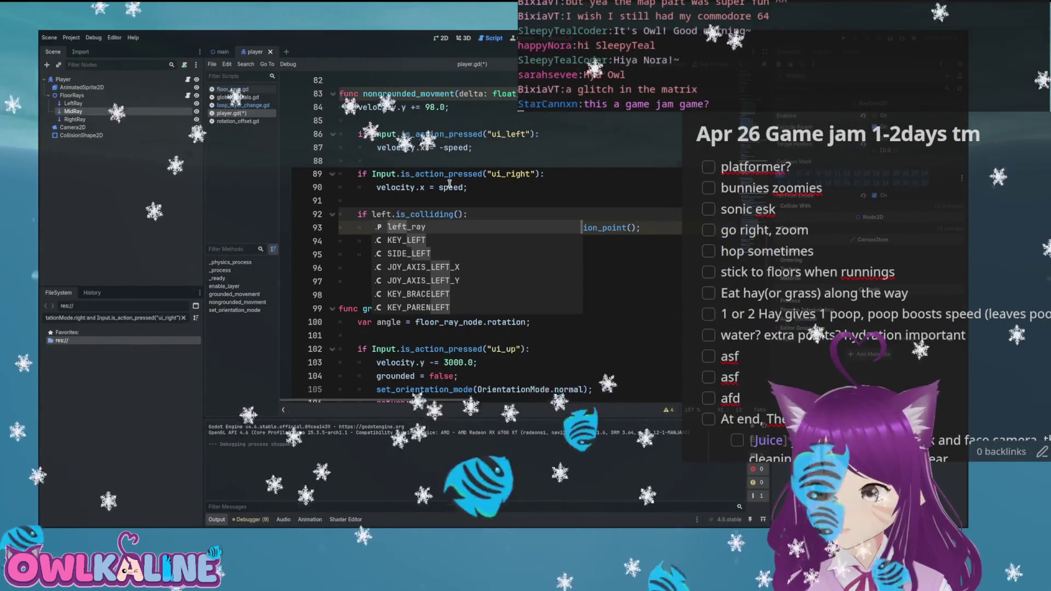
key("End")
key("Left")
type("or r")
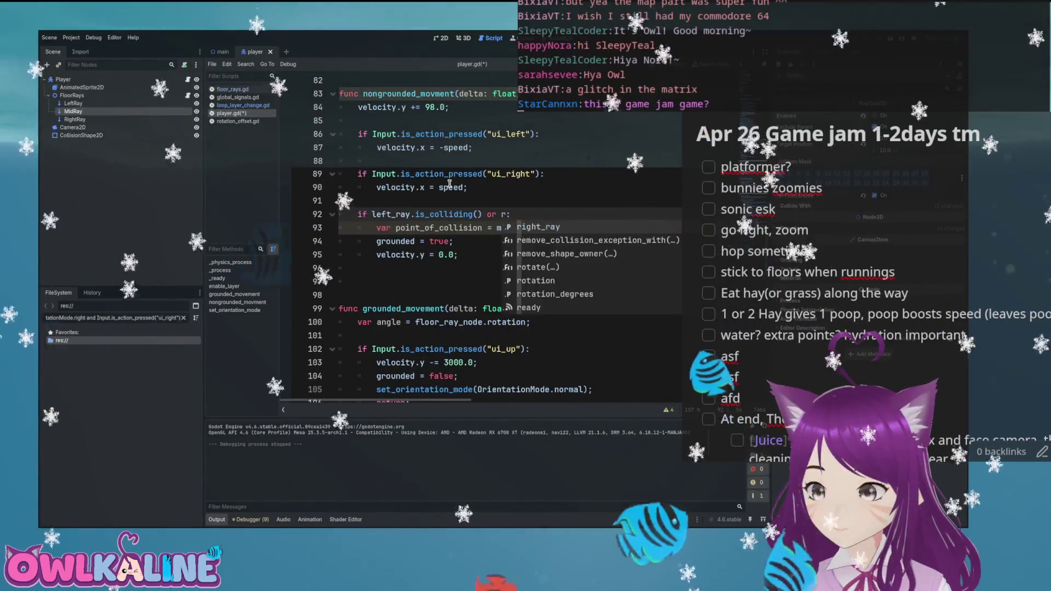
key("BackSpace")
key("BackSpace")
key("BackSpace")
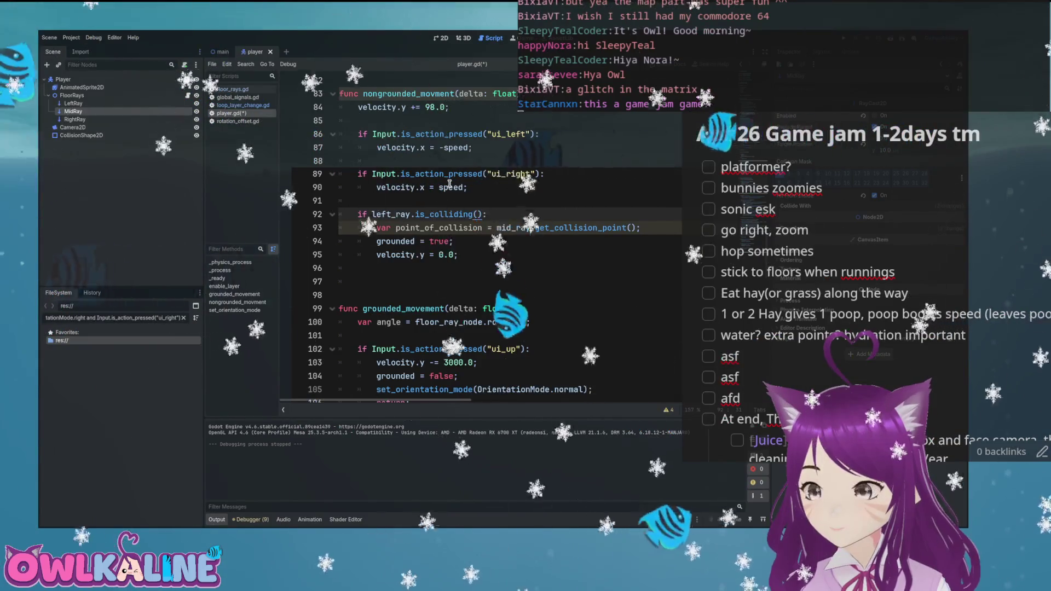
- Declare var point_of_collision = position above a left_ray check that sets it
key("Return")
type("var")
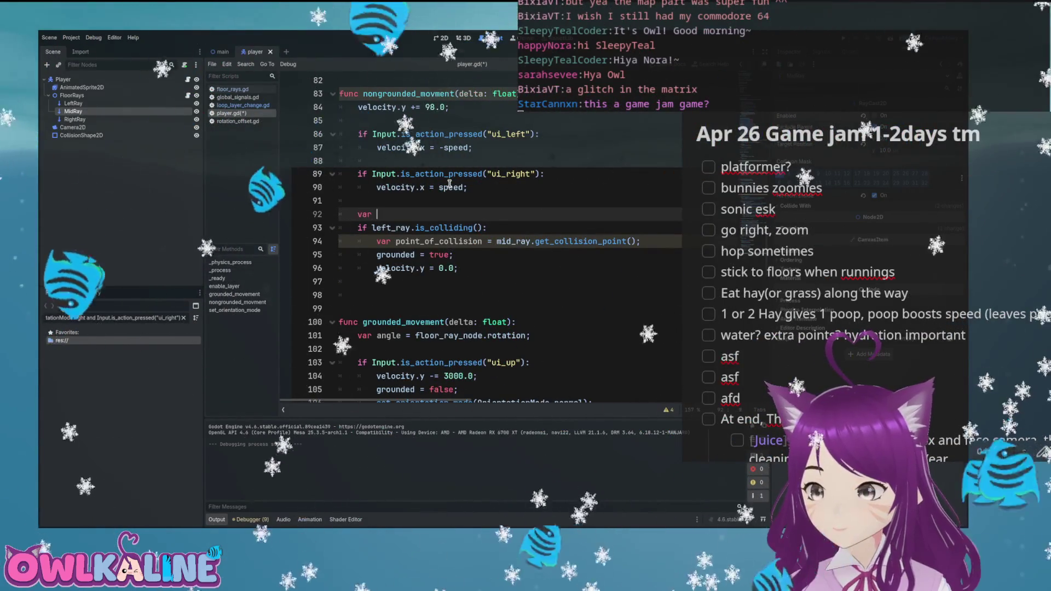
type("point_of_collision")
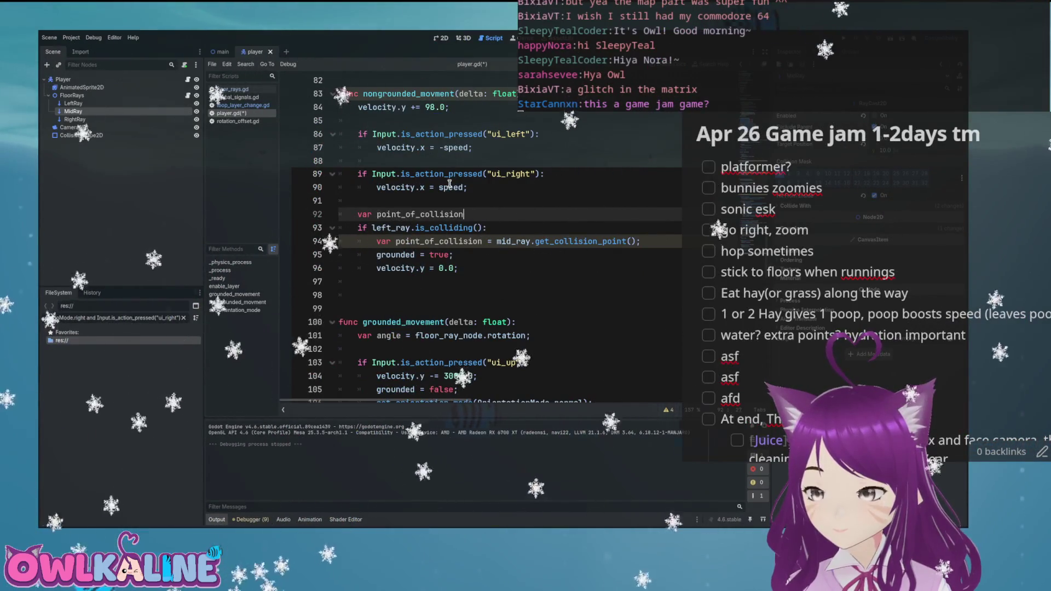
key("BackSpace")
key("BackSpace")
key("BackSpace")
type("position;")
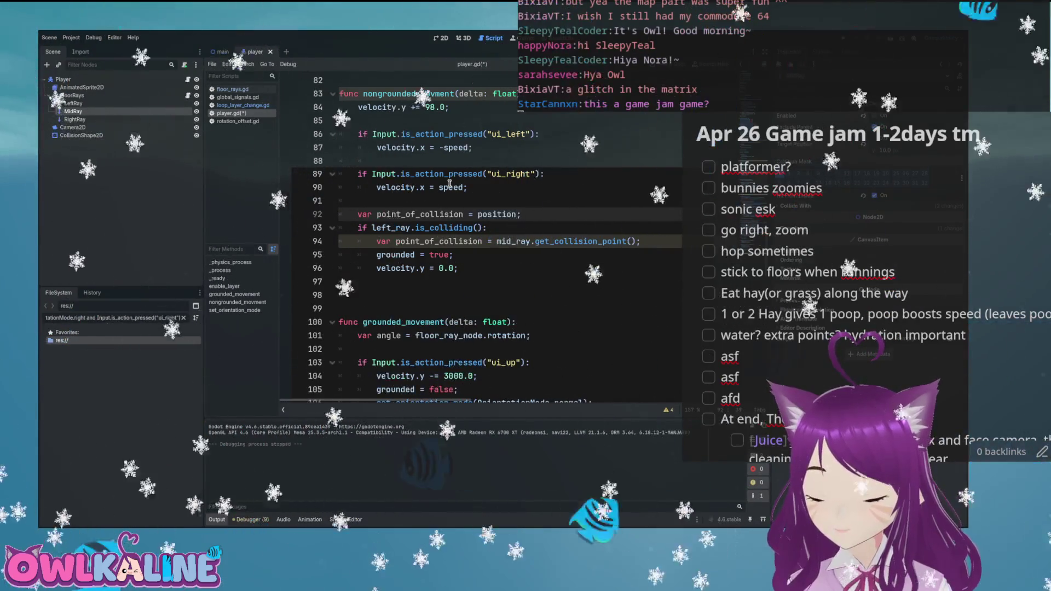
key("BackSpace")
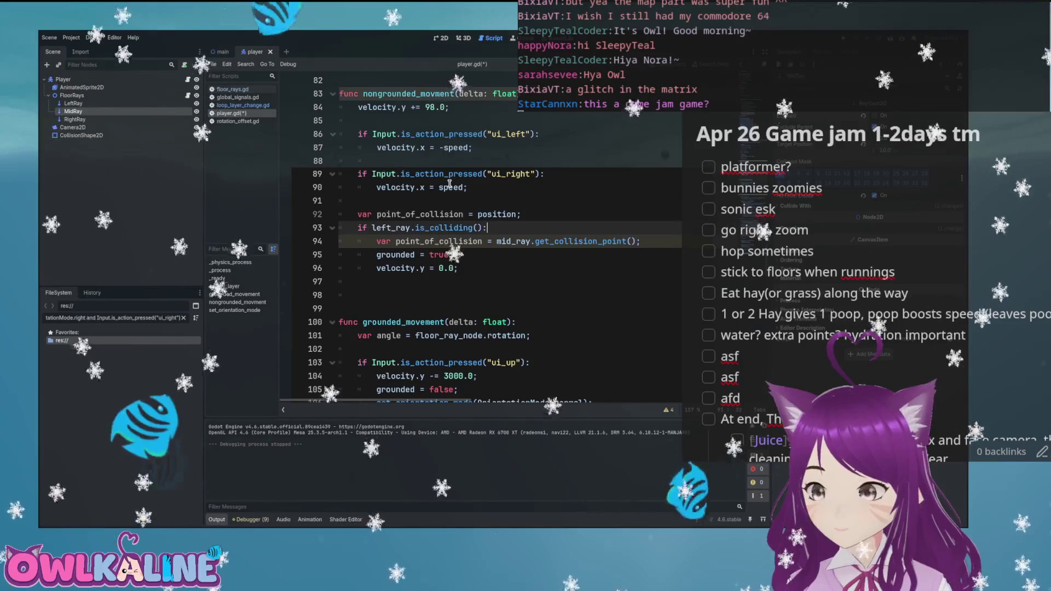
key("BackSpace")
key("BackSpace")
type("left")
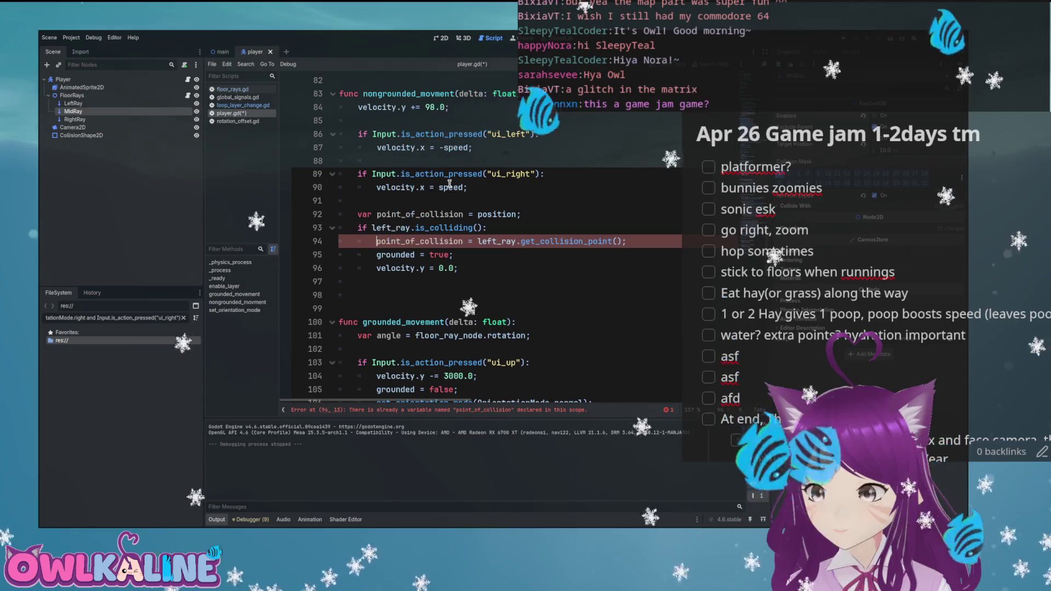
- Add a right_ray.is_colliding() check that sets point_of_collision from right_ray's collision point
key("Return")
type("if righ")
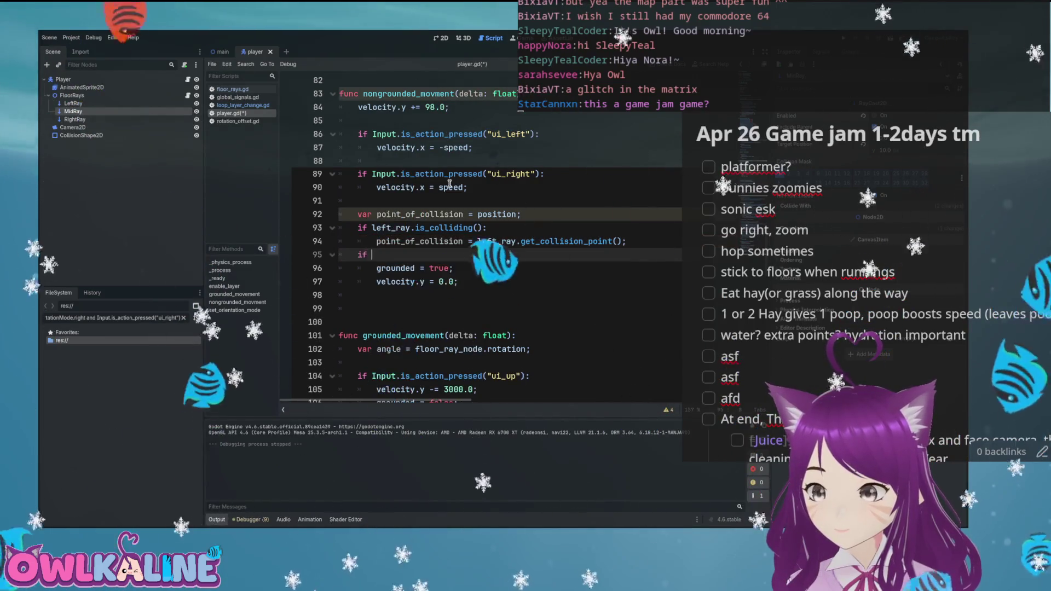
type("t_ray.")
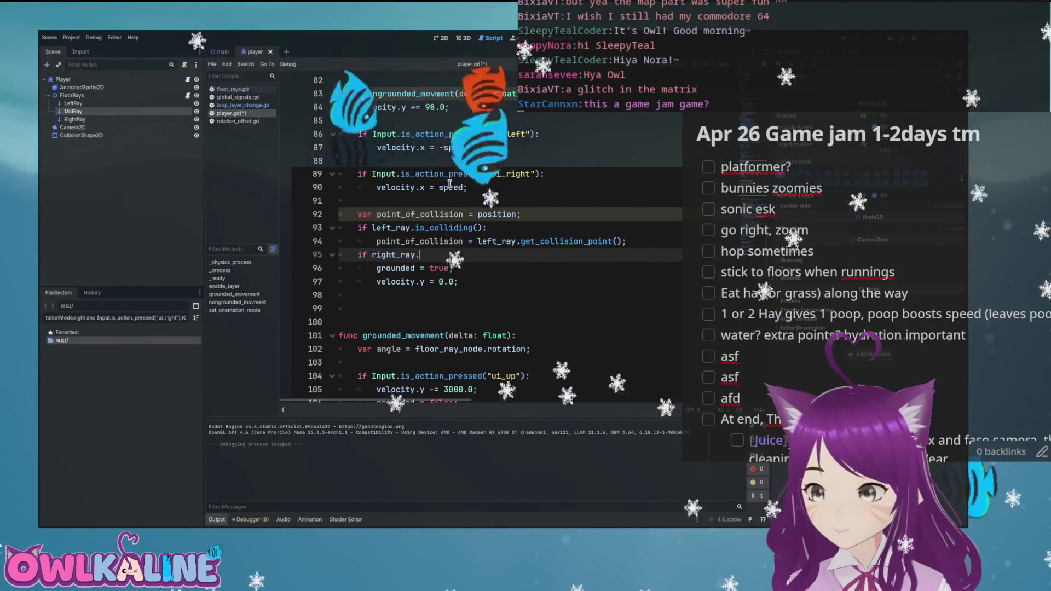
type("is_co")
key("Return")
type(":")
key("Return")
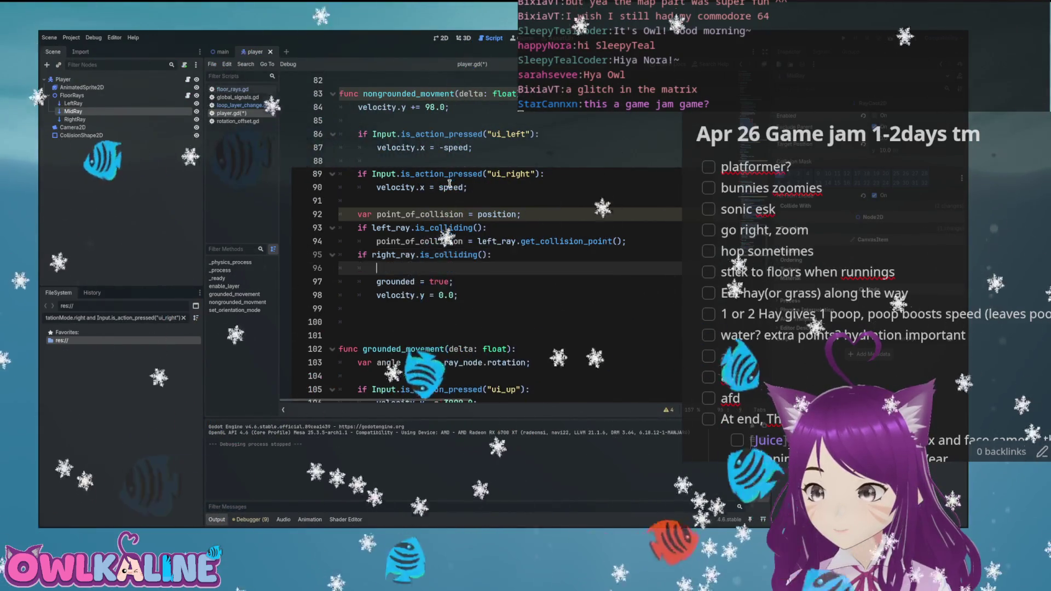
key("Up")
key("Up")
key("shift+End")
key("ctrl+c")
key("Down")
key("Down")
key("ctrl+v")
key("ctrl+Left")
key("ctrl+Left")
key("ctrl+Left")
key("Right")
key("Right")
key("Right")
key("BackSpace")
key("BackSpace")
key("BackSpace")
key("BackSpace")
type("rgi")
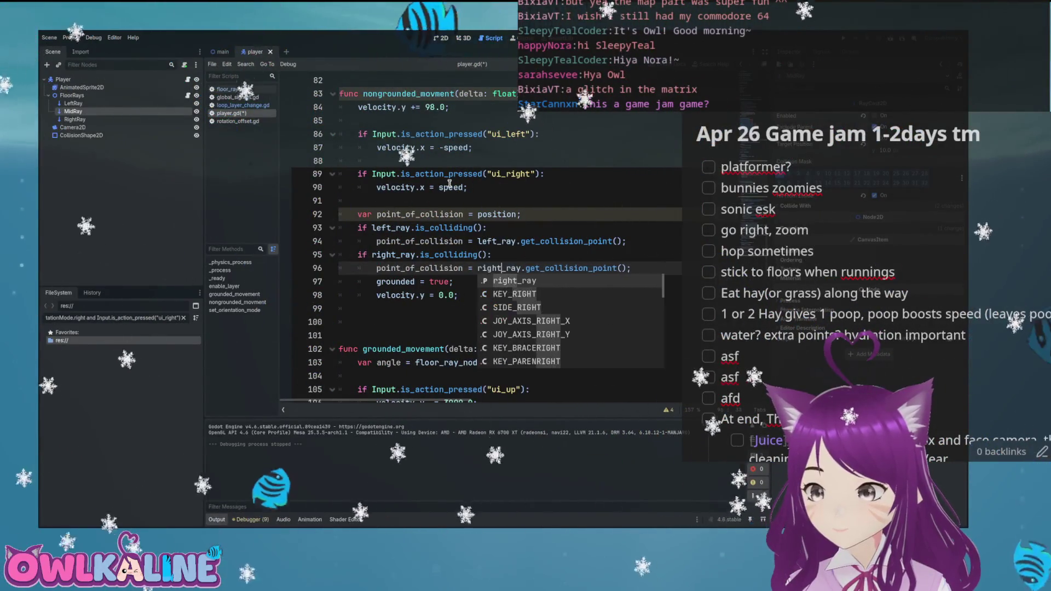
key("End")
- Make the grounding condition require both left_ray and right_ray colliding, then run the game
key("Return")
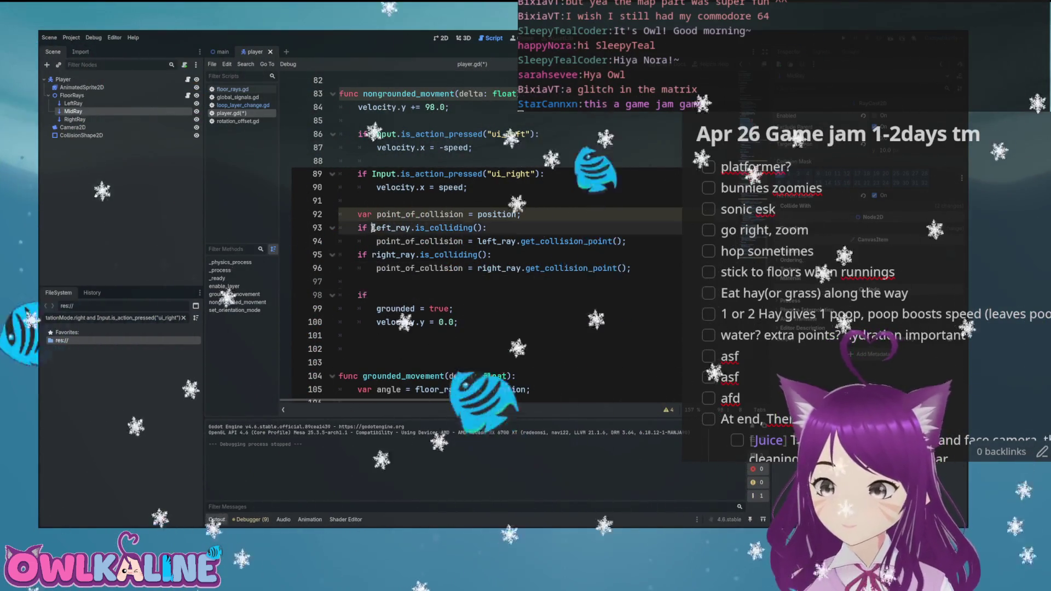
left_click_drag(373, 228, 481, 227)
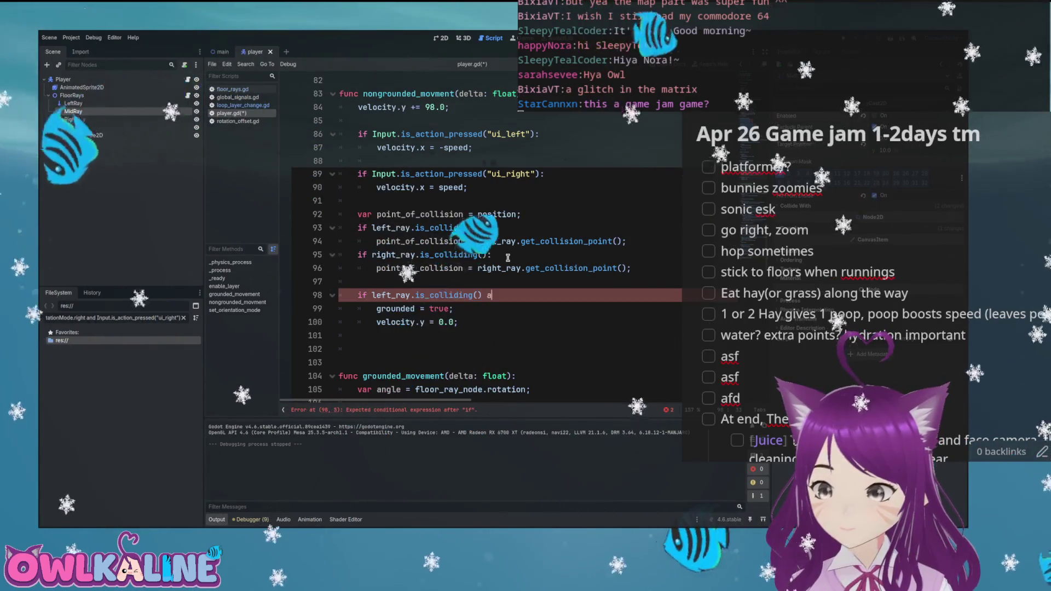
left_click(372, 255)
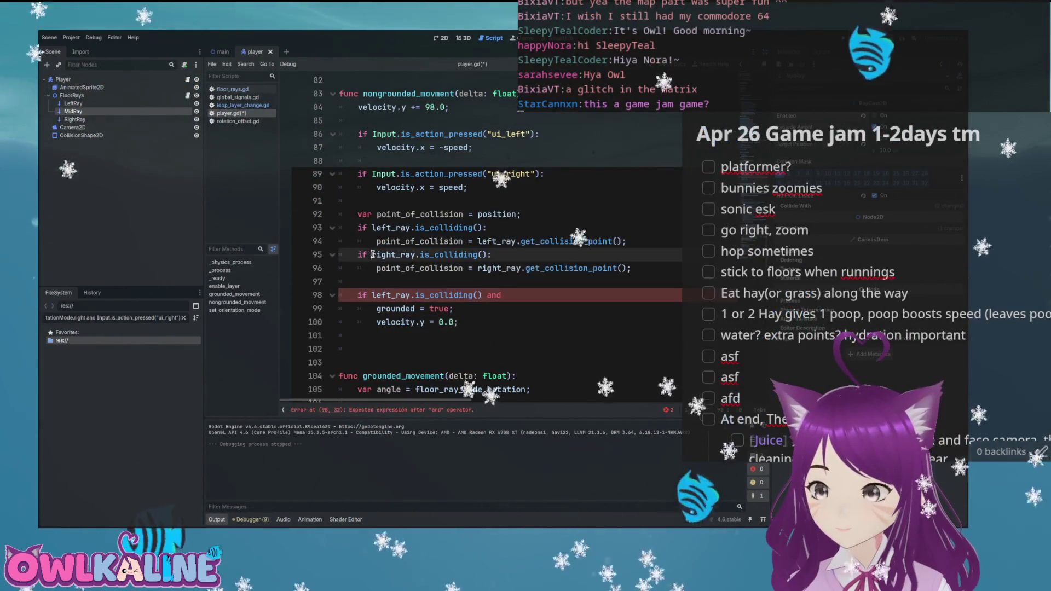
middle_click(584, 296)
type("right_ray.is_colliding():")
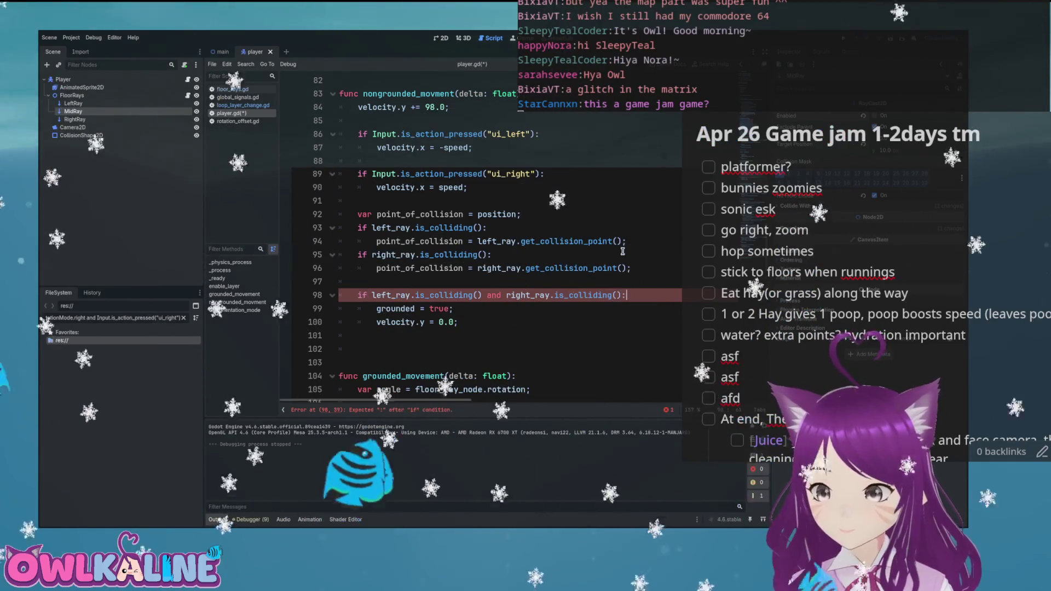
key("Down")
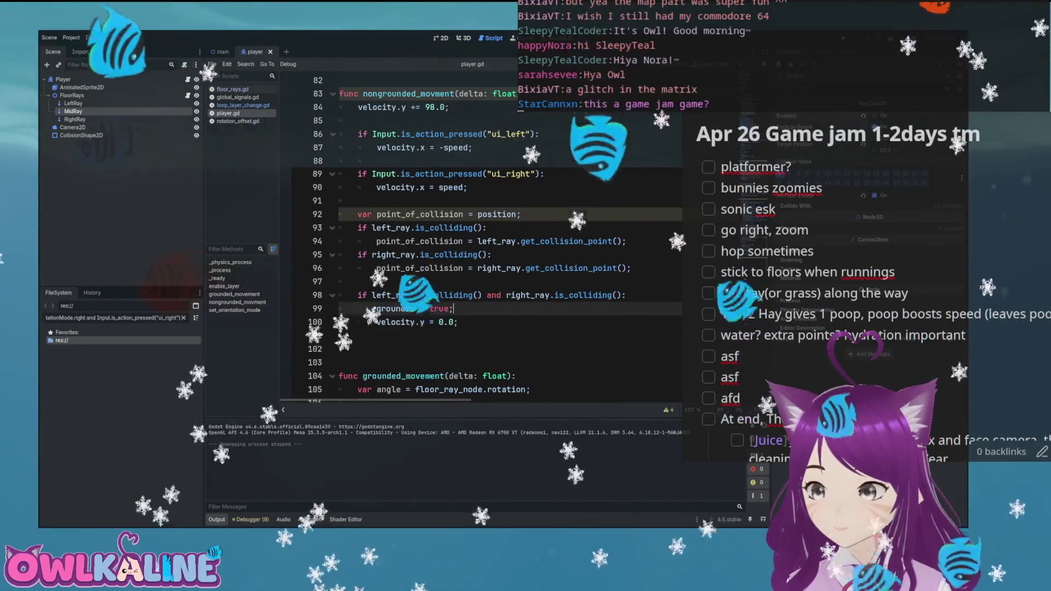
key("F5")
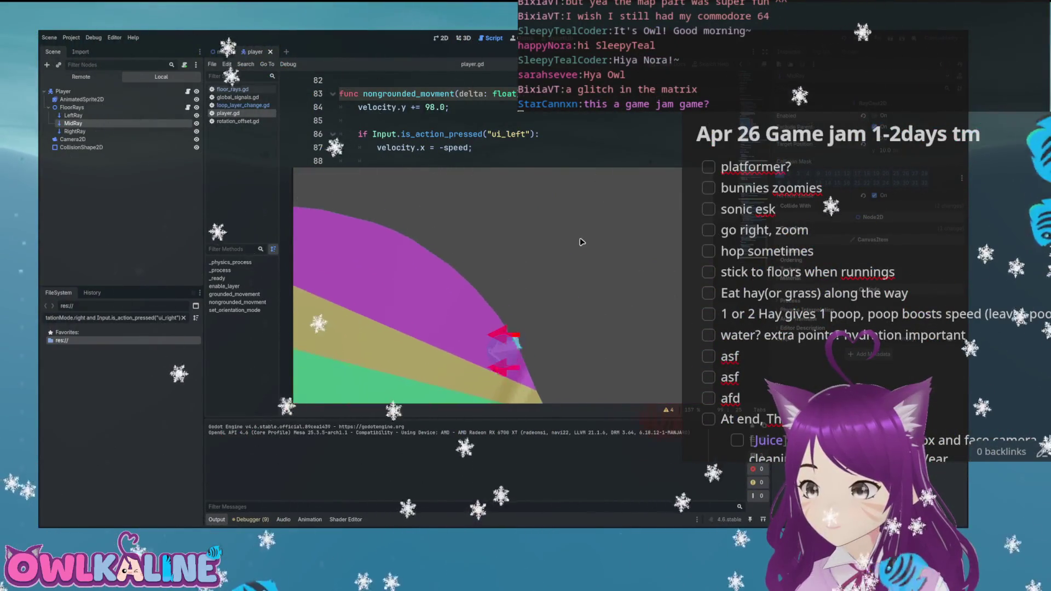
- Run and stop the game several times to test two-ray grounding on the rainbow slopes
key("F5")
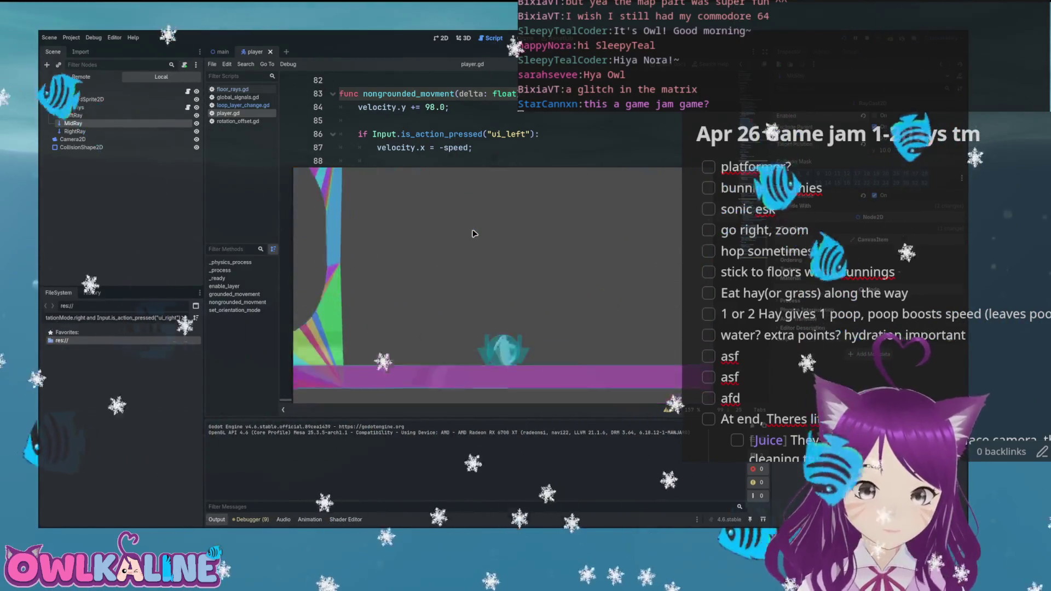
key("F8")
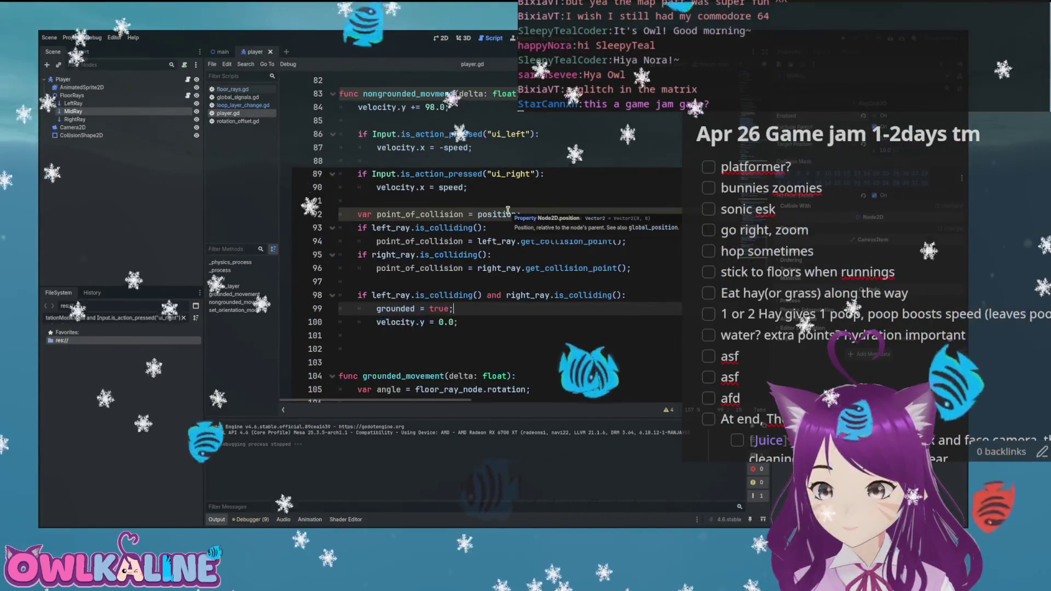
scroll(458, 203, "down", 2)
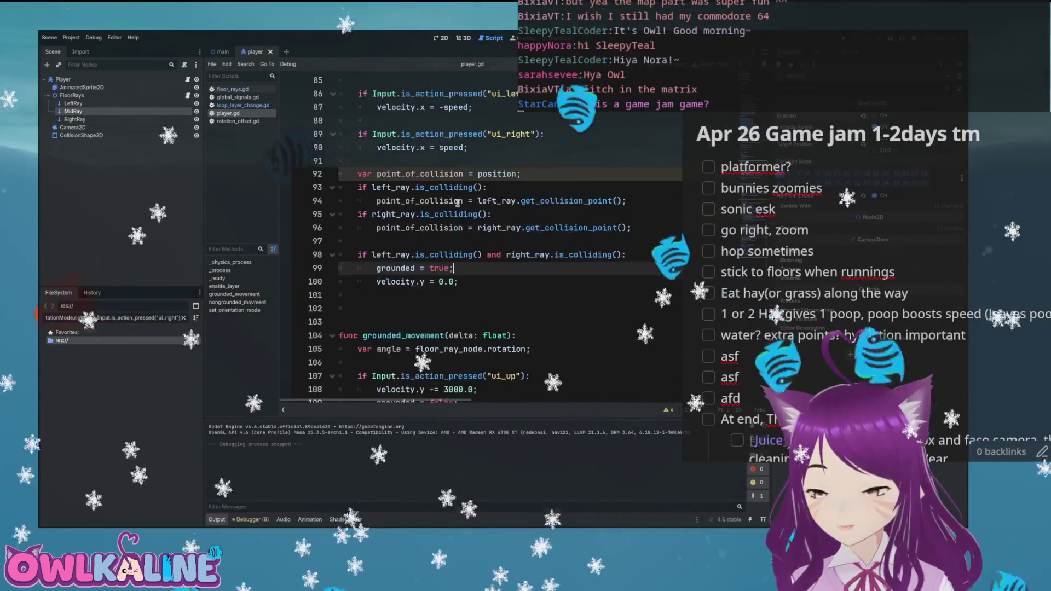
scroll(546, 209, "up", 2)
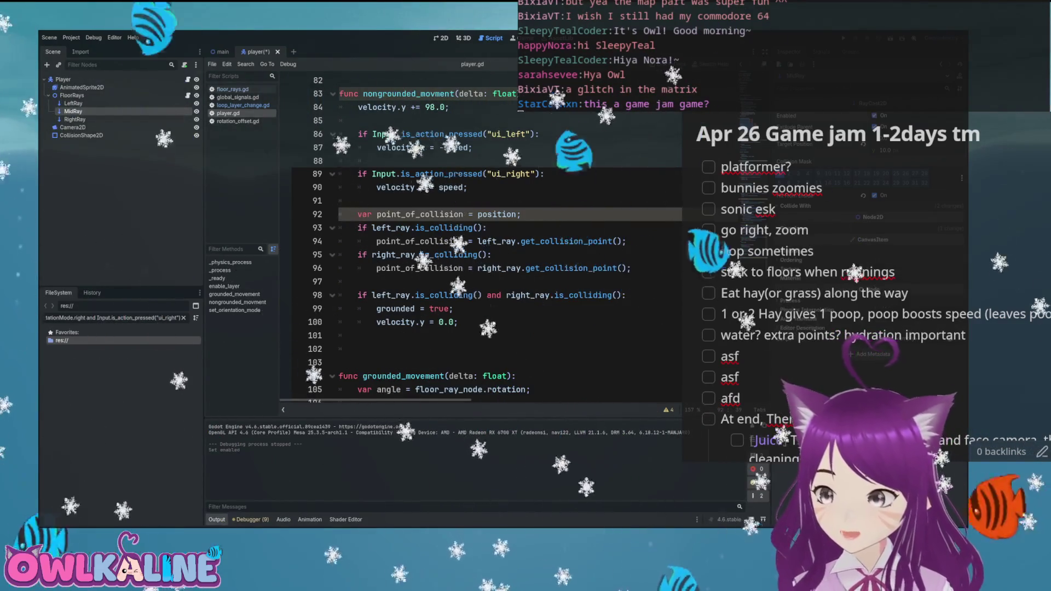
key("F5")
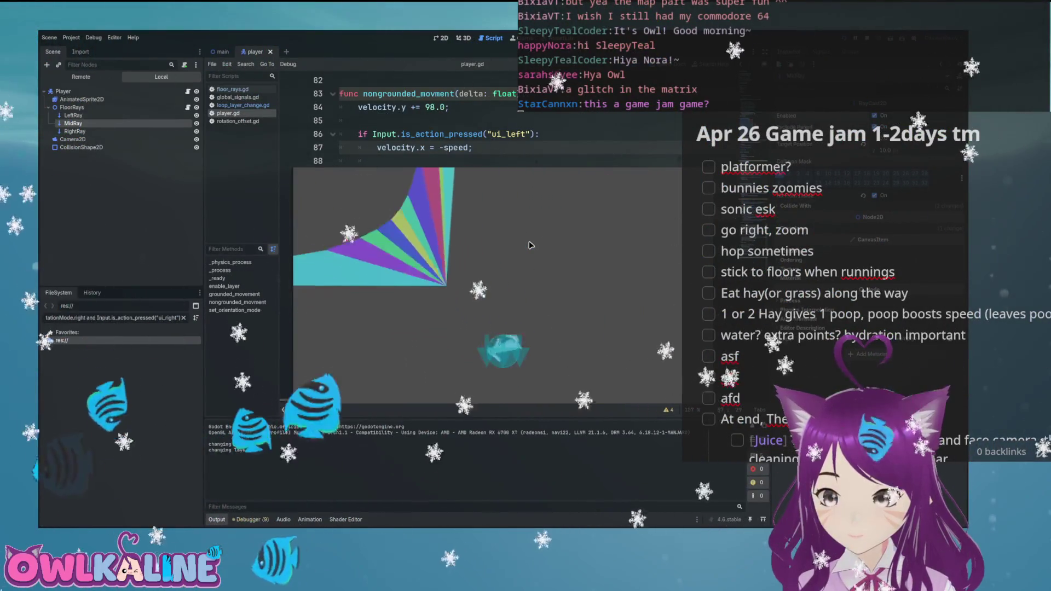
key("F8")
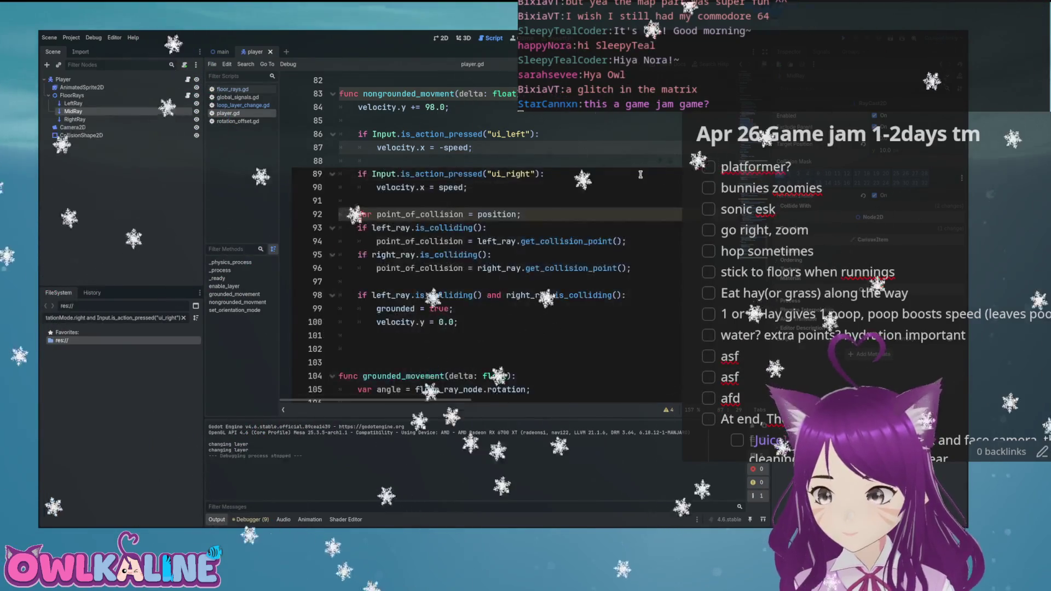
key("F5")
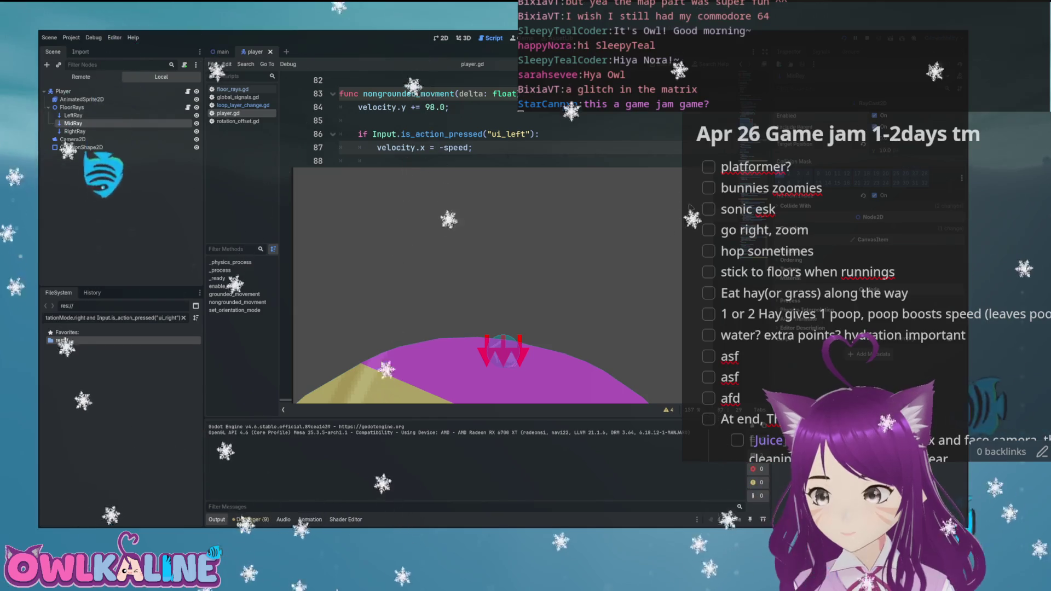
key("F8")
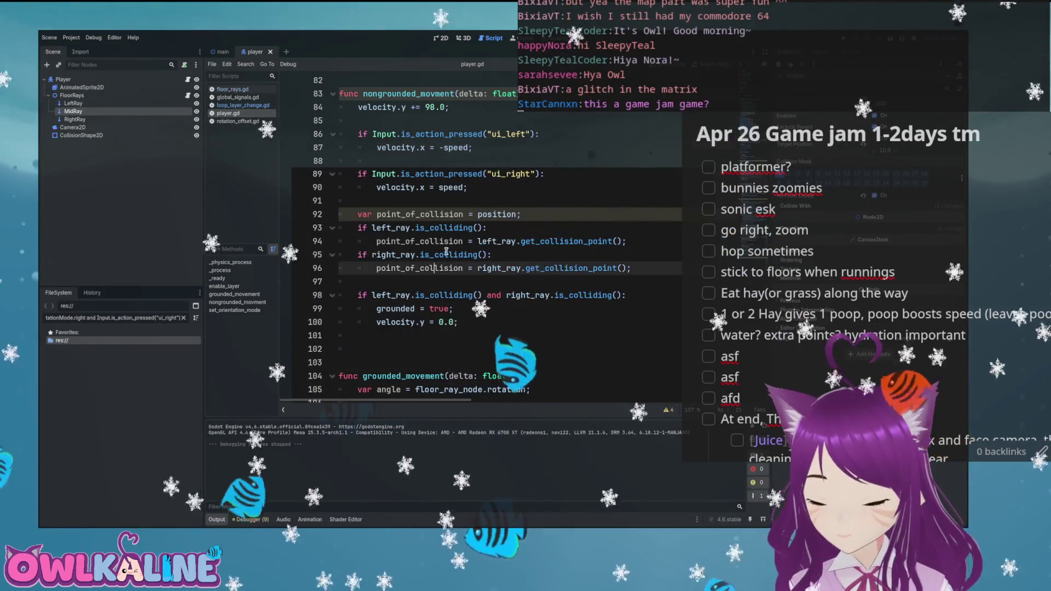
- Delete the left/right ray checks and point the collision-point line at mid_ray
key("shift+Down")
key("shift+Down")
key("shift+End")
key("Delete")
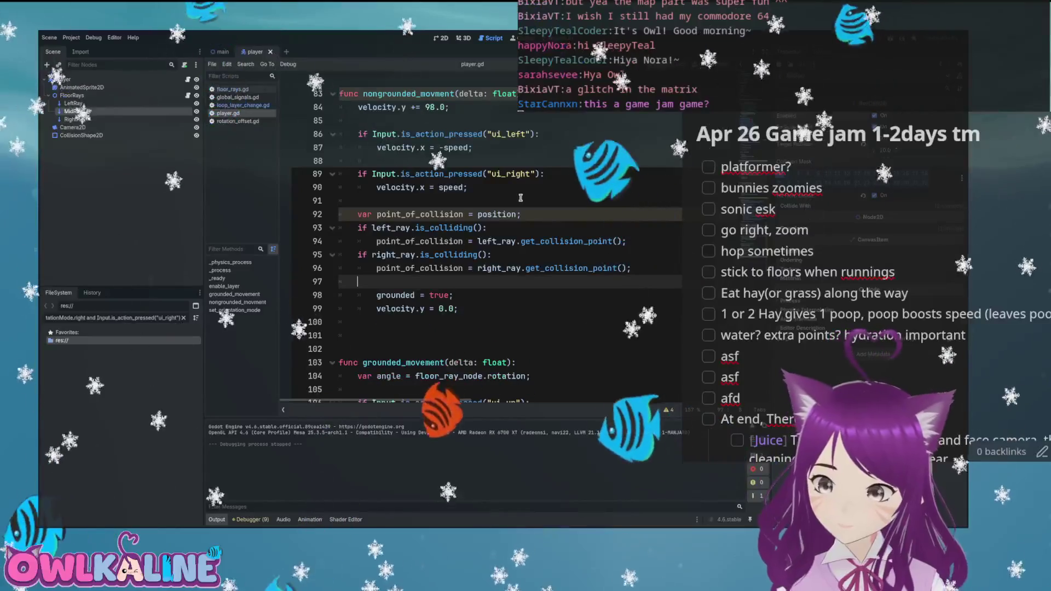
key("BackSpace")
key("BackSpace")
key("BackSpace")
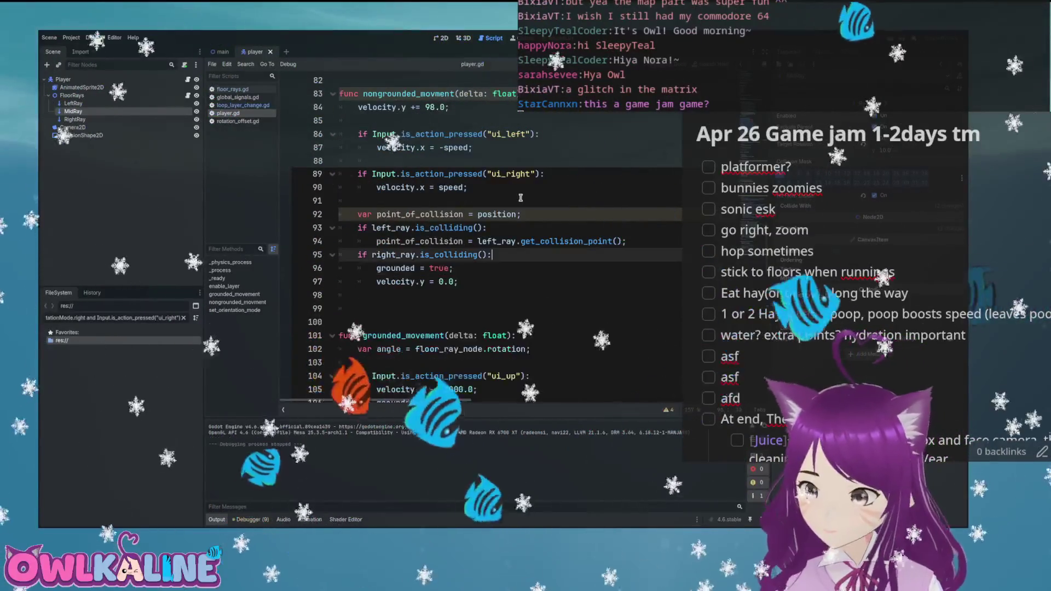
key("BackSpace")
key("BackSpace")
key("BackSpace")
key("Home")
type("var")
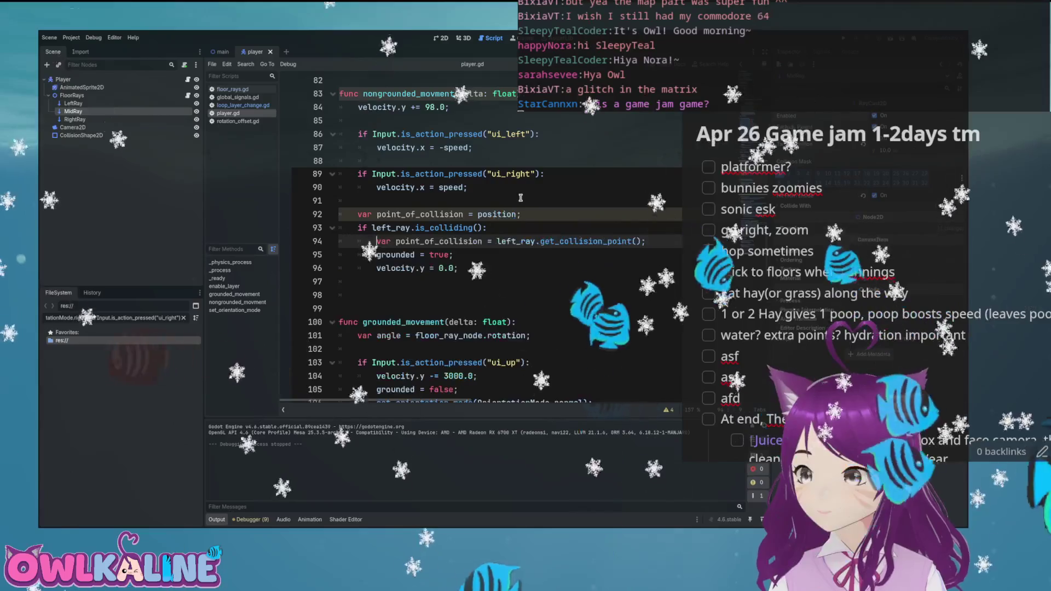
key("ctrl+Right")
key("ctrl+Right")
key("Right")
key("Delete")
key("Delete")
key("Delete")
type("mid_")
key("Up")
key("Up")
key("End")
key("BackSpace")
key("BackSpace")
key("BackSpace")
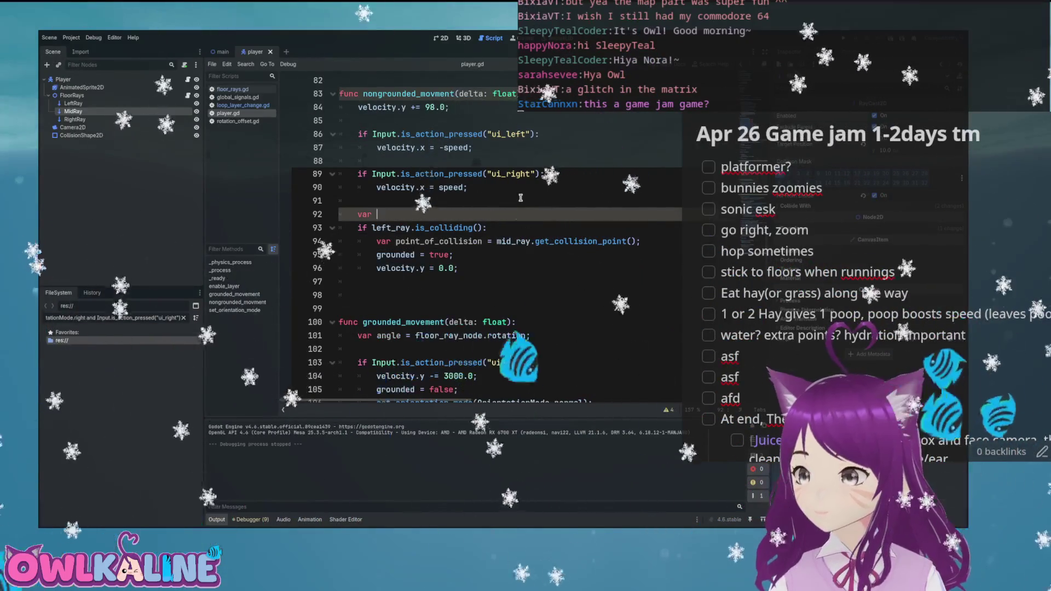
key("ctrl+shift+k")
key("End")
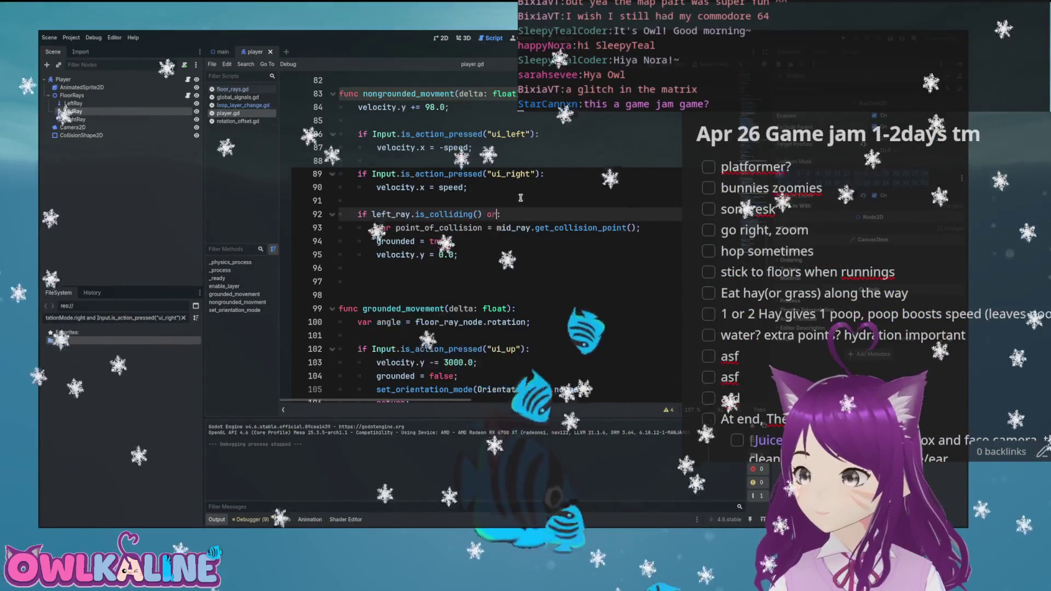
- Settle the landing condition on mid_ray.is_colliding() and launch the game to test it
key("BackSpace")
key("ctrl+z")
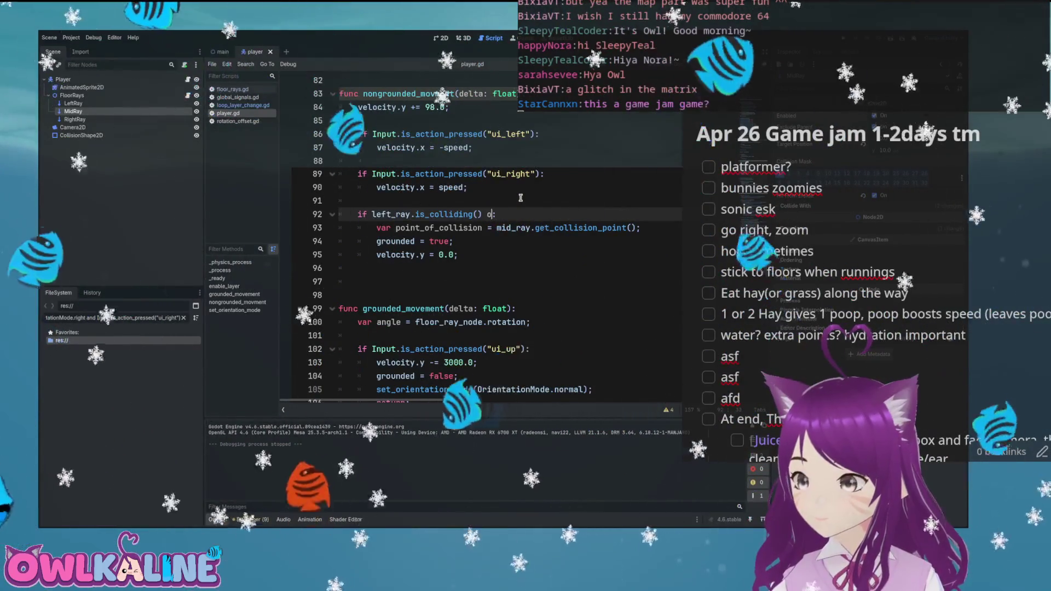
key("ctrl+Left")
key("ctrl+Left")
key("ctrl+Left")
key("BackSpace")
key("BackSpace")
key("BackSpace")
key("ctrl+z")
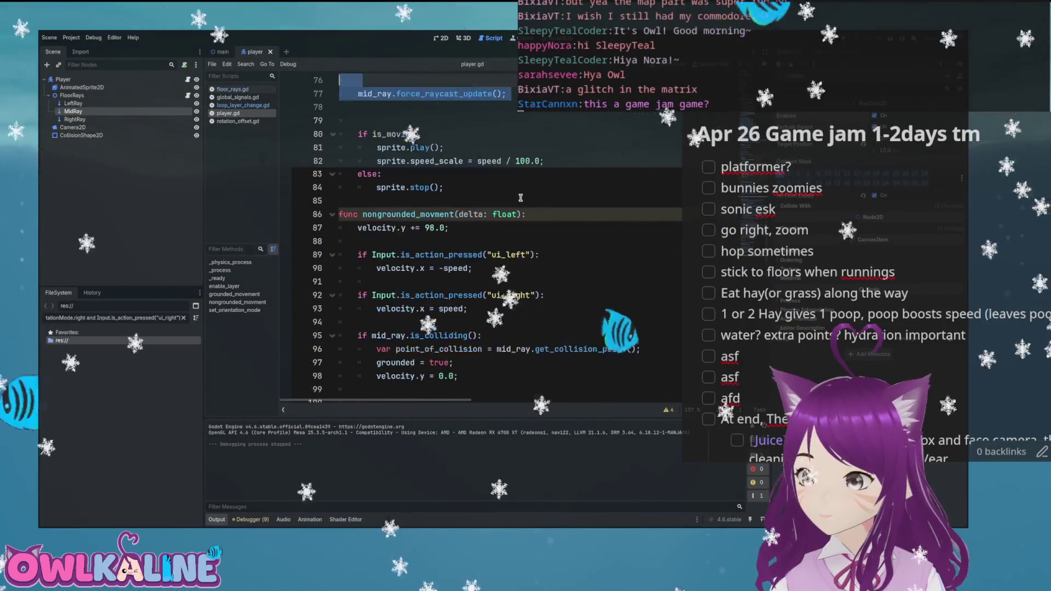
key("ctrl+z")
key("ctrl+shift+z")
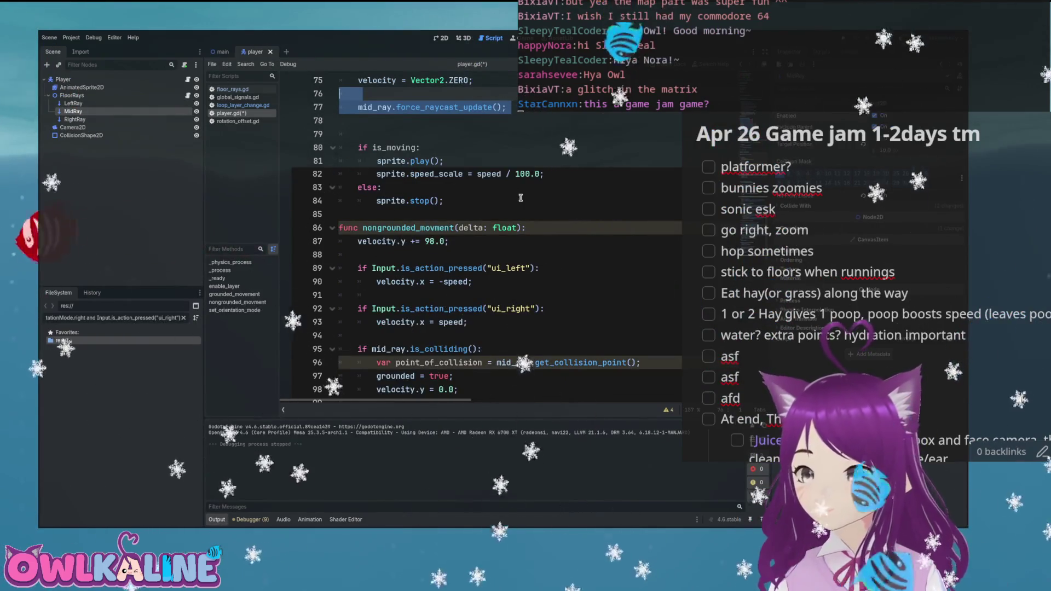
key("ctrl+shift+z")
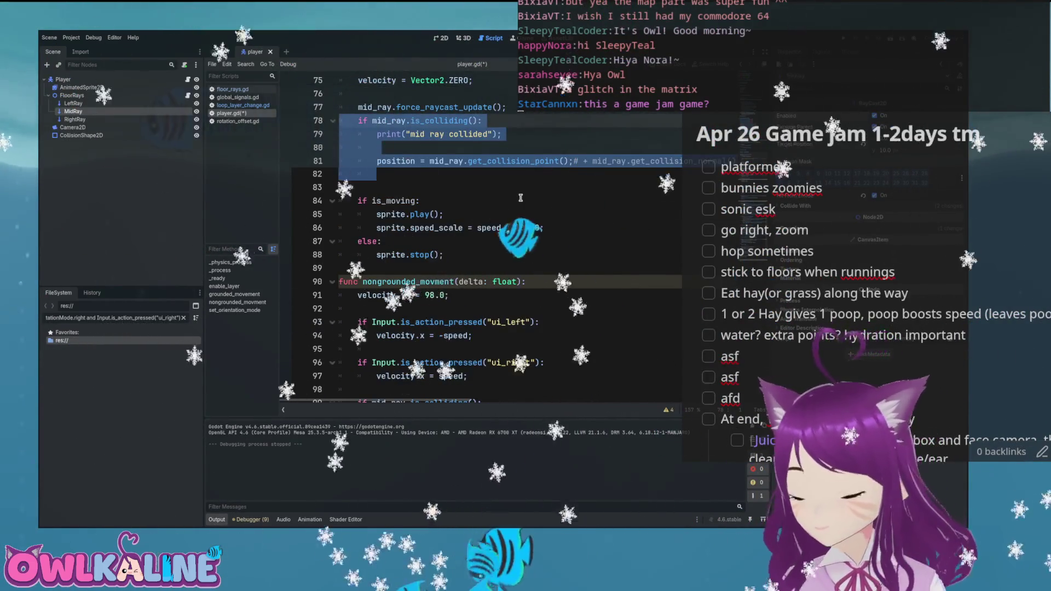
key("ctrl+z")
key("ctrl+z")
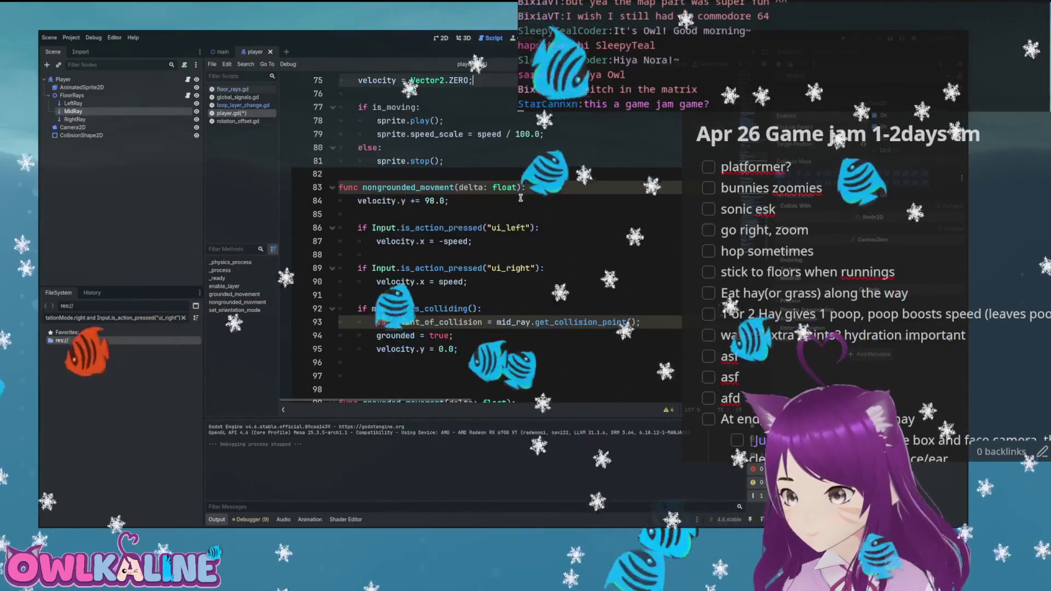
scroll(530, 198, "up", 2)
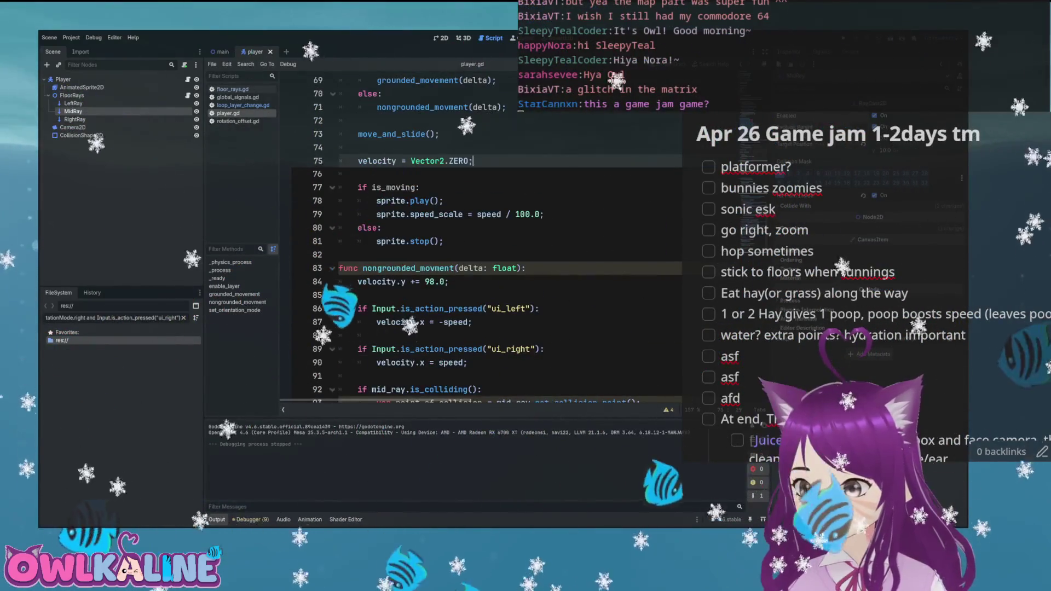
key("F5")
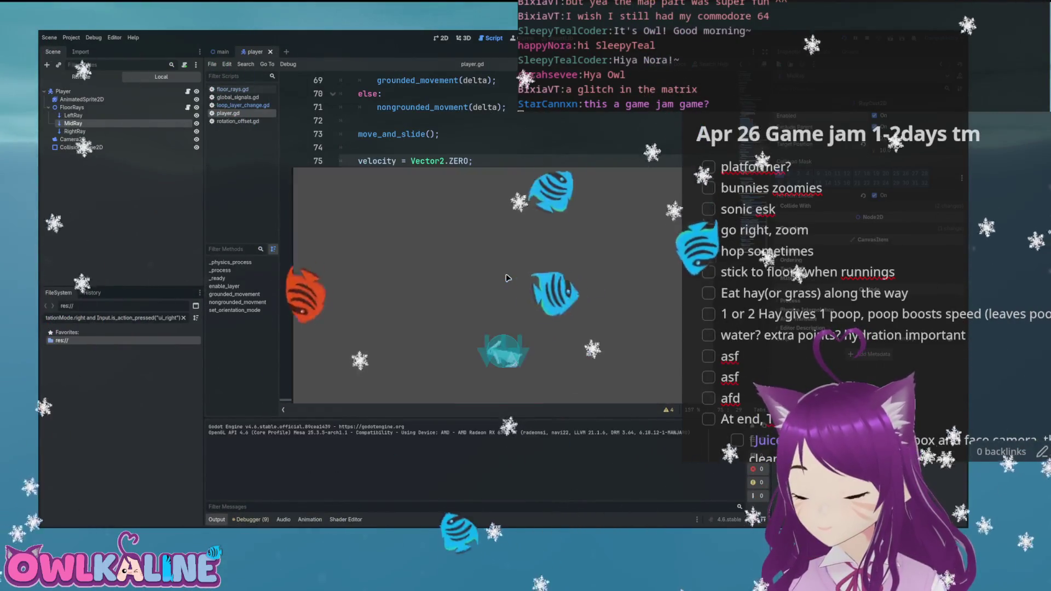
- Run the bunny right up the ramp and around the loop, then stop the game
key("Right")
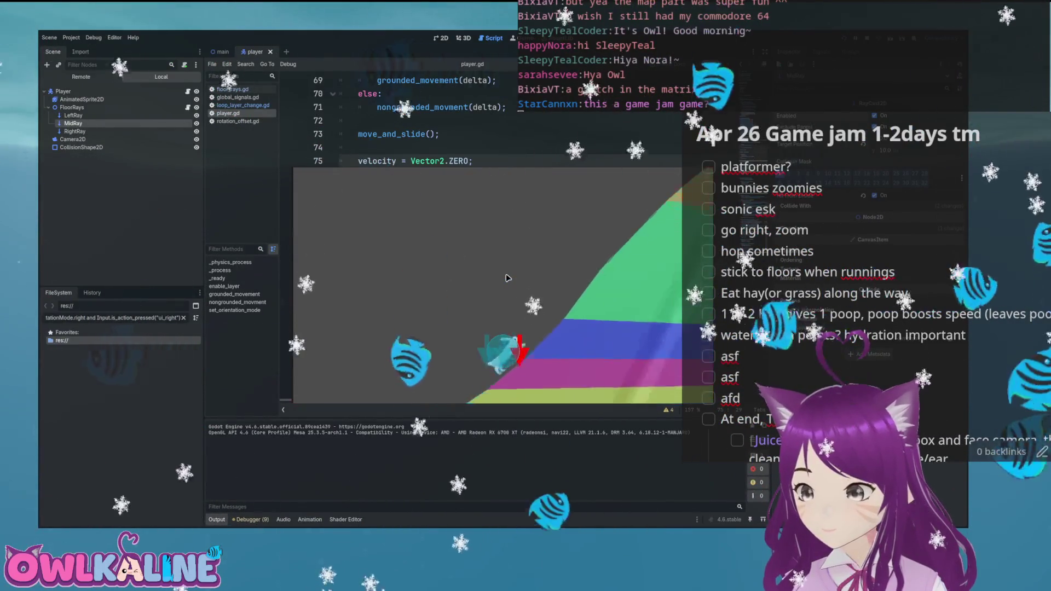
key("Right")
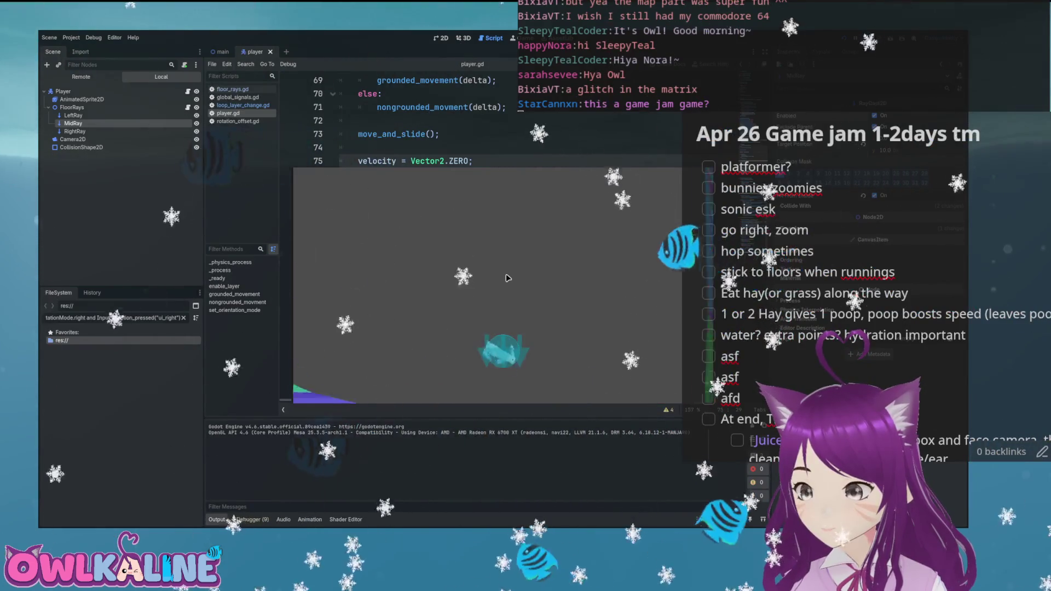
key("Right")
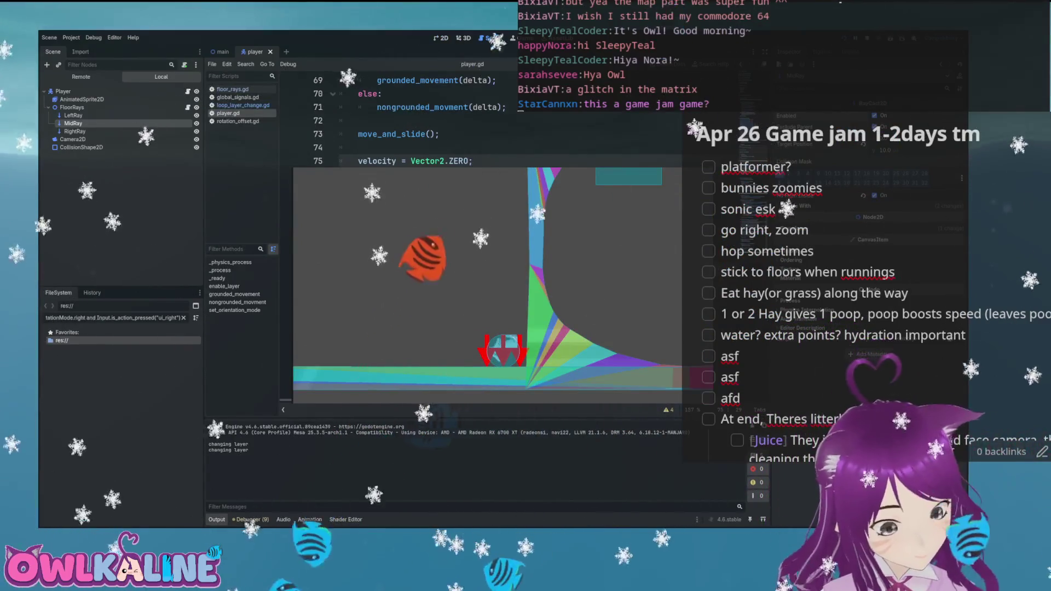
key("F8")
- Find the no-ray-colliding ungrounding check on line 108 in grounded_movement
scroll(509, 206, "down", 7)
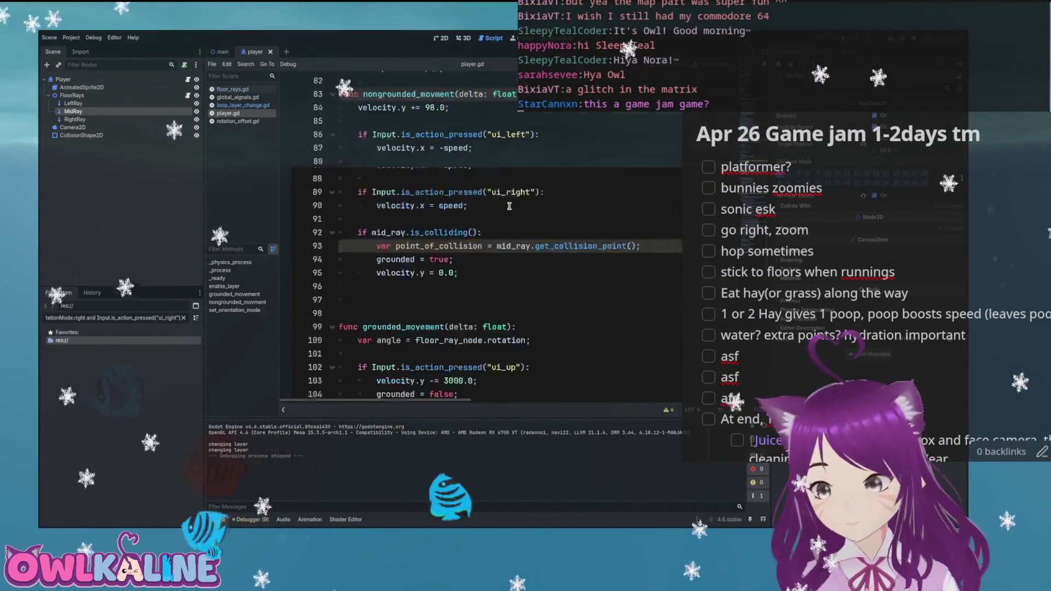
scroll(510, 206, "down", 3)
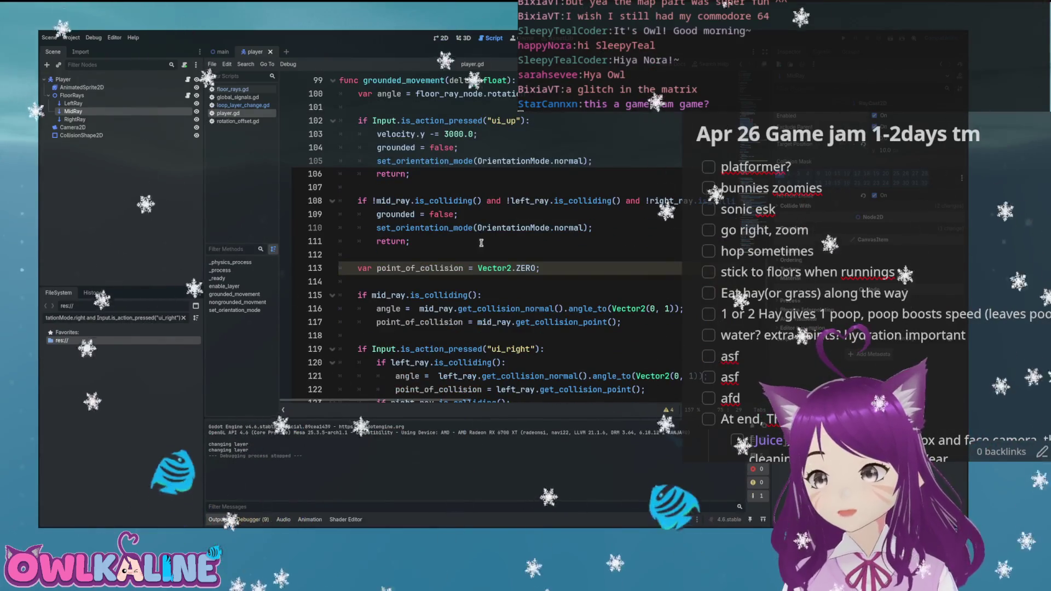
triple_click(400, 202)
left_click(466, 228)
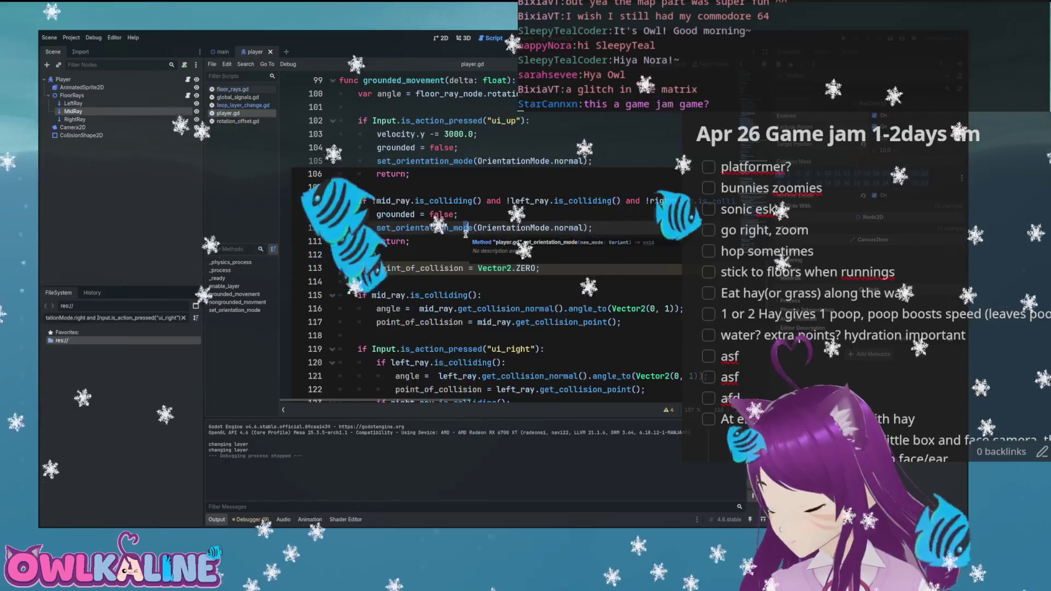
key("ctrl+F1")
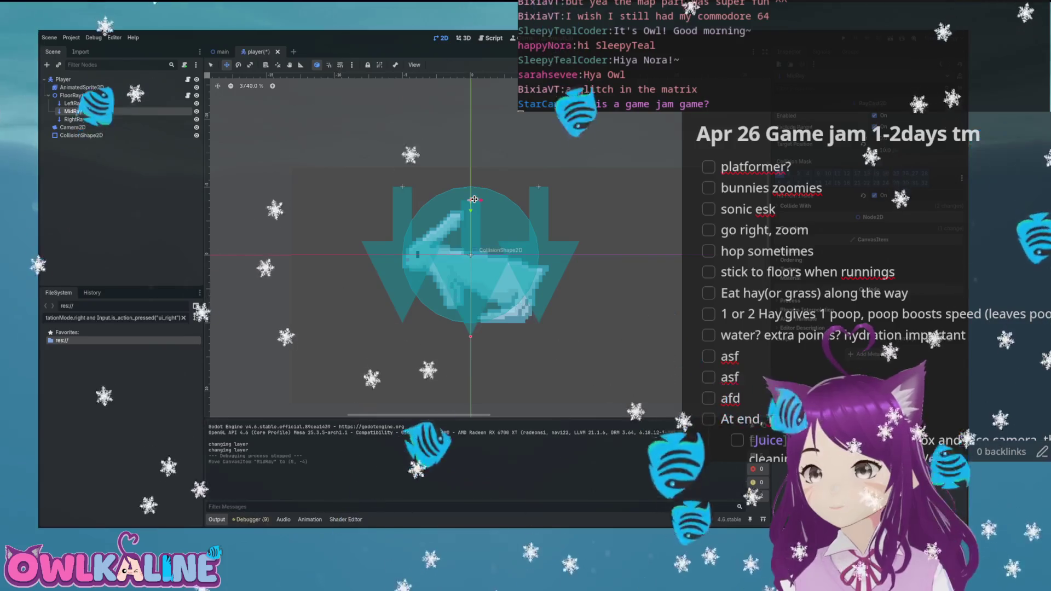
- Run the game, move the bunny right along the floor with the repositioned MidRay, and stop
key("F5")
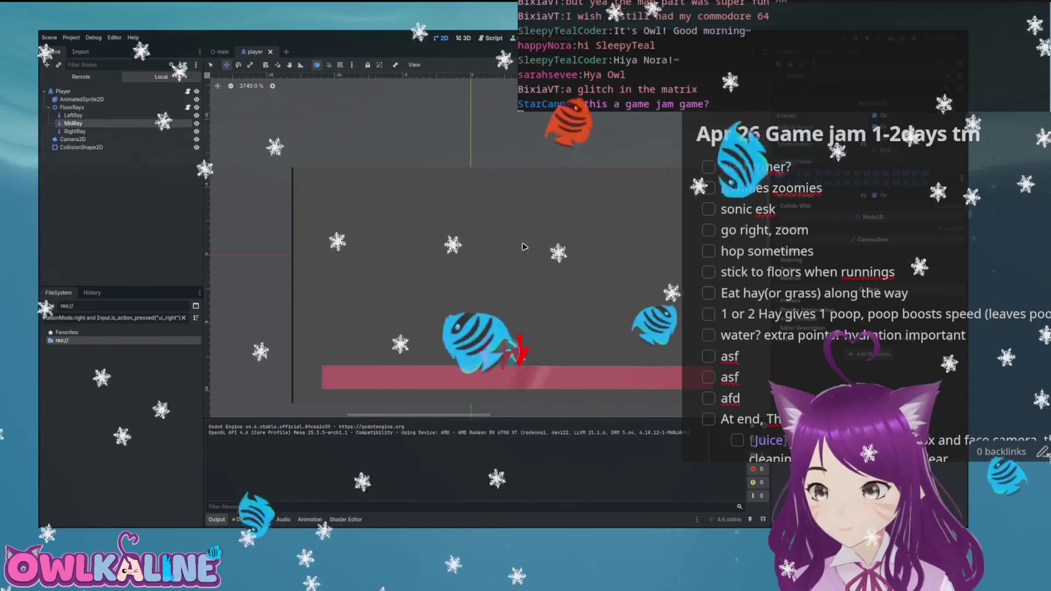
key("Right")
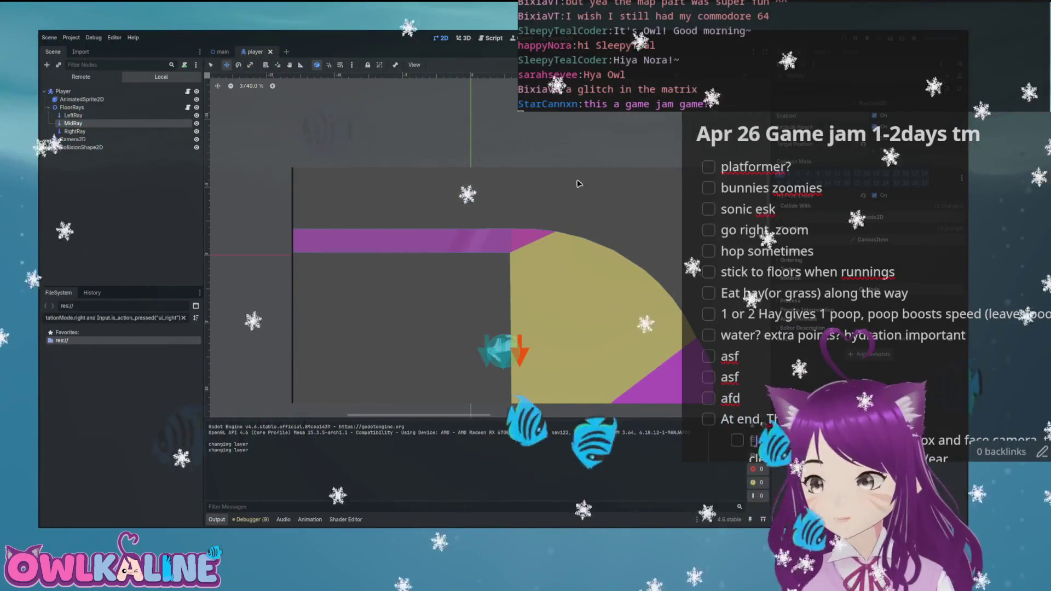
key("F8")
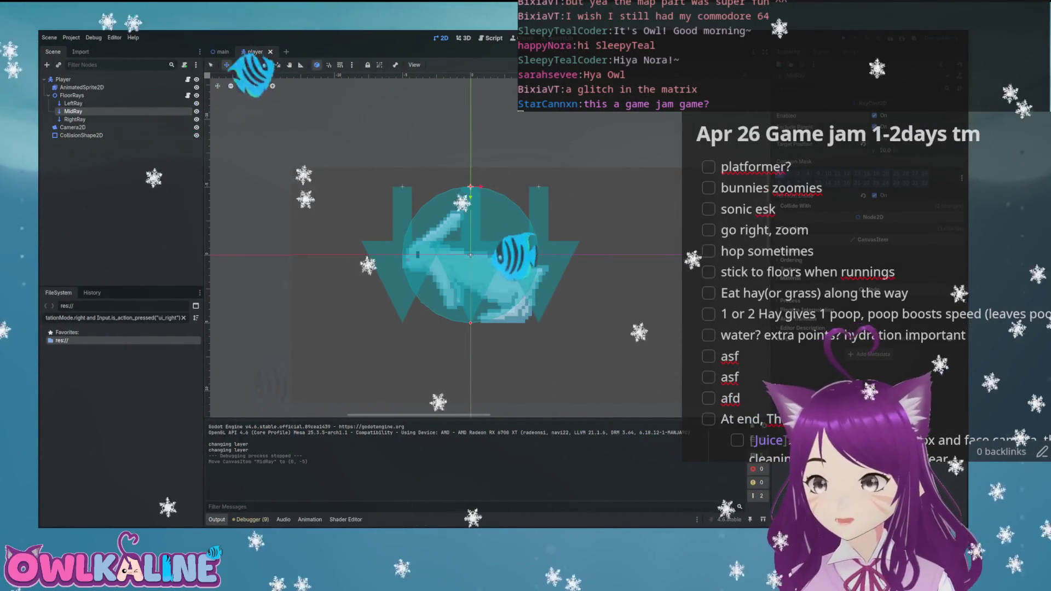
key("ctrl+F3")
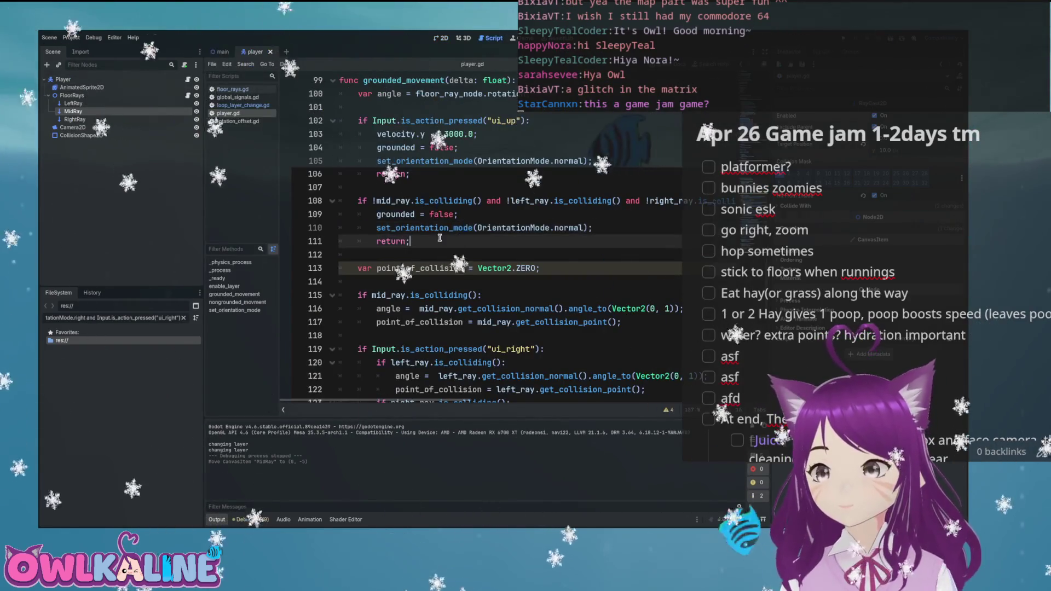
- Comment out the ungrounding check on lines 108–111 with Ctrl+K and run the game
key("Down")
key("ctrl+k")
key("Down")
key("ctrl+k")
key("Down")
key("ctrl+k")
key("Down")
key("ctrl+k")
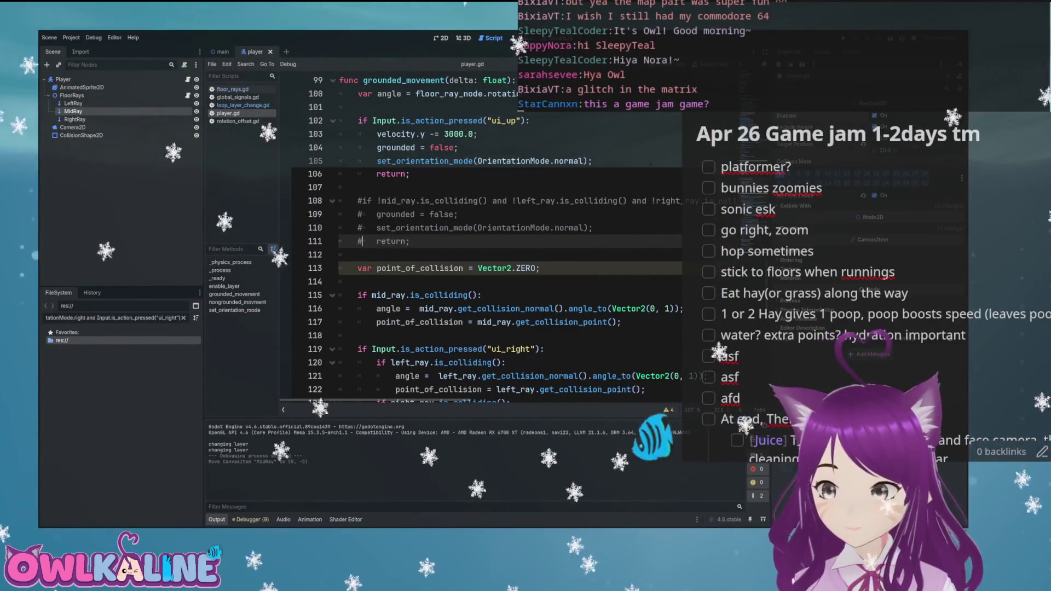
key("F5")
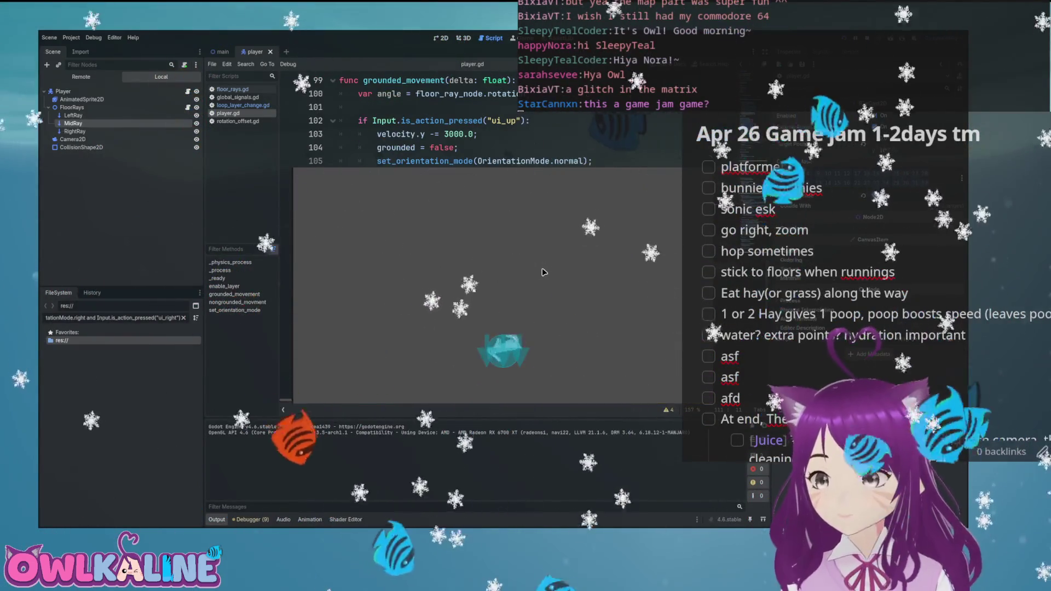
- Restart the game and run the bunny right up the slope, then stop
key("F8")
key("F5")
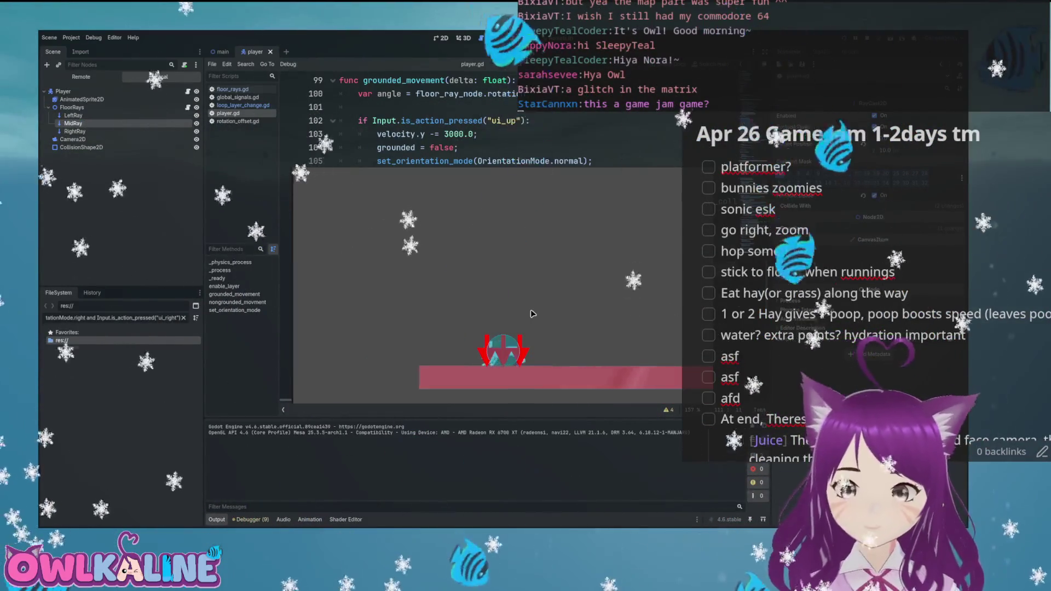
key("Right")
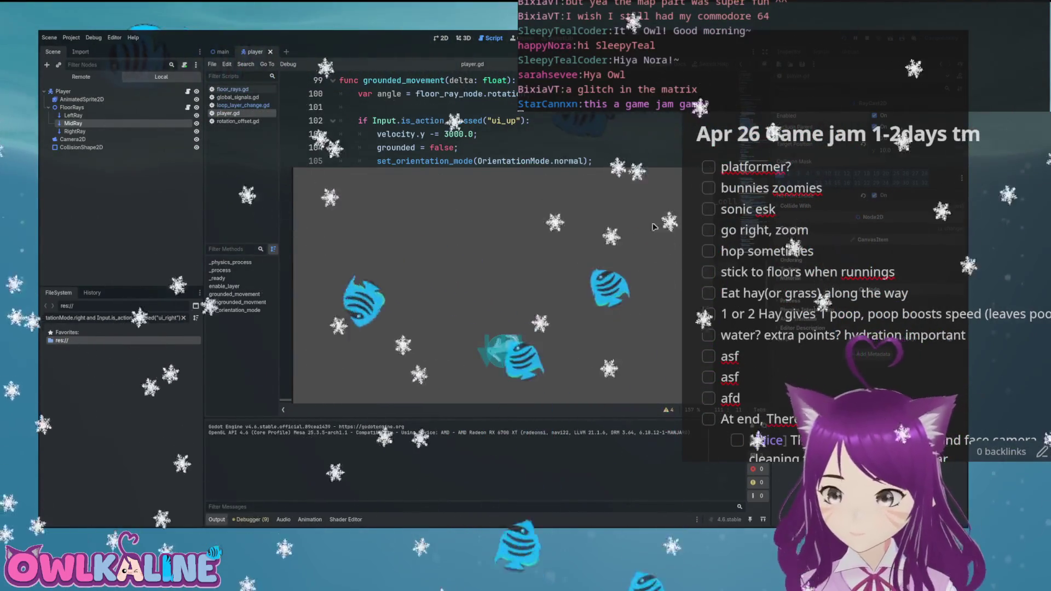
key("F8")
- Relaunch and run the bunny through the rainbow loop and onto the purple slope
key("F5")
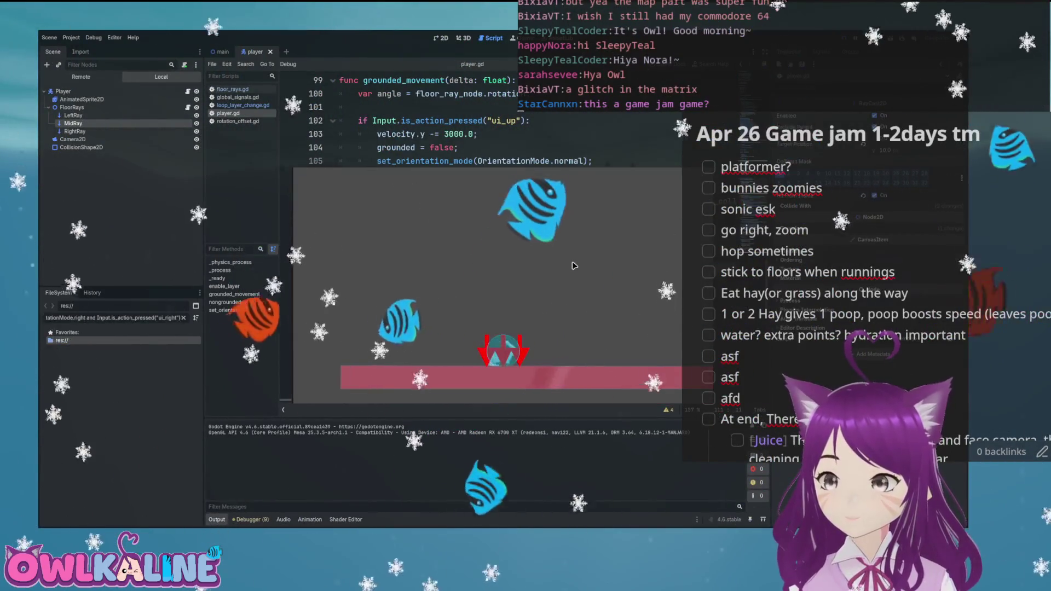
key("Right")
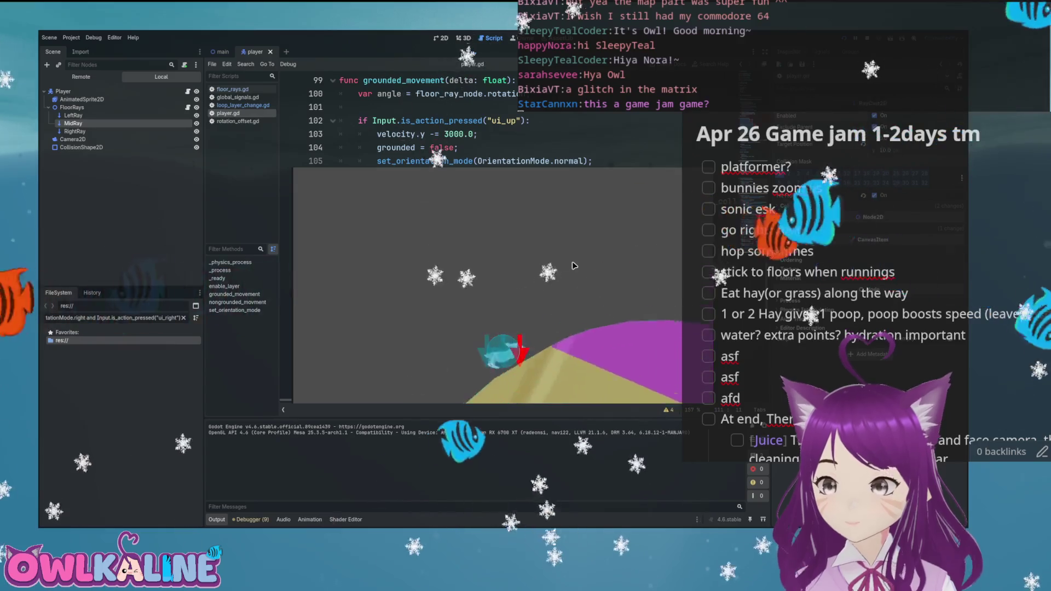
key("Right")
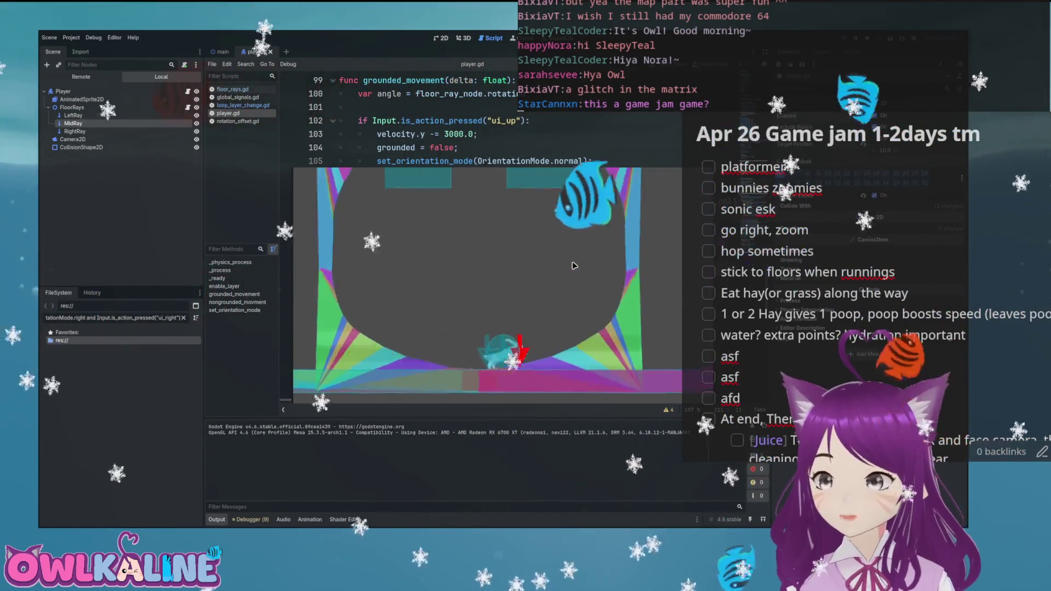
key("Right")
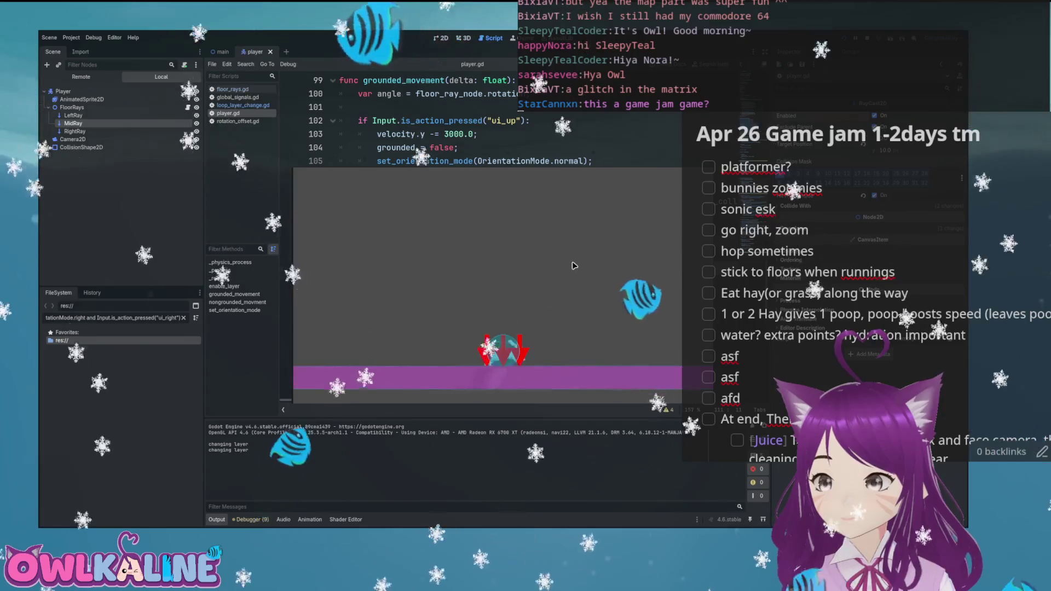
key("Right")
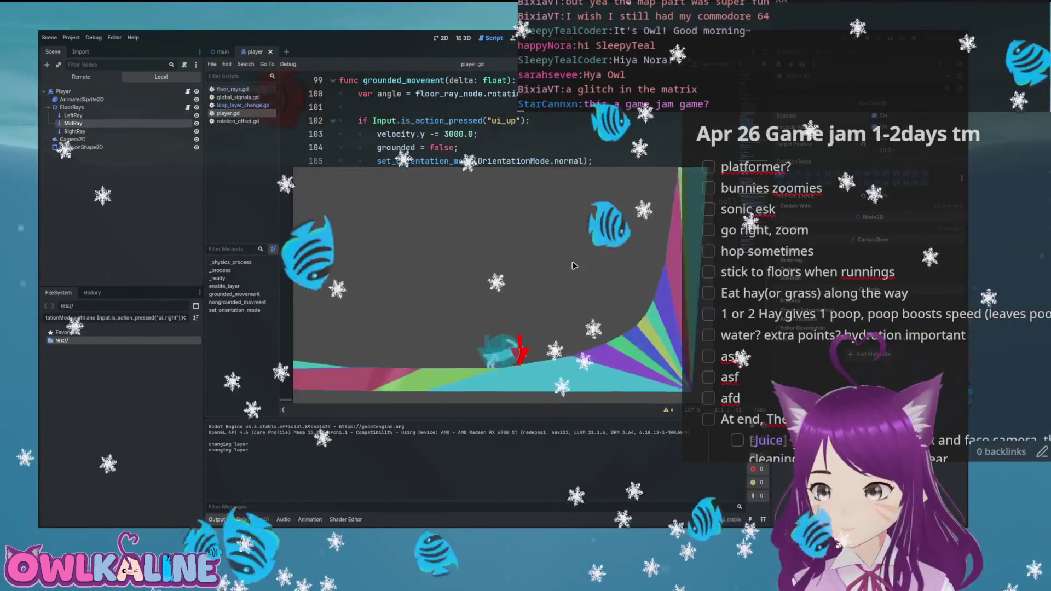
key("Right")
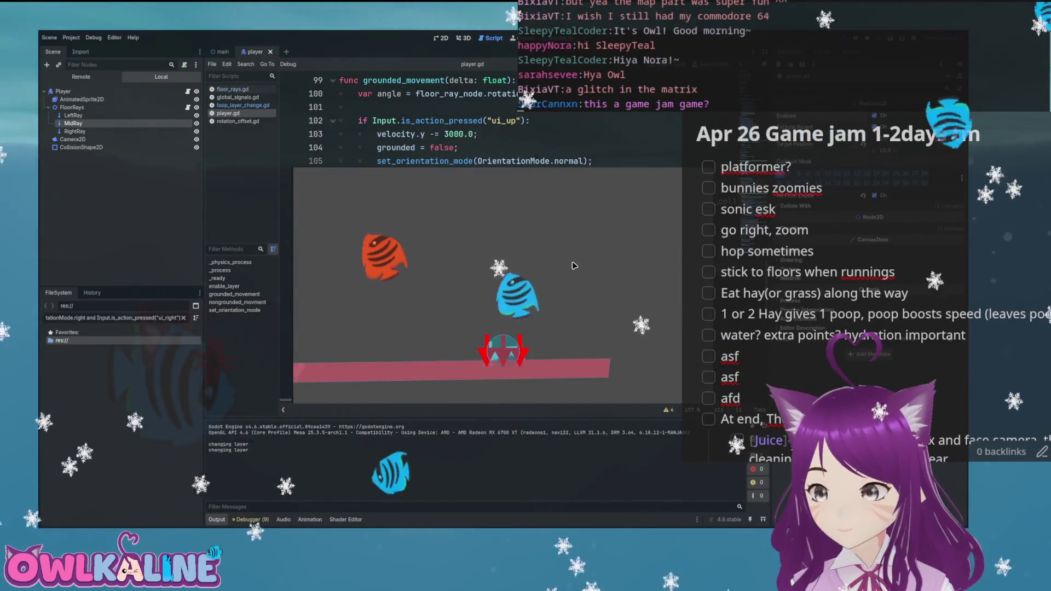
key("Left")
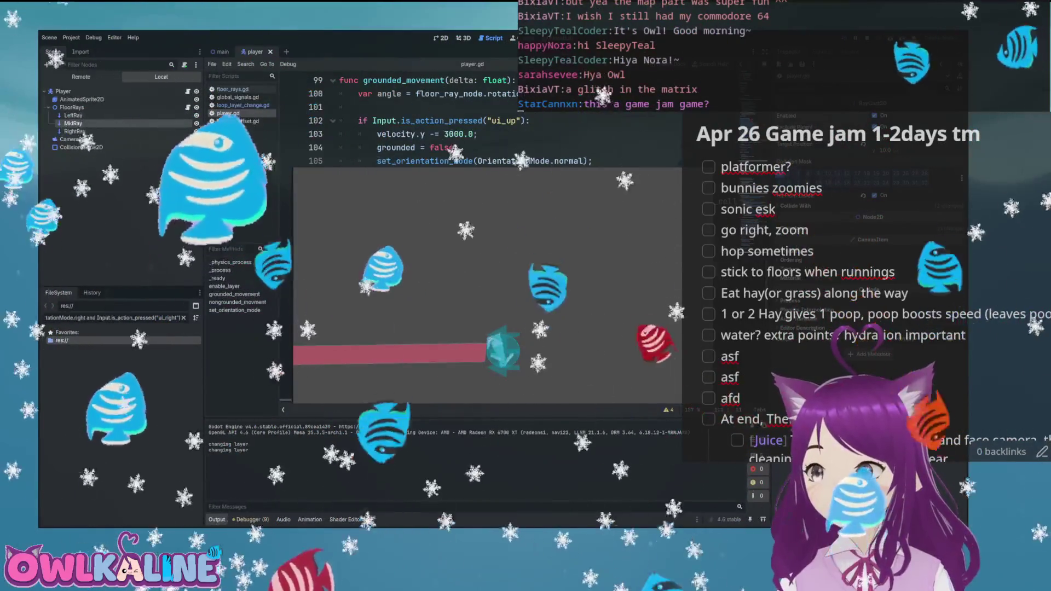
- Restart once more, run onto the colourful sloped terrain, stop, and show the player scene
key("F8")
key("F5")
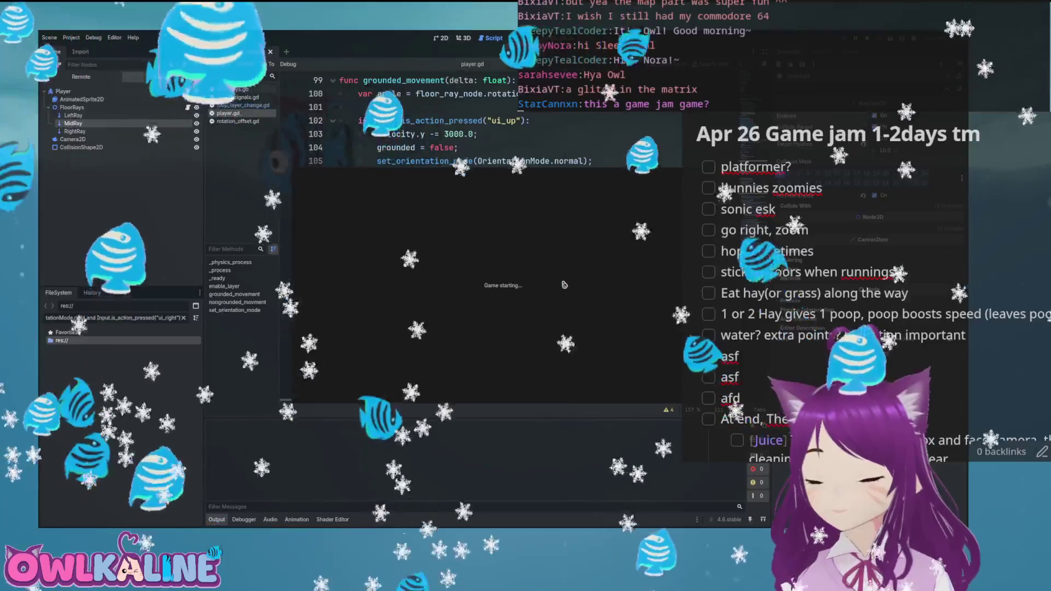
key("Right")
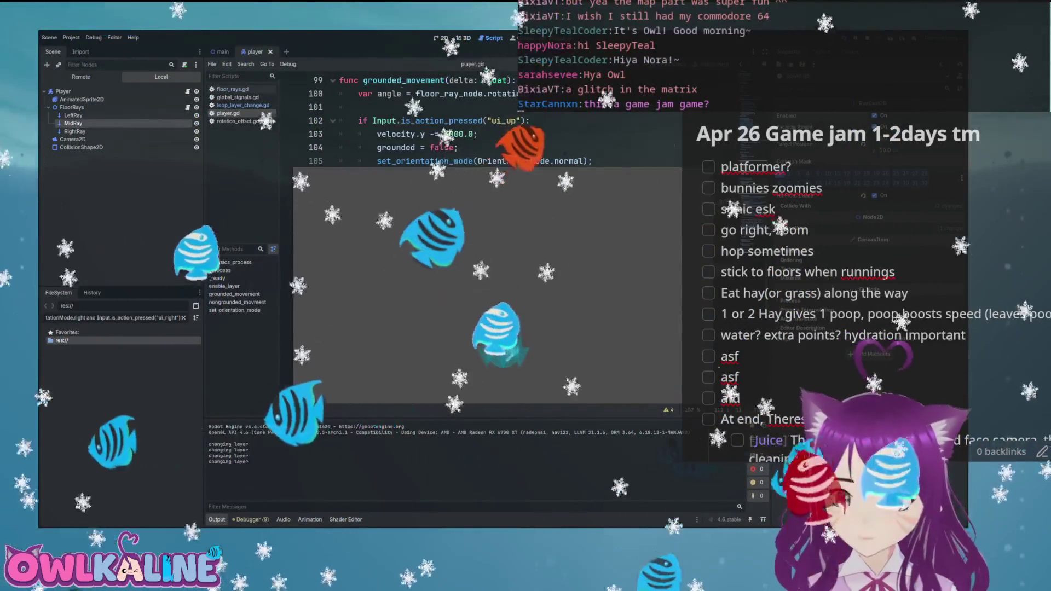
key("F8")
left_click(440, 38)
- Zoom out, switch to the main level scene, and zoom in on the rainbow mound
scroll(419, 245, "down", 15)
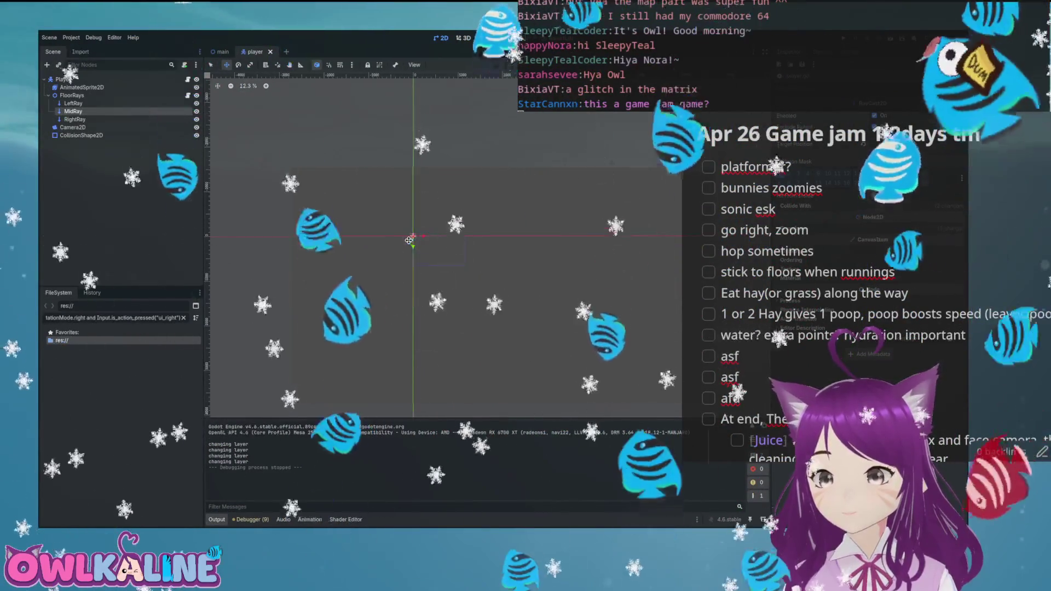
key("ctrl+Tab")
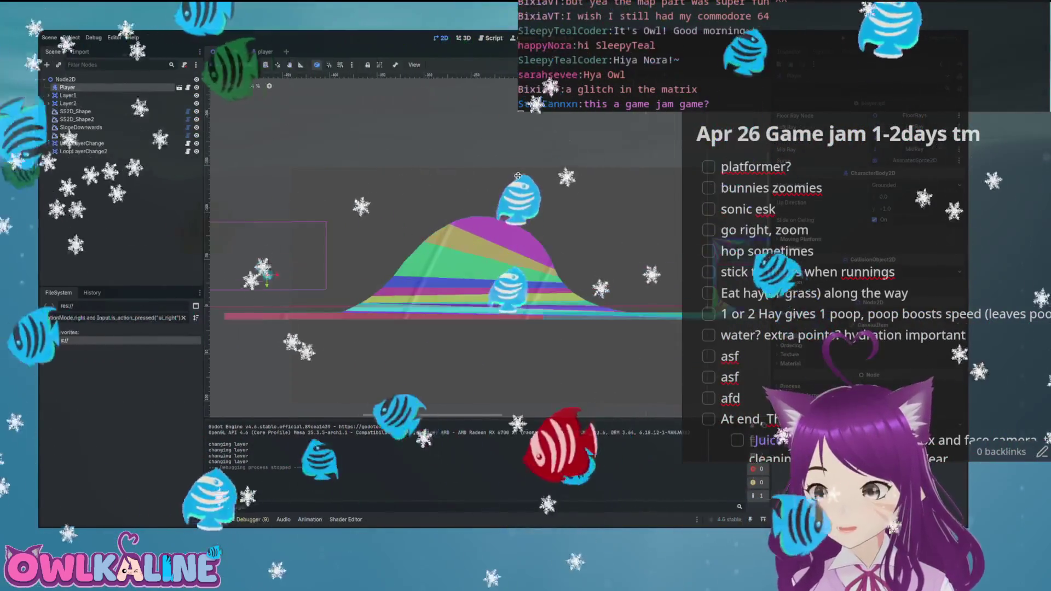
scroll(518, 176, "up", 5)
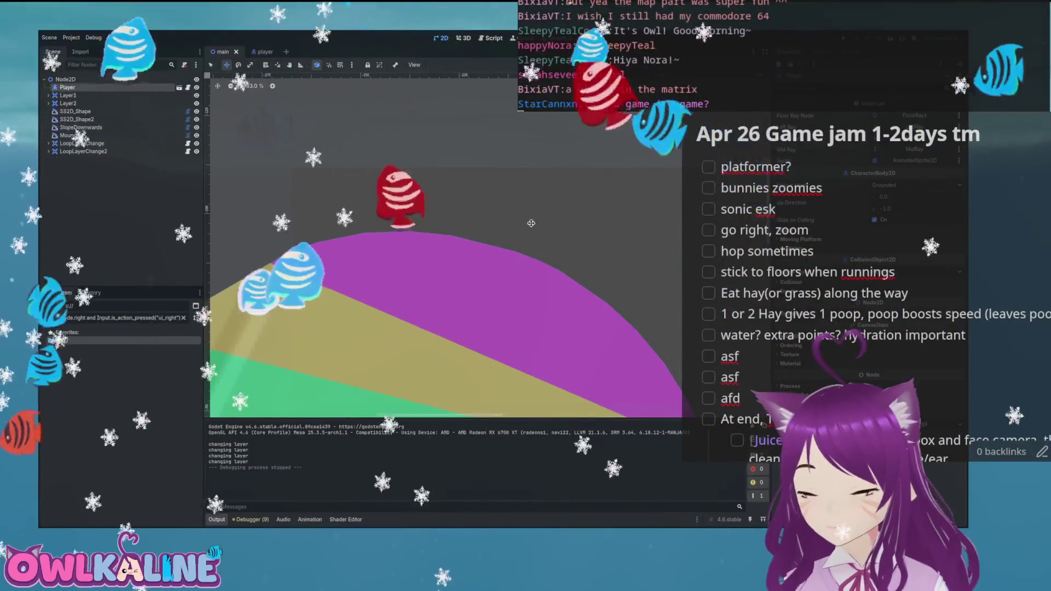
key("ctrl+F3")
- Review the ground_angle orientation checks around line 139 in grounded_movement
scroll(482, 236, "down", 8)
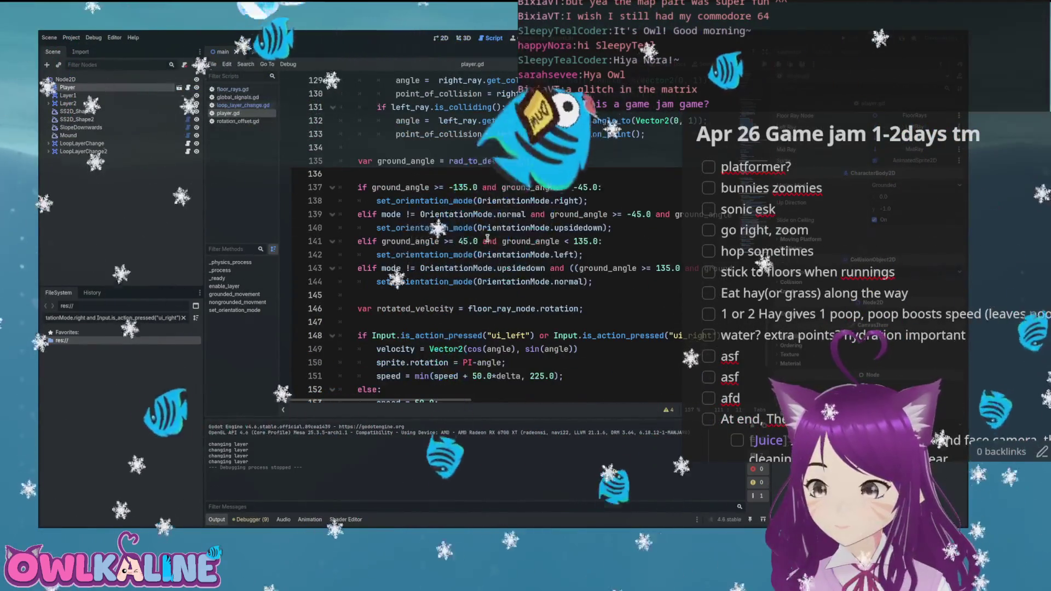
left_click(541, 213)
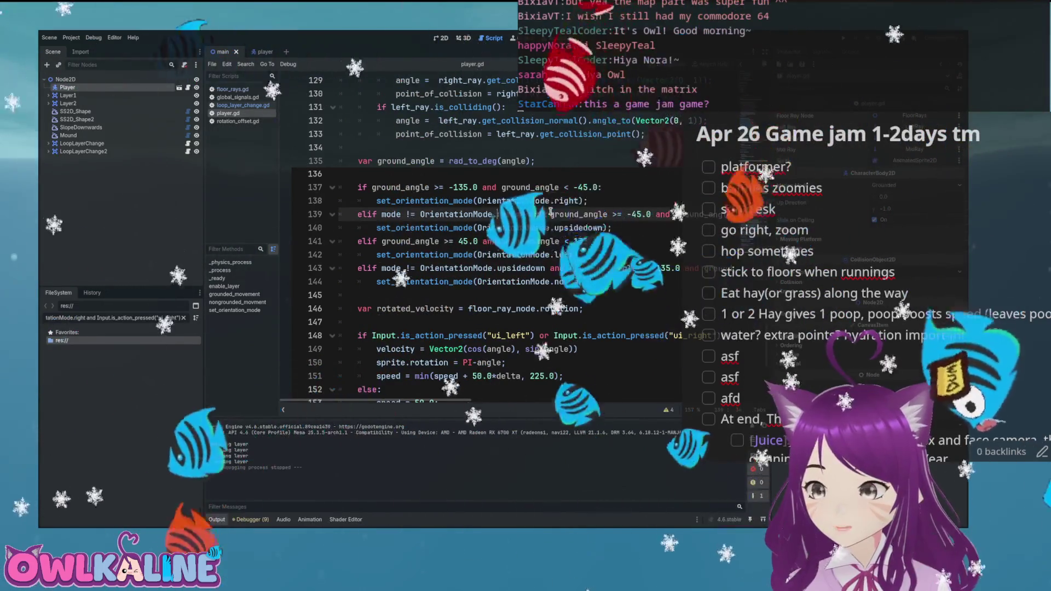
scroll(558, 216, "up", 3)
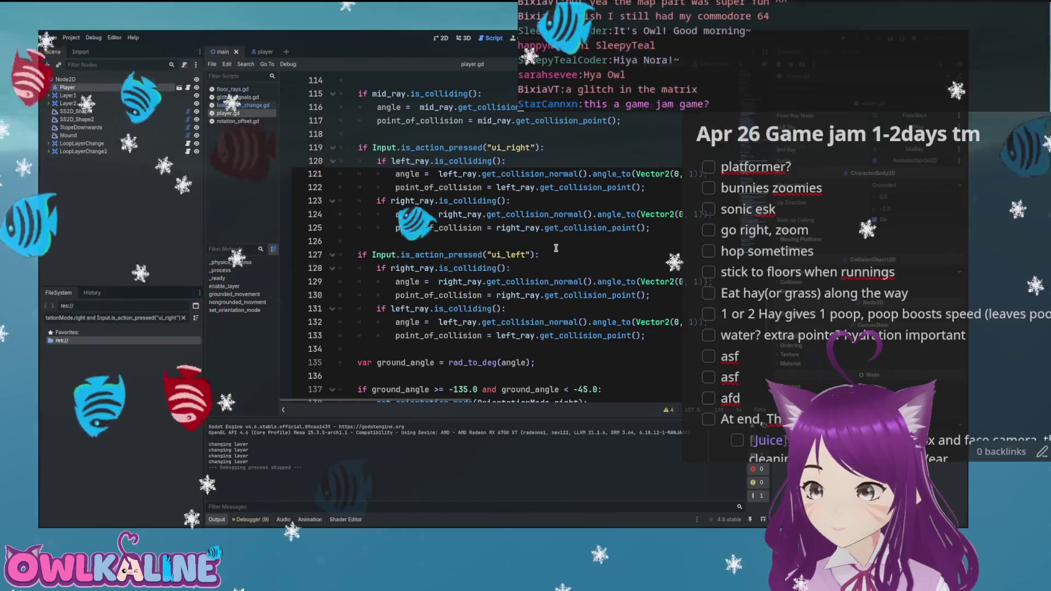
scroll(555, 248, "up", 1)
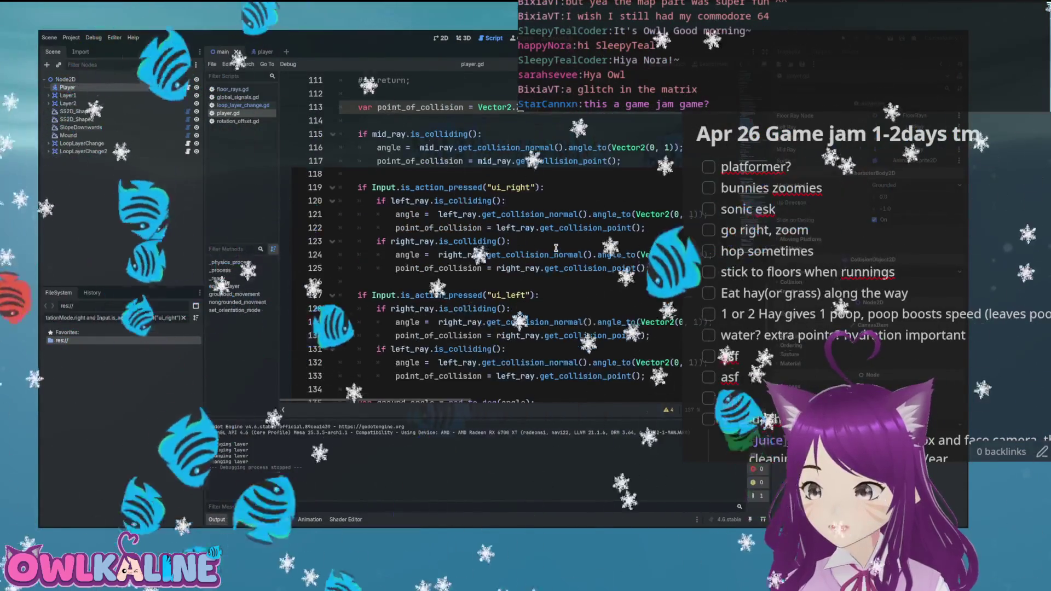
scroll(555, 248, "up", 1)
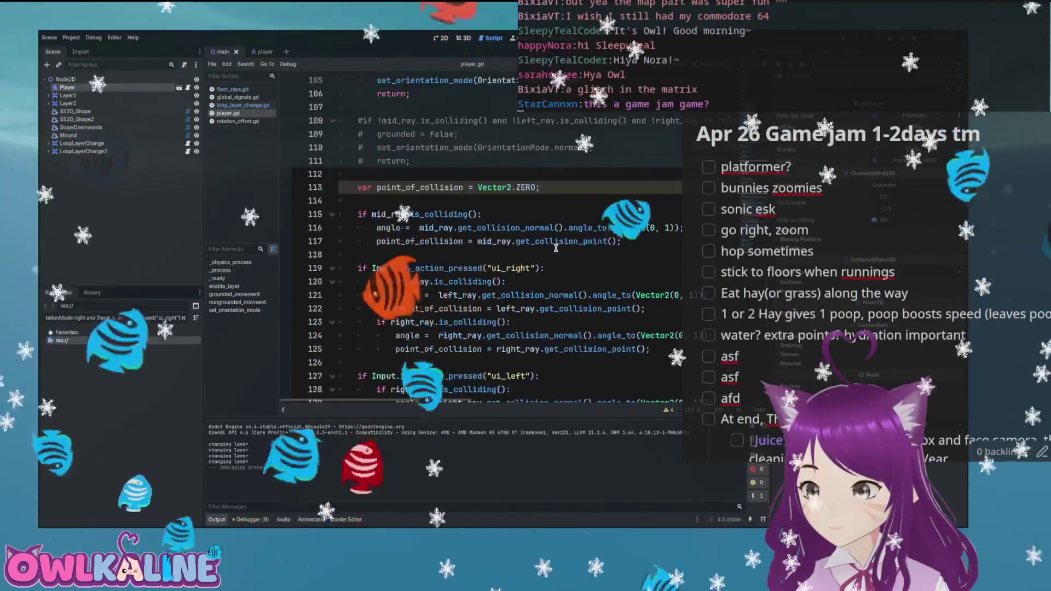
scroll(556, 248, "up", 3)
scroll(555, 248, "down", 3)
scroll(555, 248, "down", 6)
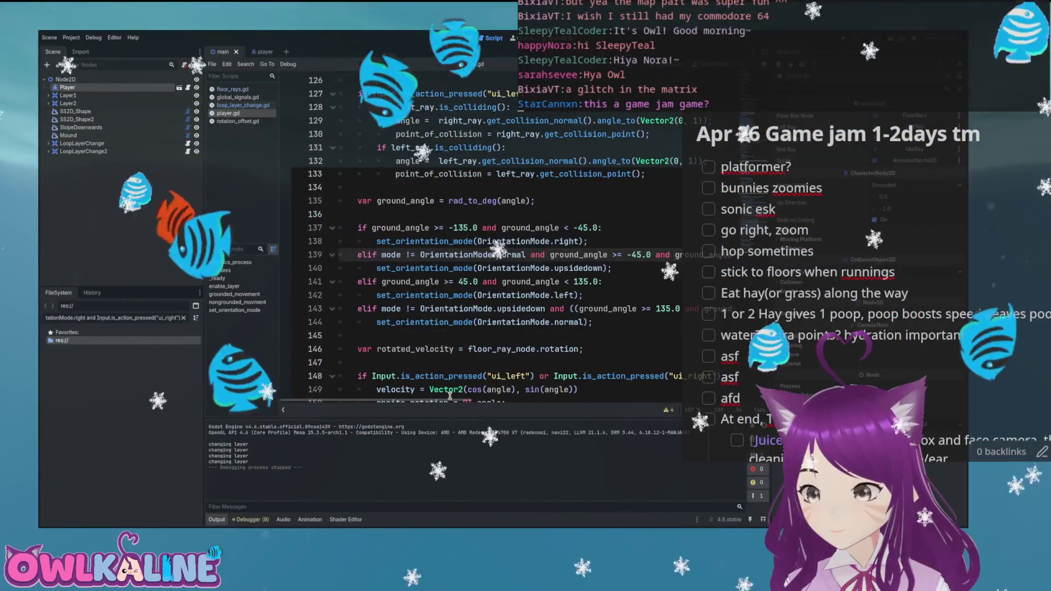
- Insert an empty line above var point_of_collision in grounded_movement
left_click_drag(425, 401, 464, 401)
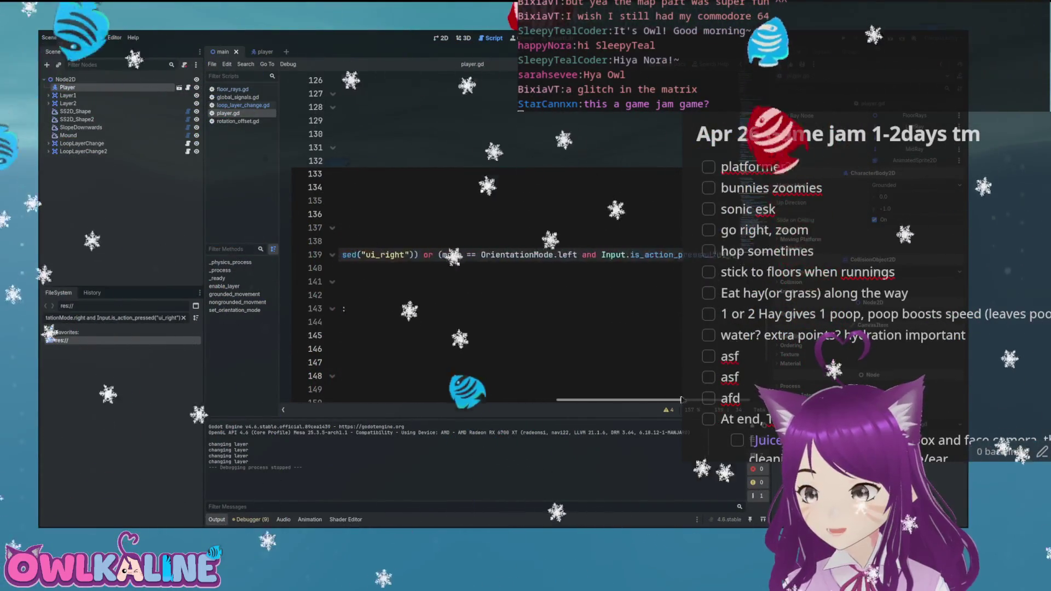
scroll(438, 309, "left", 5)
scroll(438, 309, "up", 2)
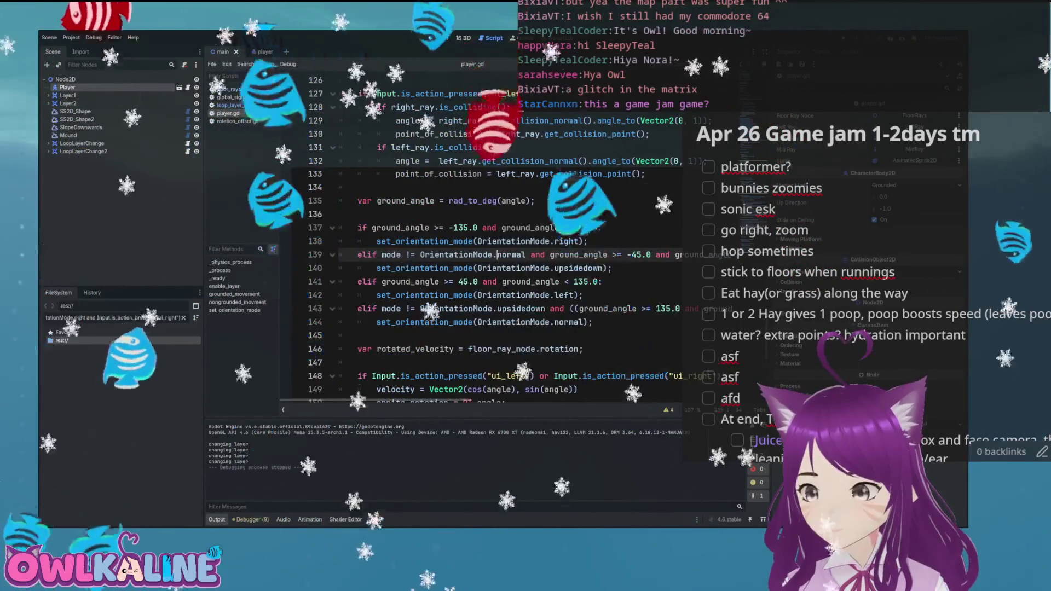
scroll(439, 309, "up", 4)
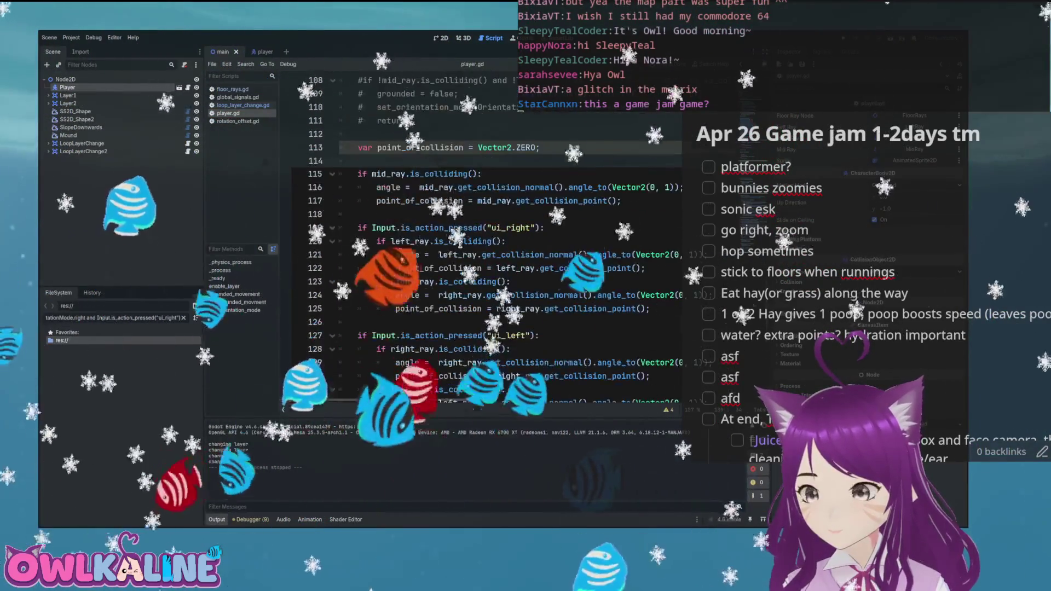
scroll(414, 210, "up", 5)
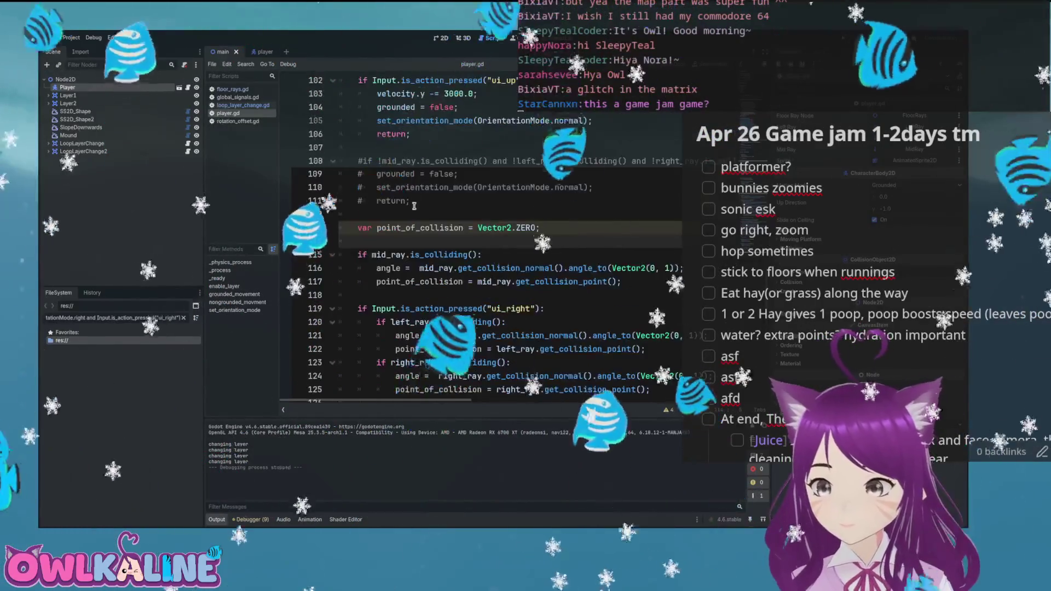
scroll(414, 209, "down", 2)
key("ctrl+shift+Return")
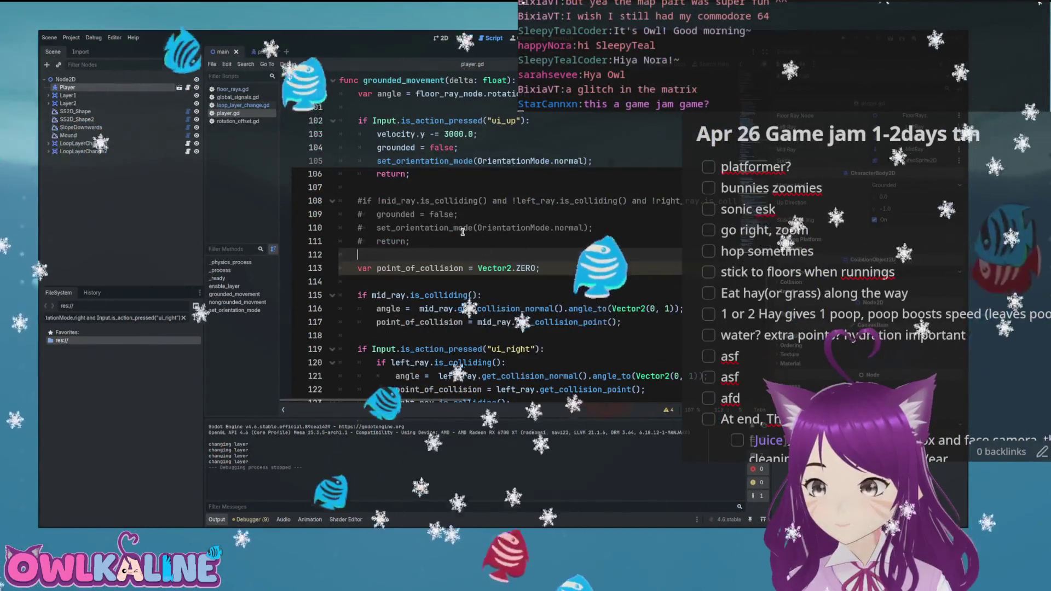
- Declare no_rays_have_collision and assign it line 108's no-ray collision condition
key("Return")
key("Up")
type("var")
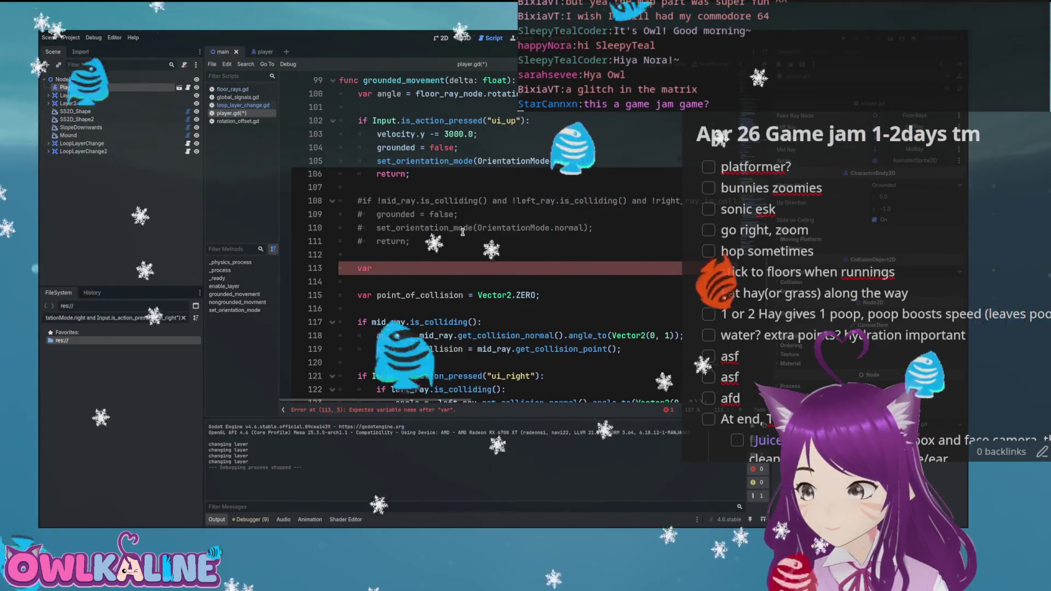
type(" a")
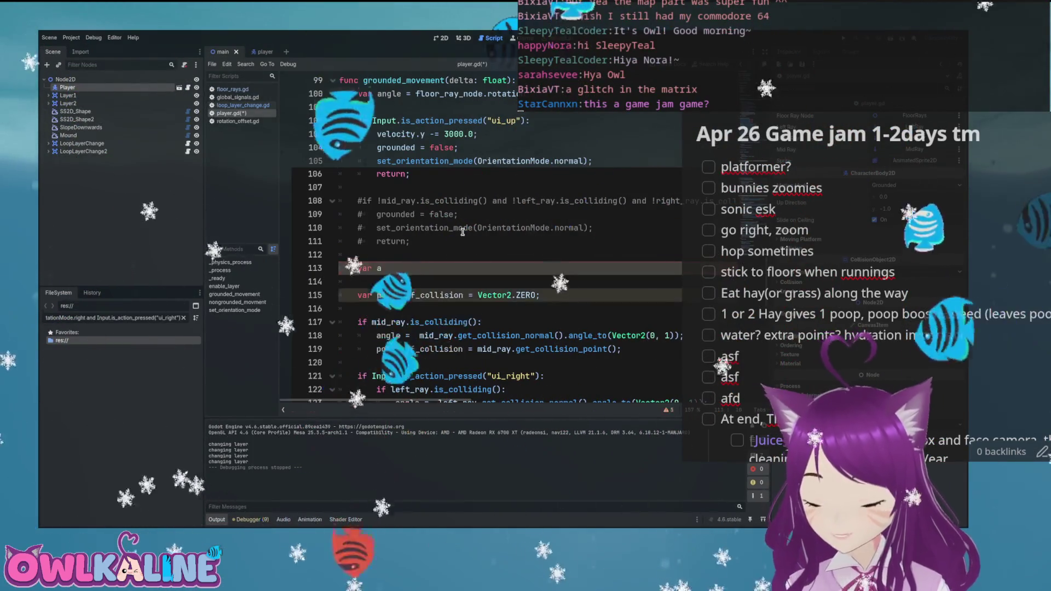
type("_")
type("llid")
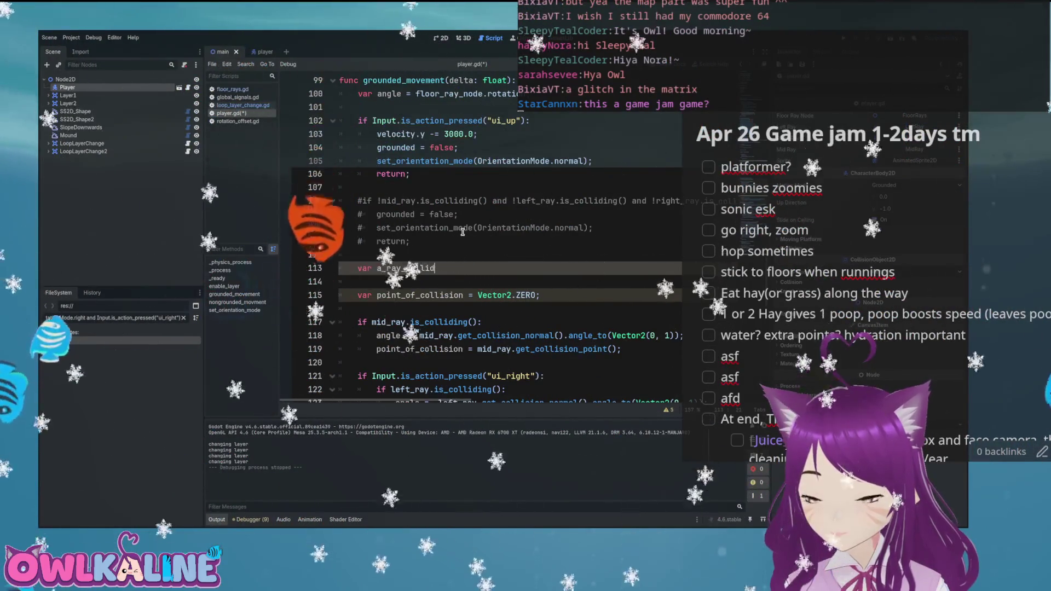
type("_a_c")
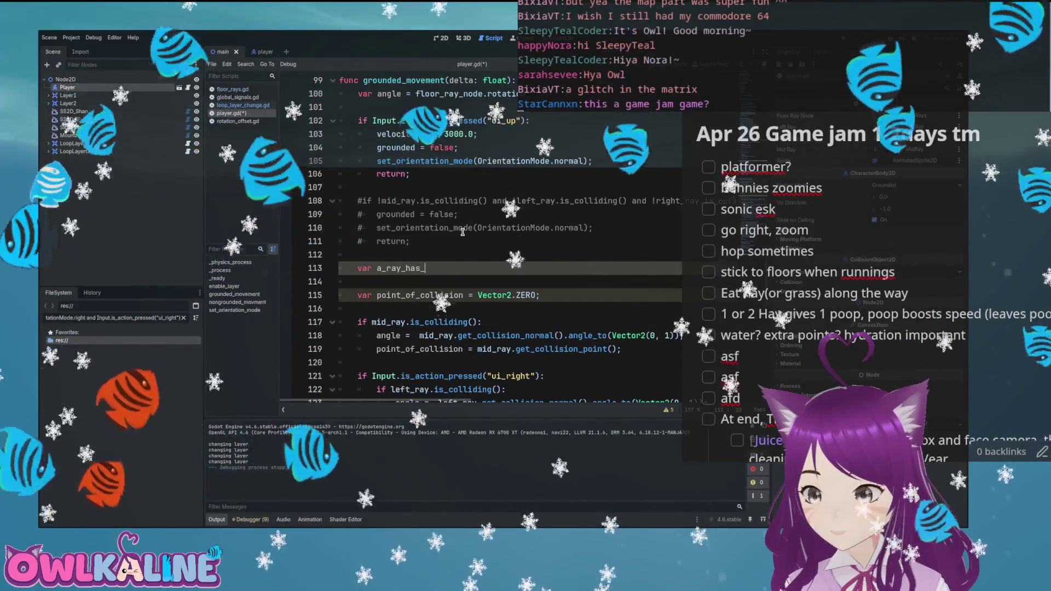
key("ctrl+BackSpace")
type("no_rays_have_collision")
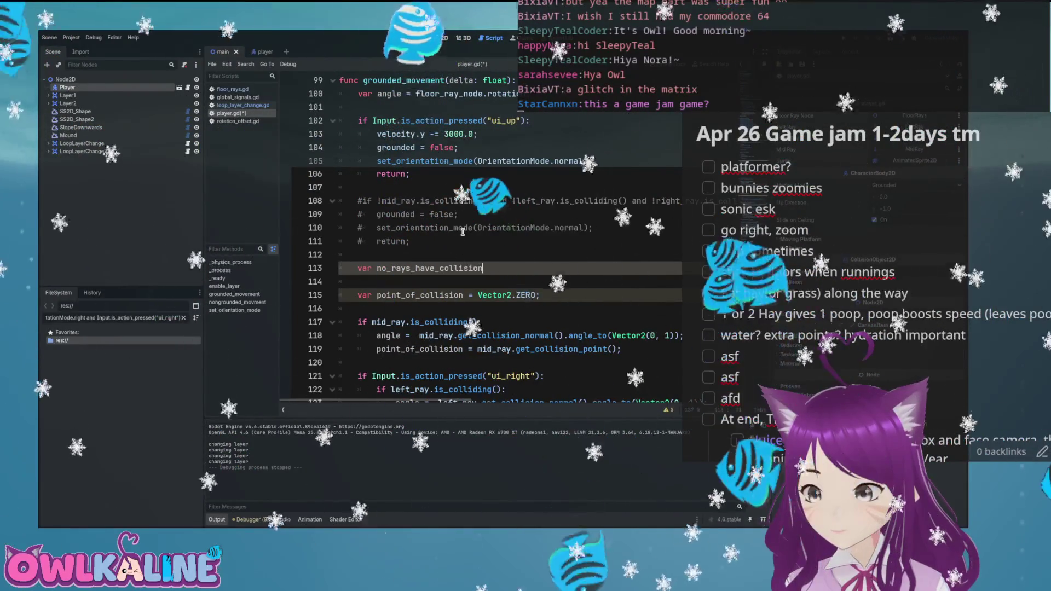
type(" =")
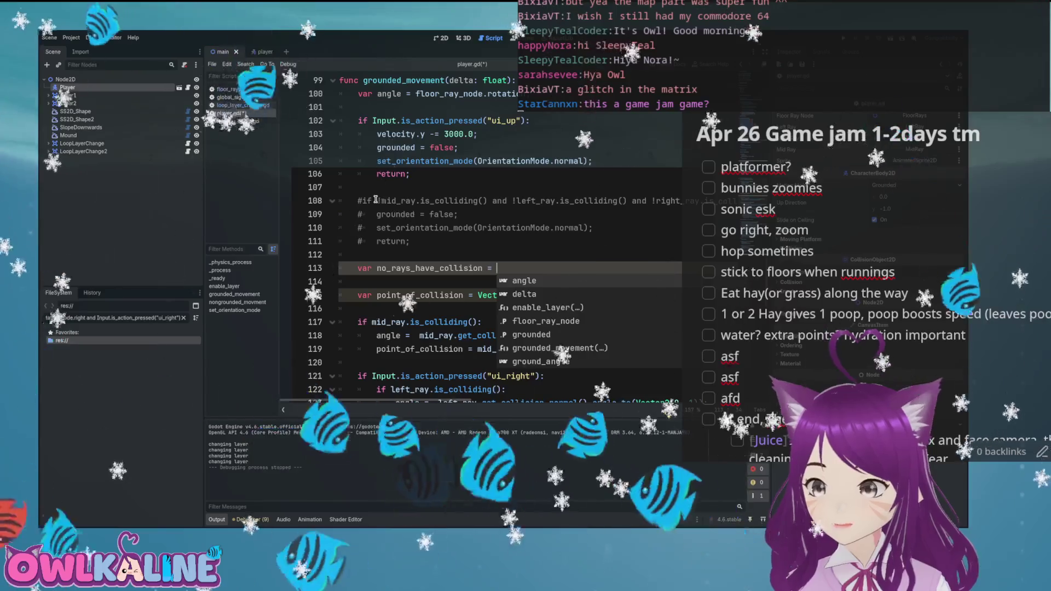
triple_click(376, 201)
key("ctrl+c")
left_click(444, 267)
key("ctrl+v")
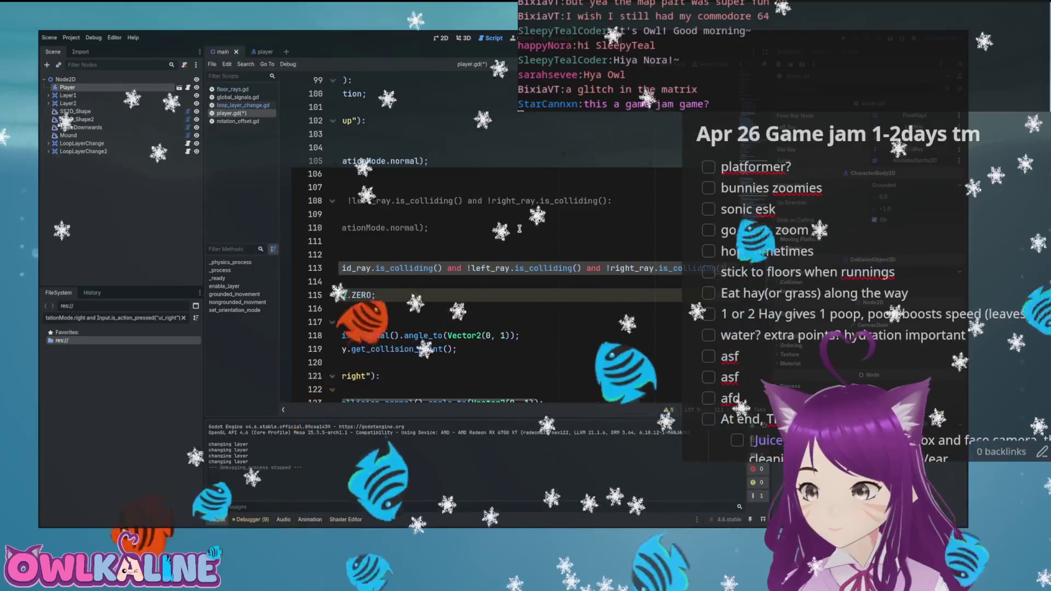
- Add '!no_rays_have_collision and' to line 141's elif, then run the game with F5
double_click(418, 269)
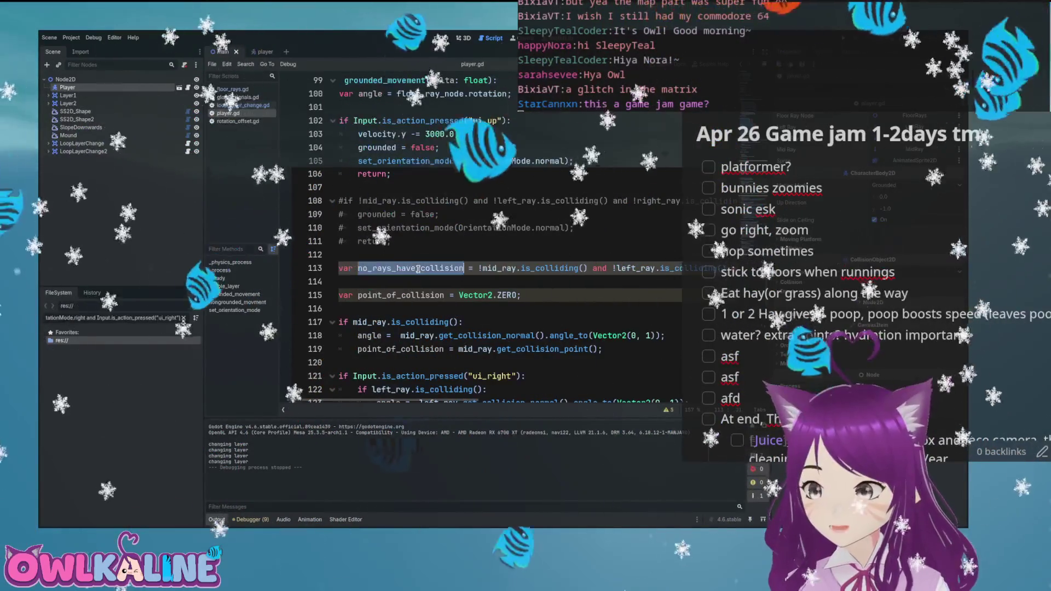
scroll(418, 269, "down", 10)
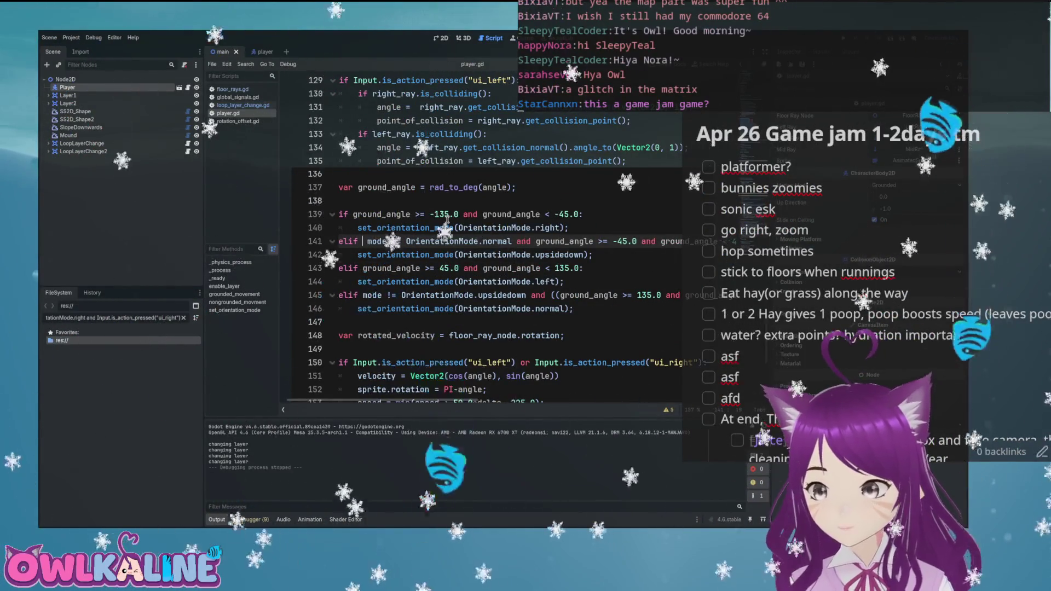
type("nd")
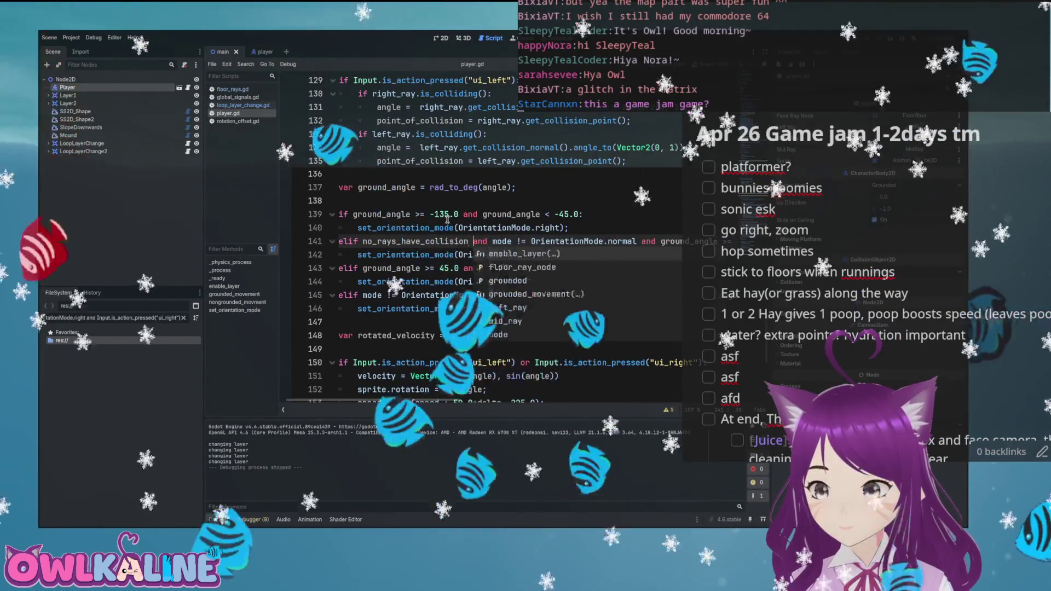
left_click(366, 241)
type("!")
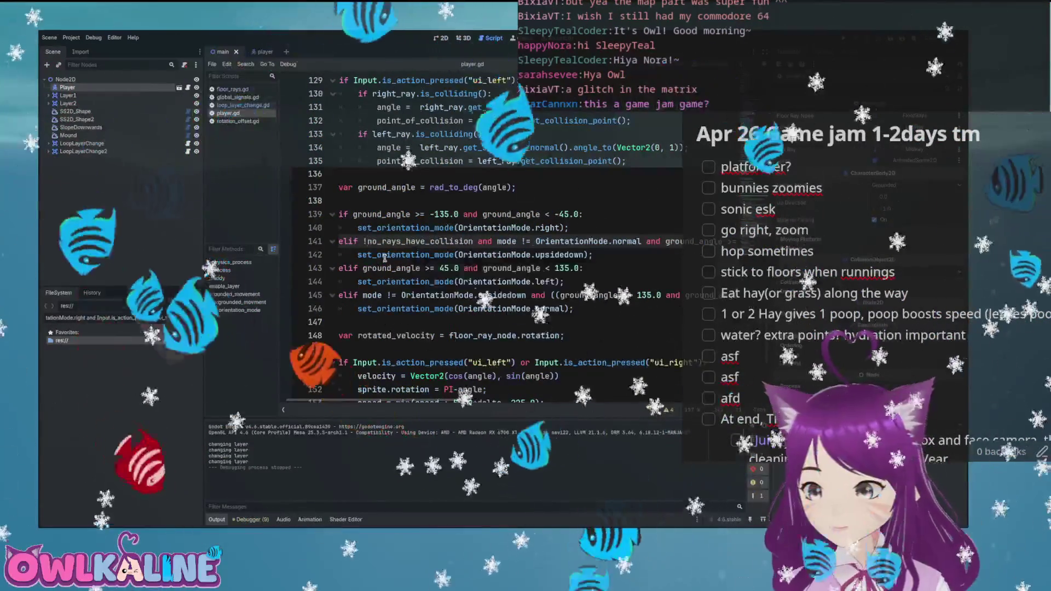
key("F5")
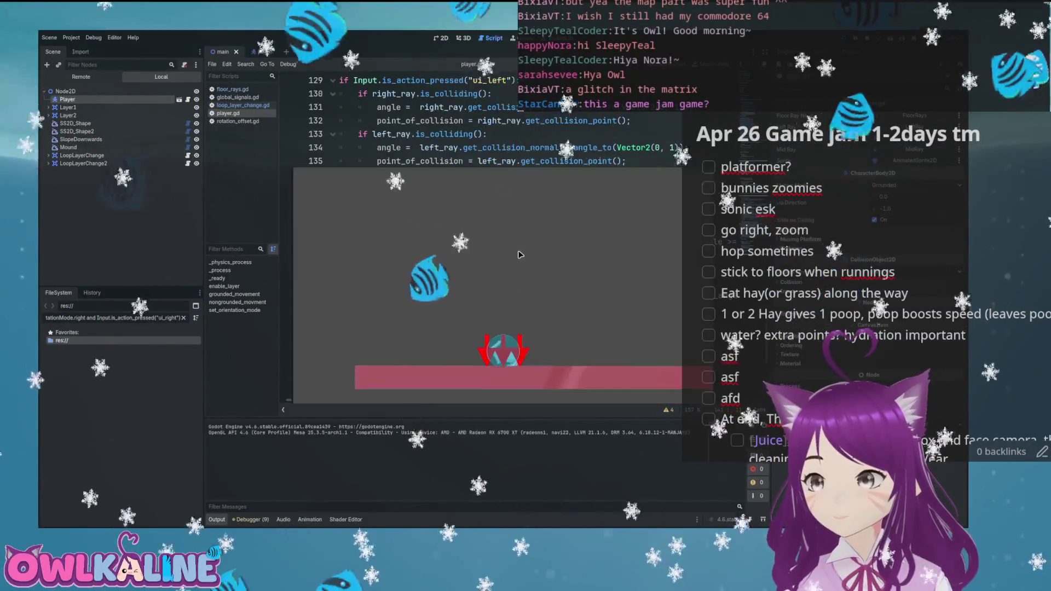
- Run the bunny back and forth over the green slope, purple humps and rainbow ramp
key("Right")
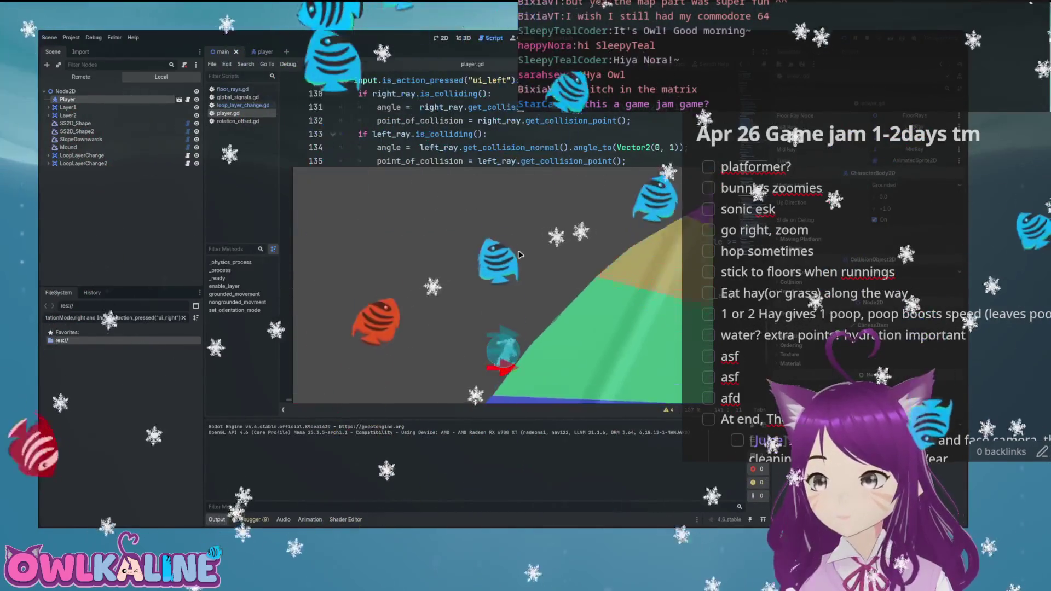
key("Right")
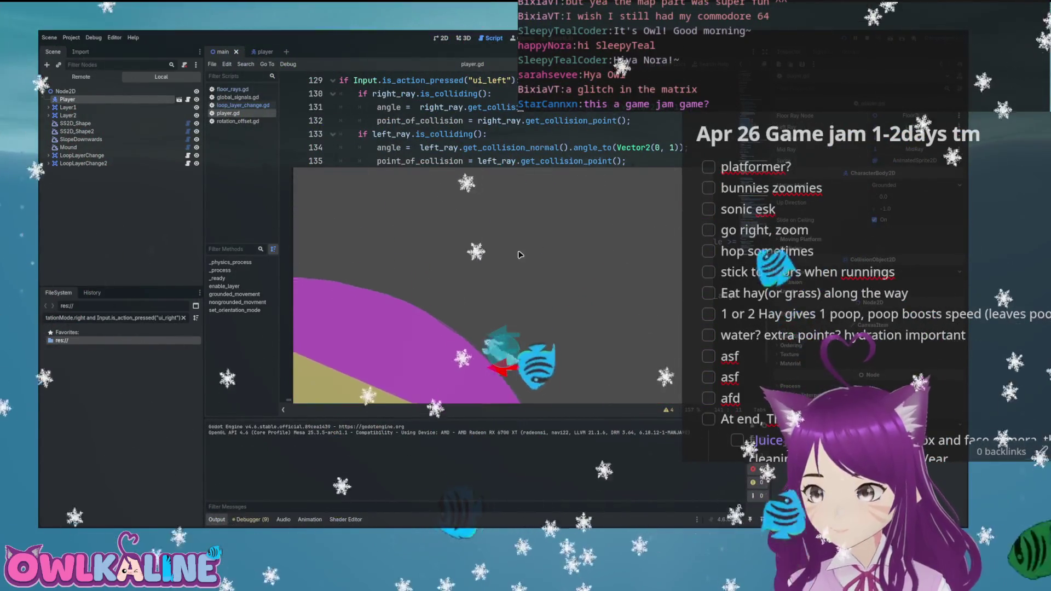
key("Right")
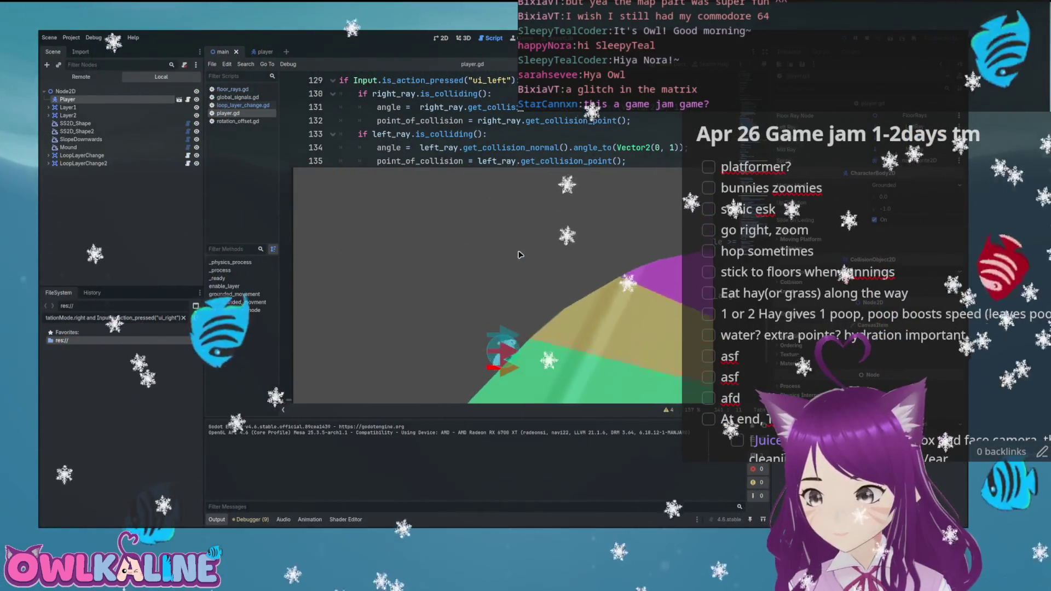
key("Right")
key("Left")
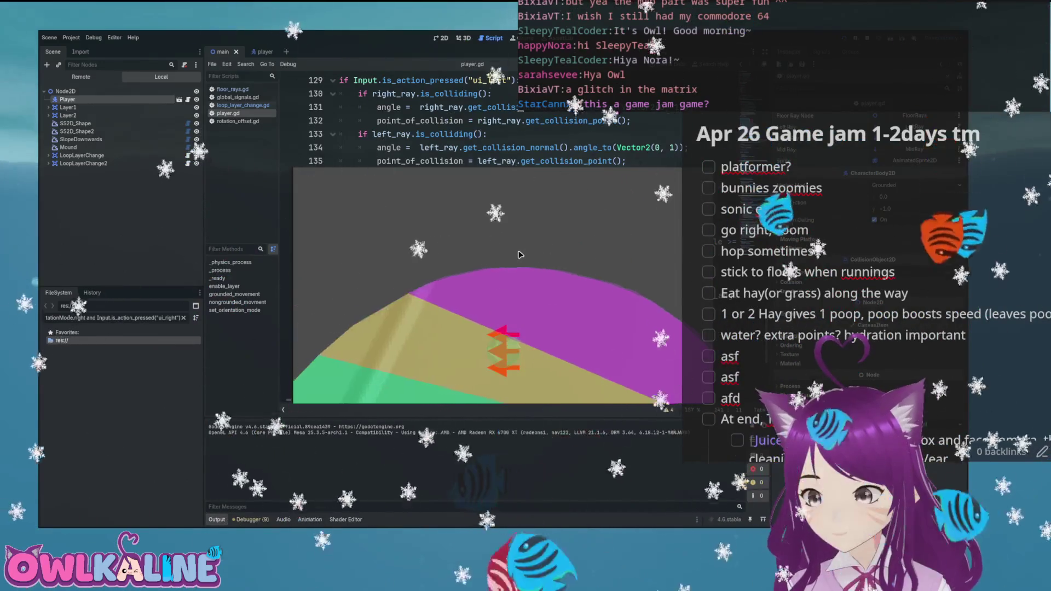
key("Right")
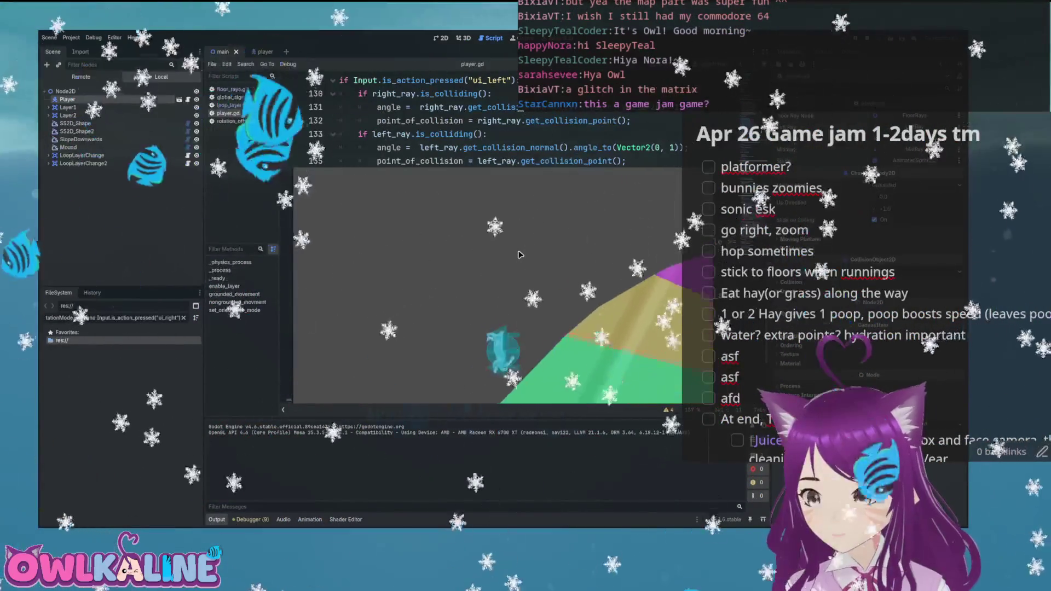
key("Left")
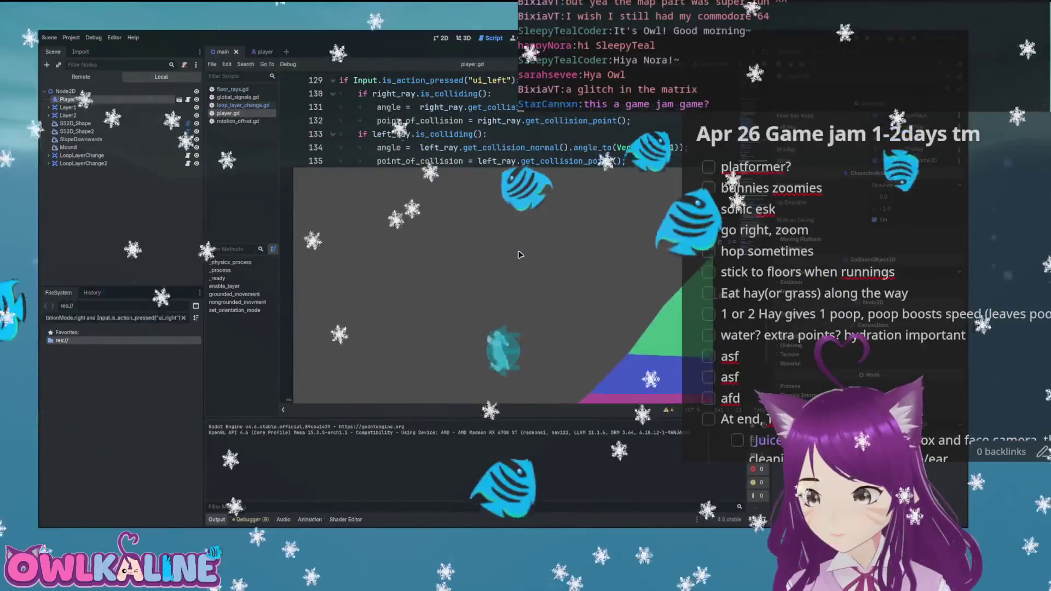
key("Left")
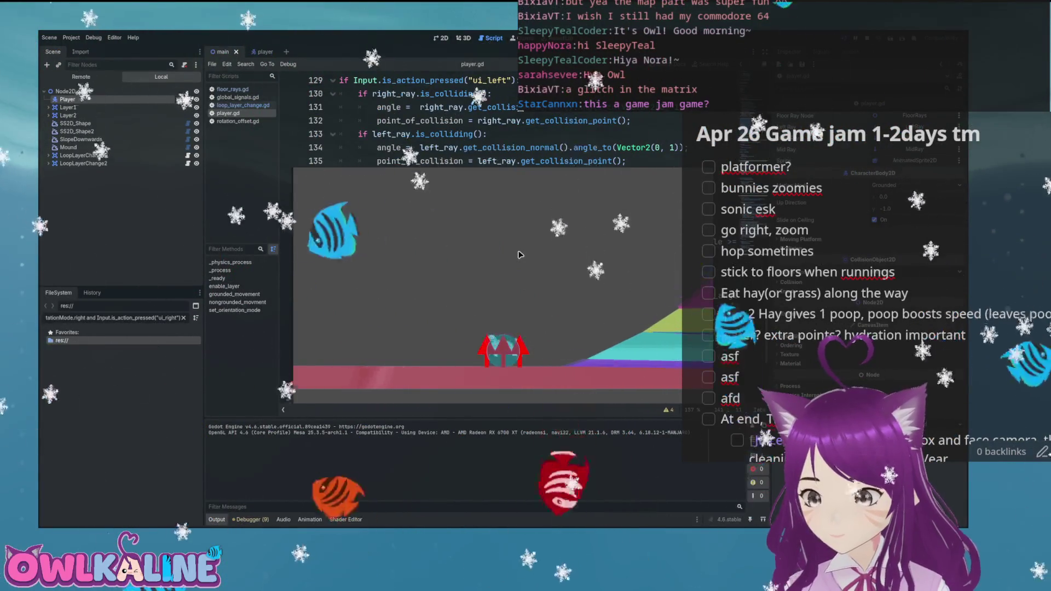
key("Right")
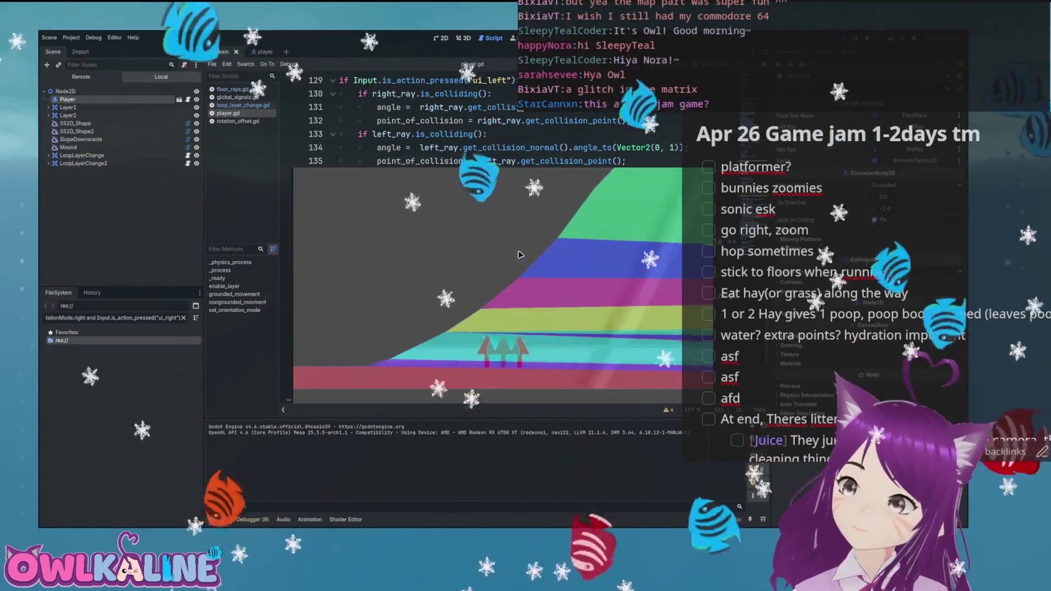
key("Right")
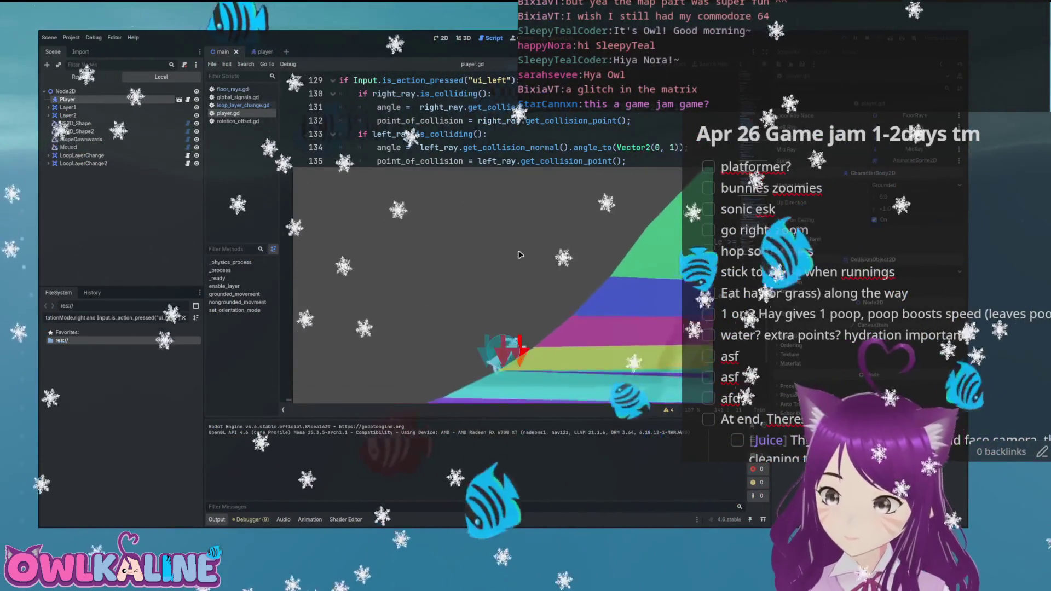
key("Right")
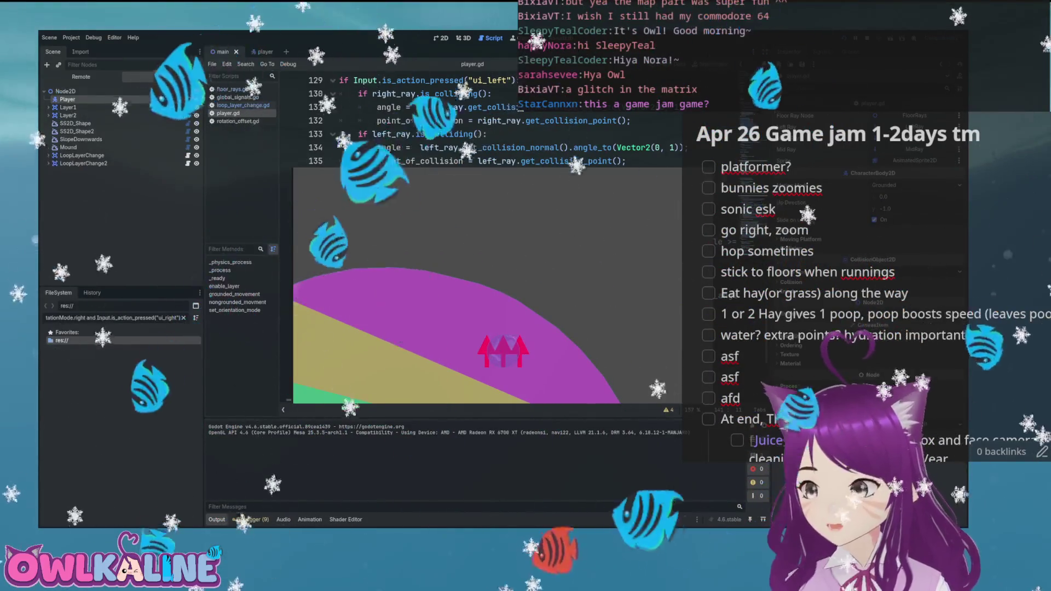
- Restart the game and run the bunny right over the slope and striped terrain toward the loop
key("F5")
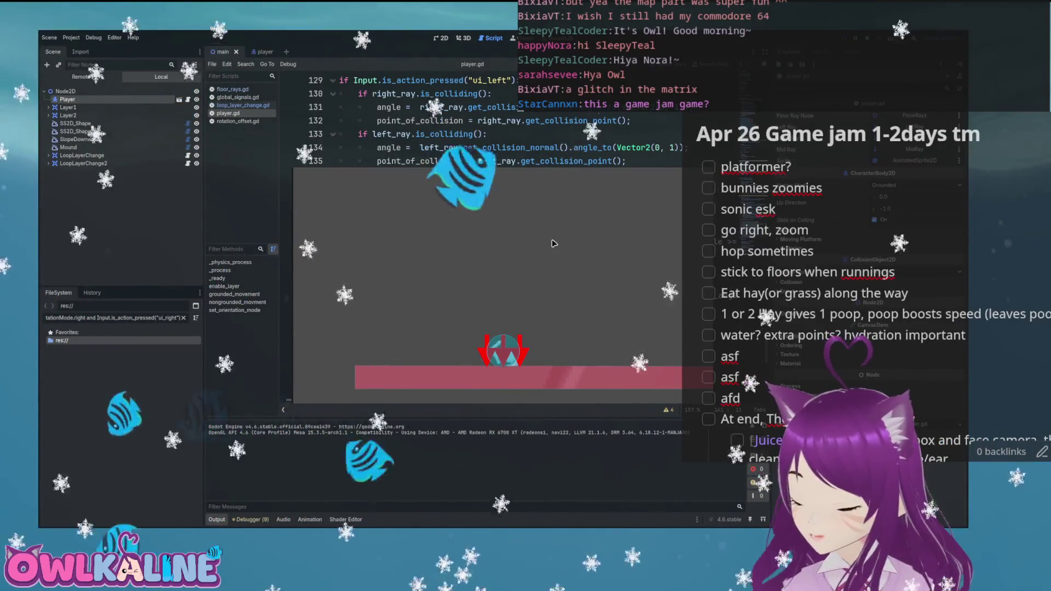
key("Right")
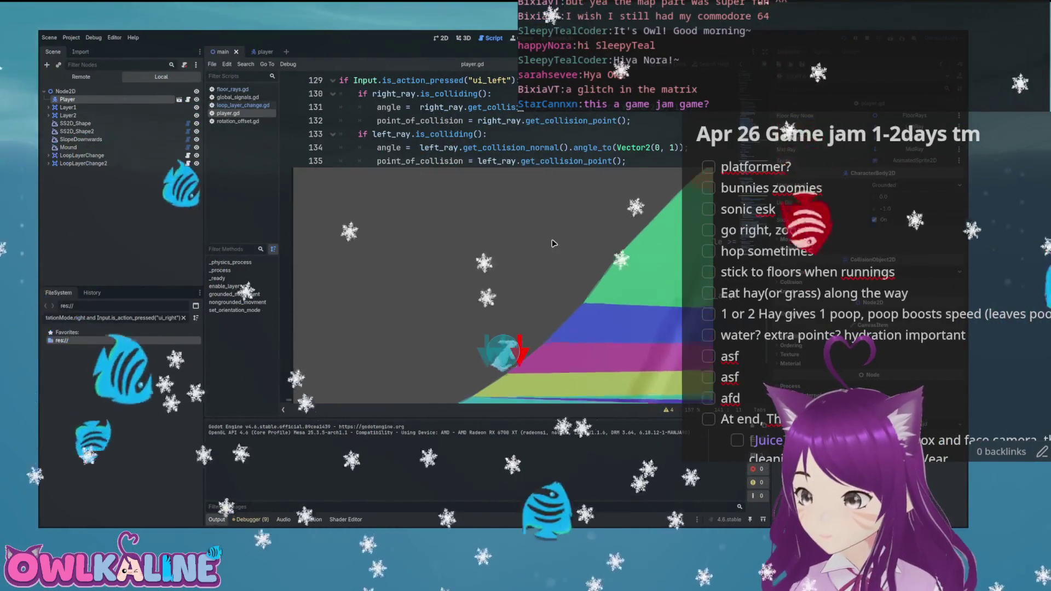
key("Right")
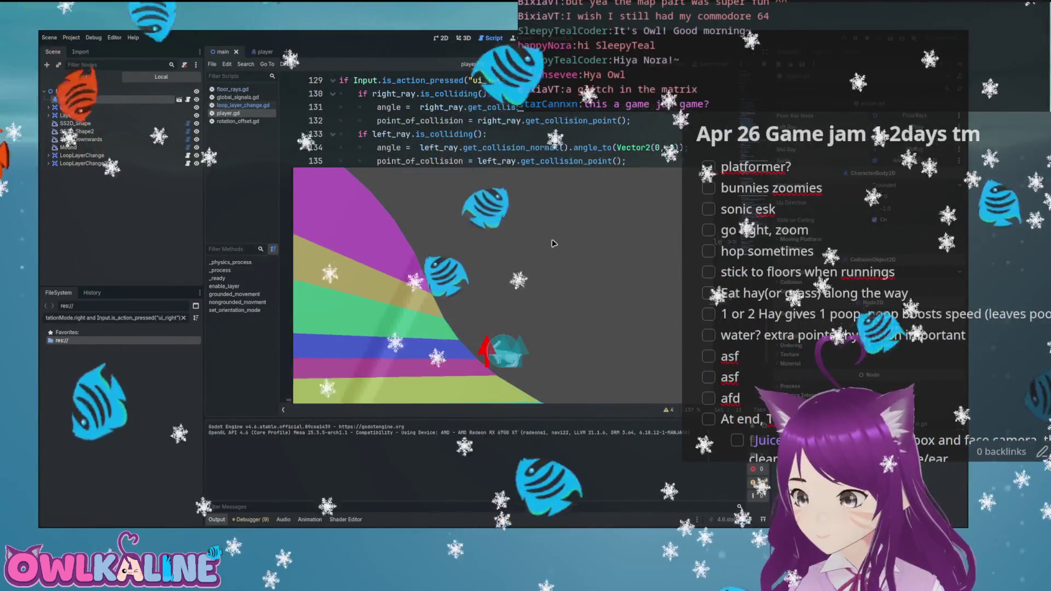
key("Right")
key("Right")
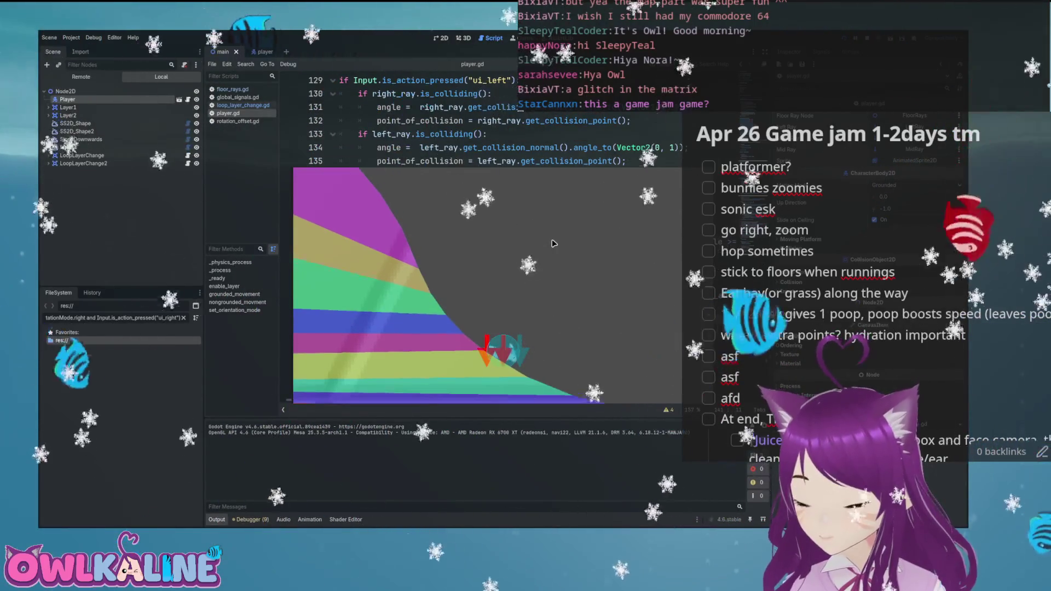
key("Right")
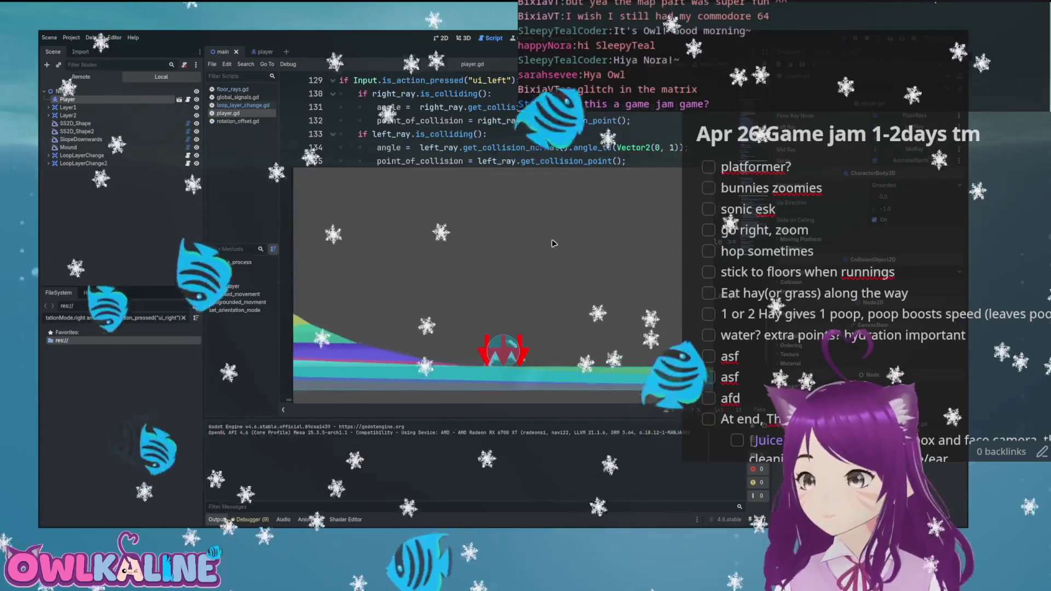
- Run the bunny right through the bowl, the yellow slope and around the coloured loop
key("Right")
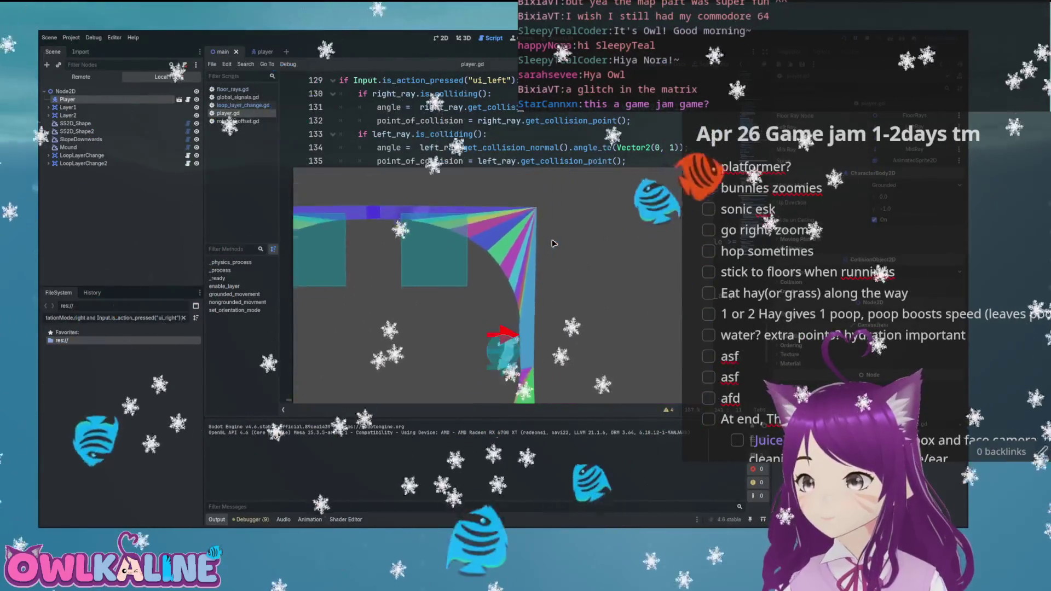
key("Right")
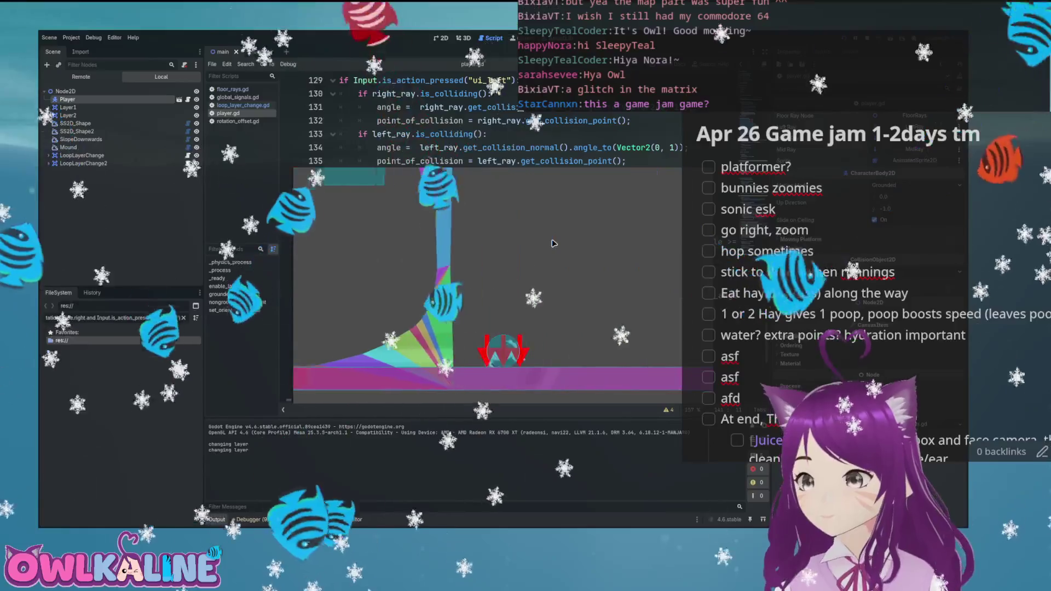
key("Right")
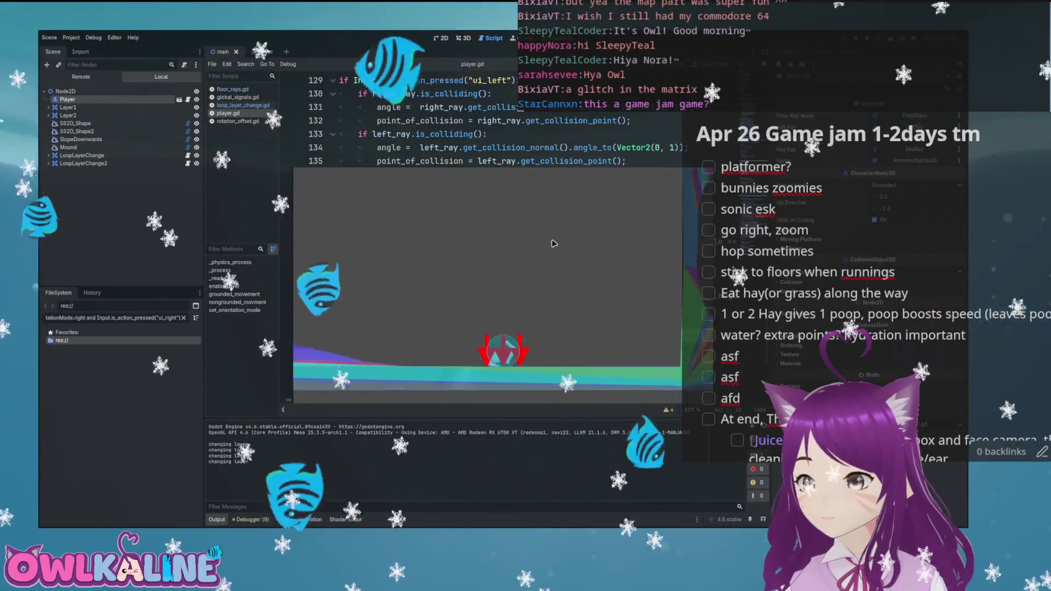
key("Right")
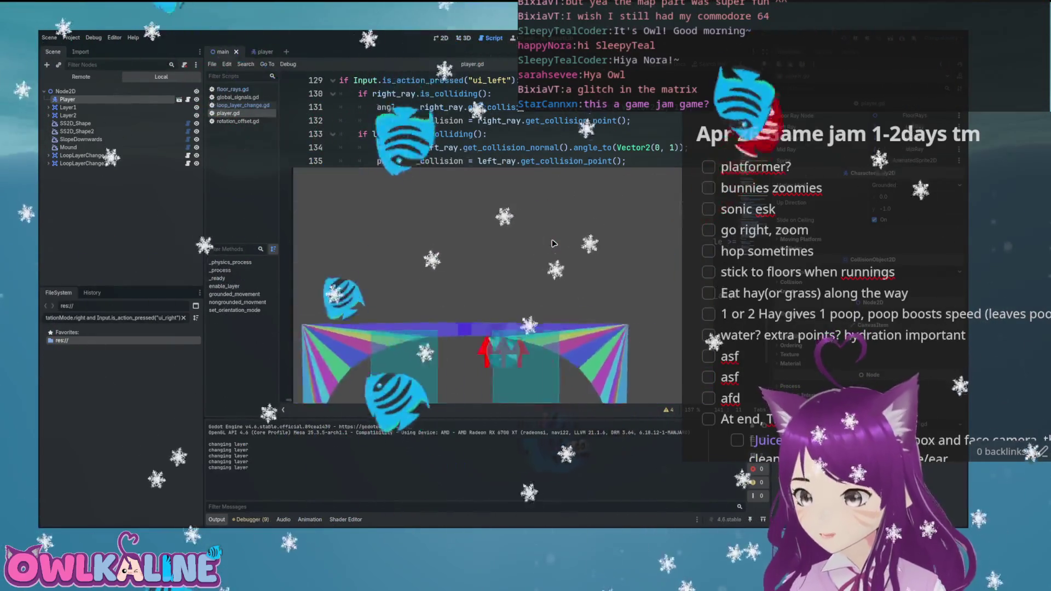
key("Right")
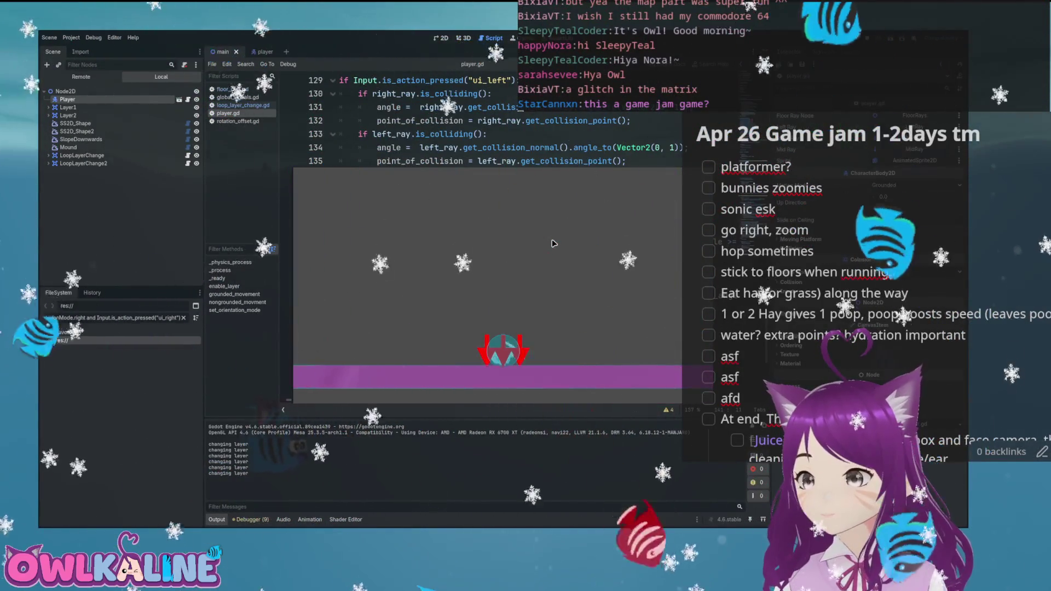
key("Right")
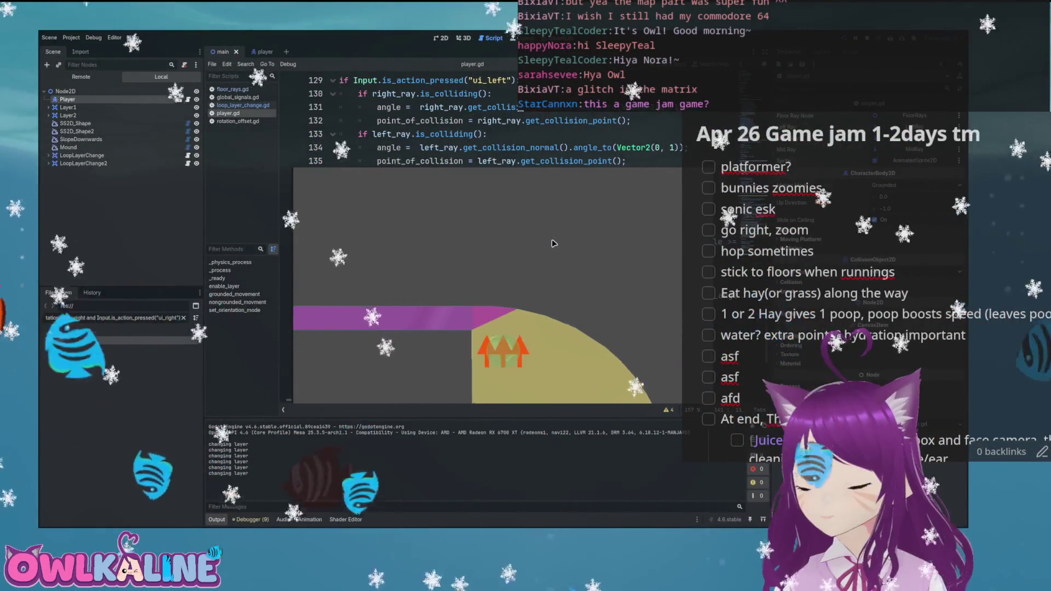
key("Right")
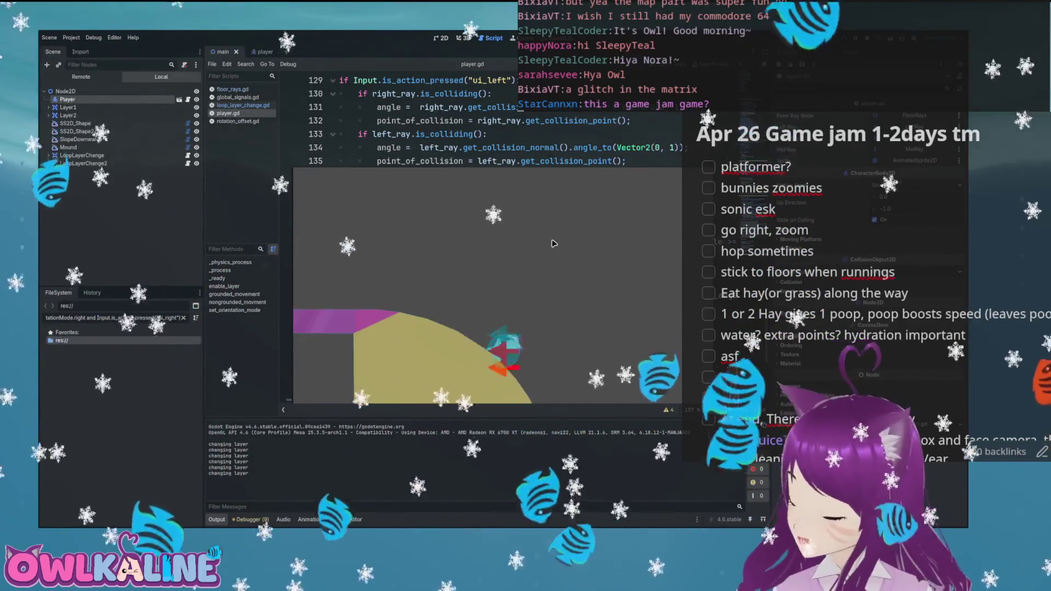
key("Right")
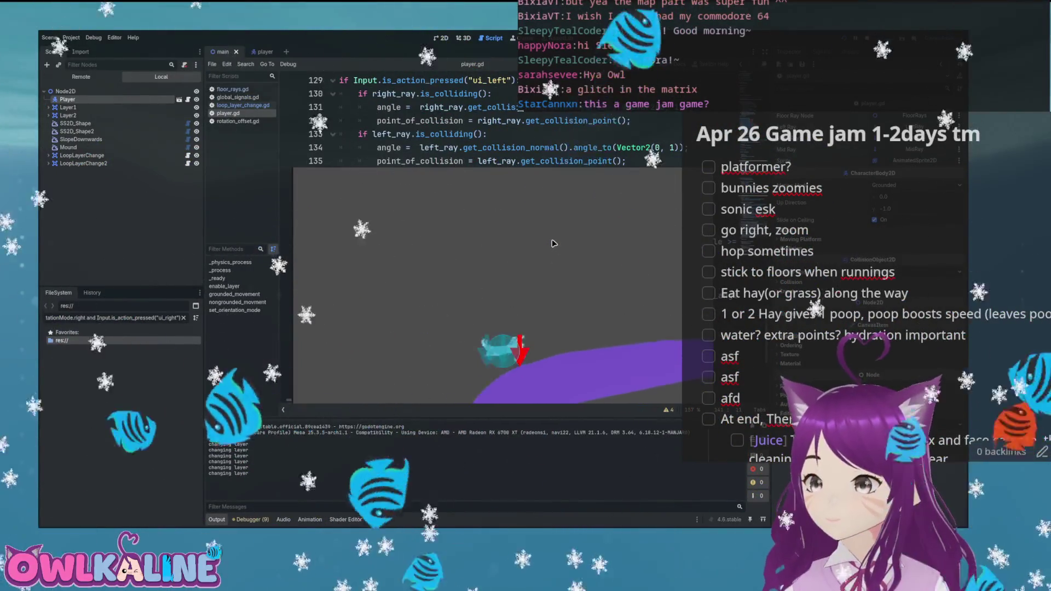
key("Right")
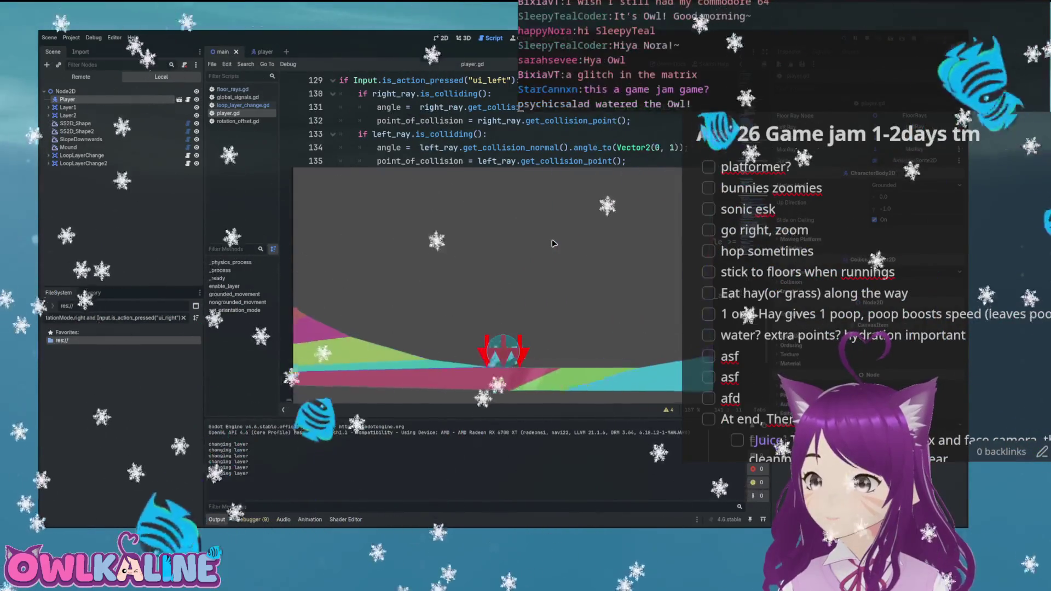
key("Right")
- Run the bunny back left up the purple wall onto the green ground, then stop the game
key("Left")
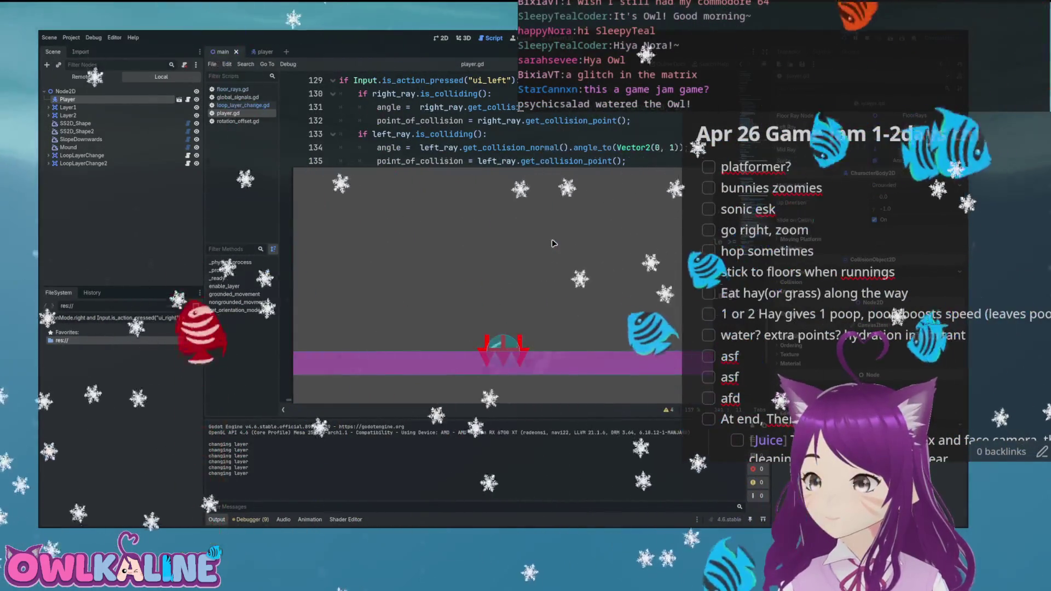
key("Right")
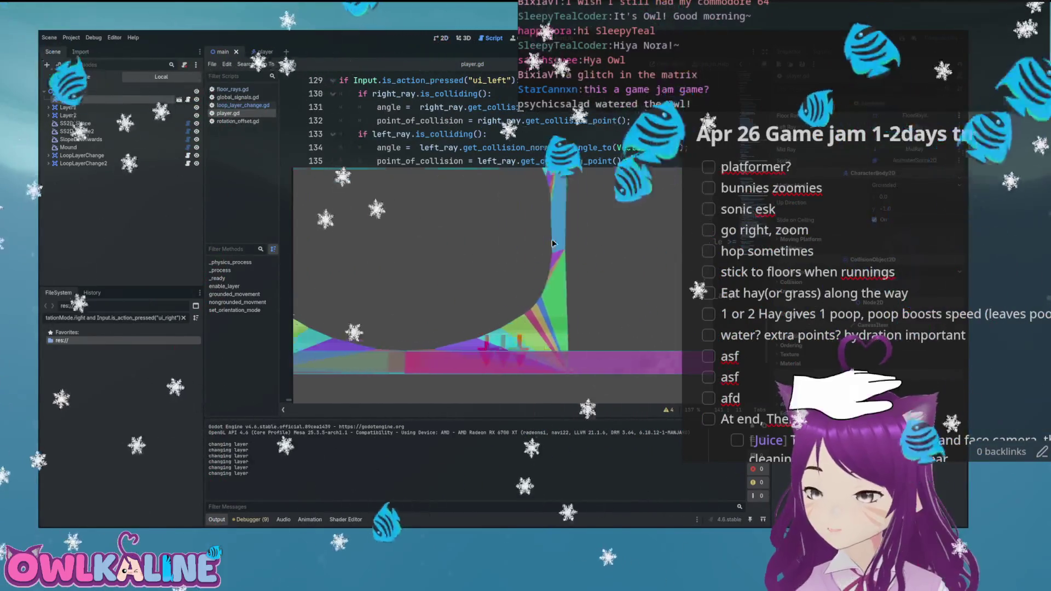
key("Left")
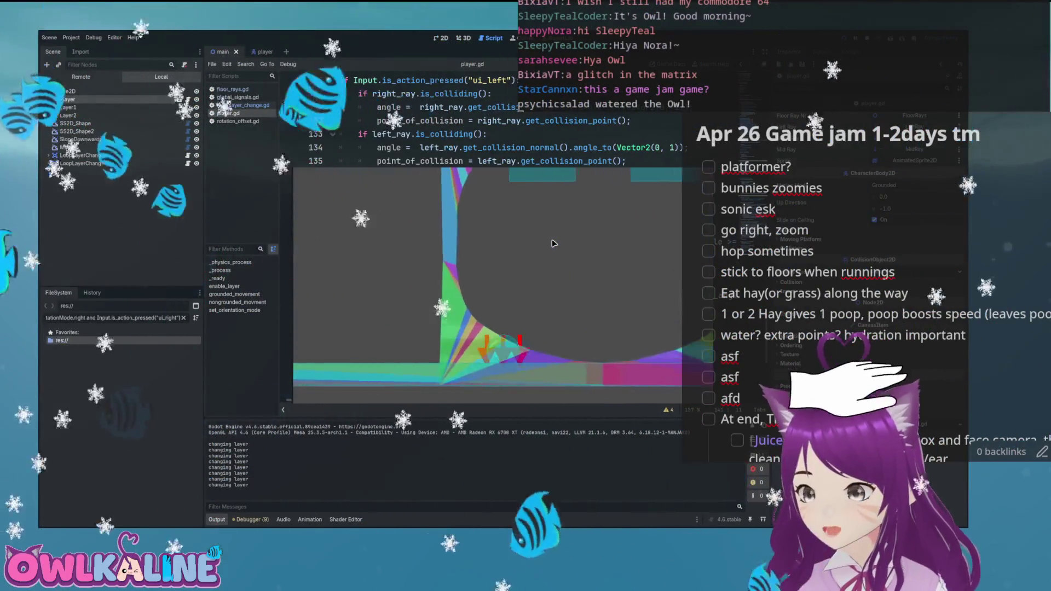
key("Left")
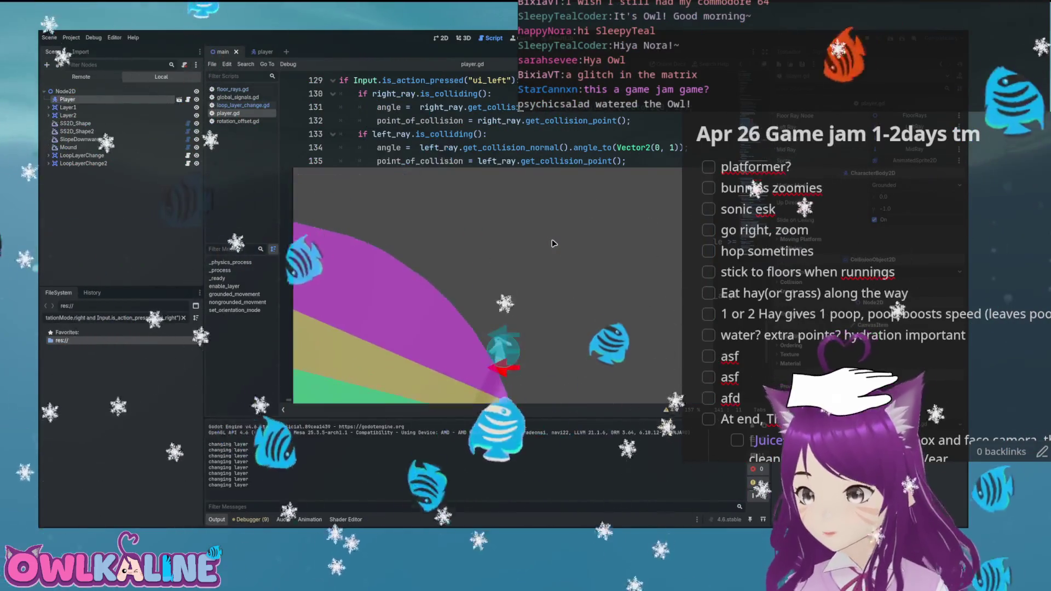
key("Left")
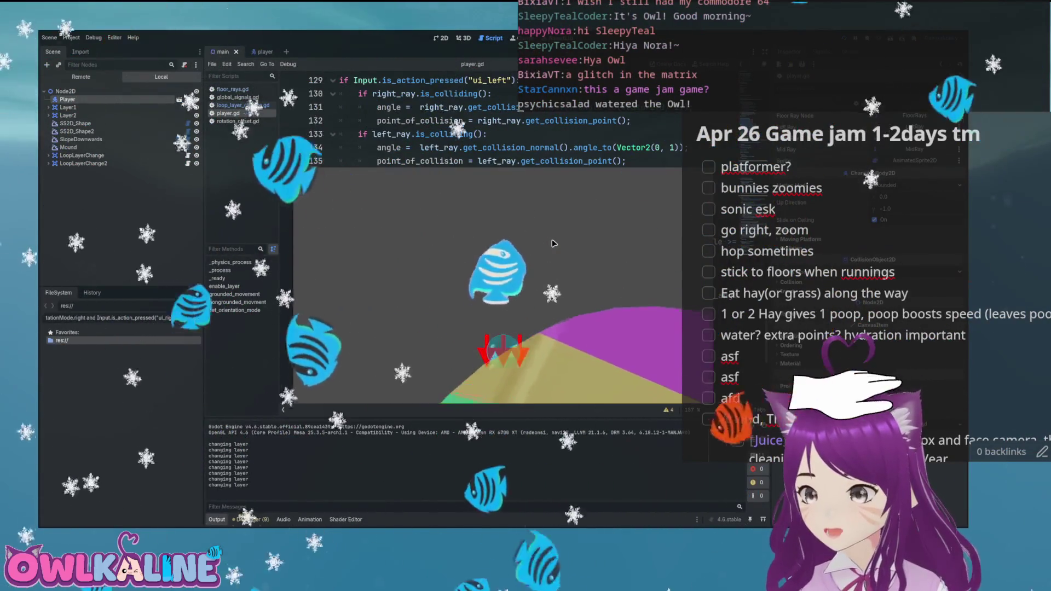
key("Left")
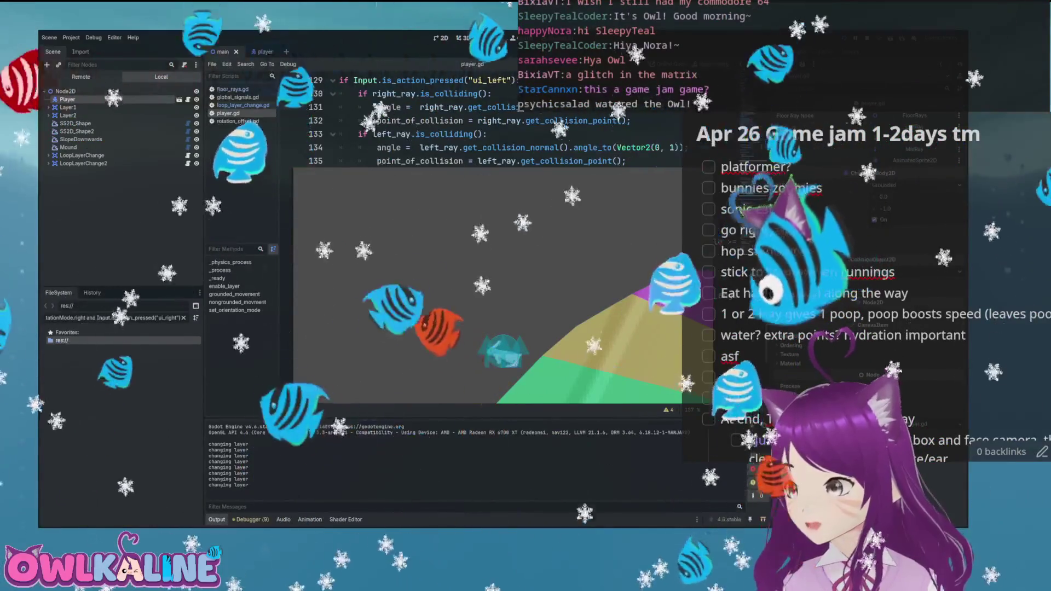
key("F8")
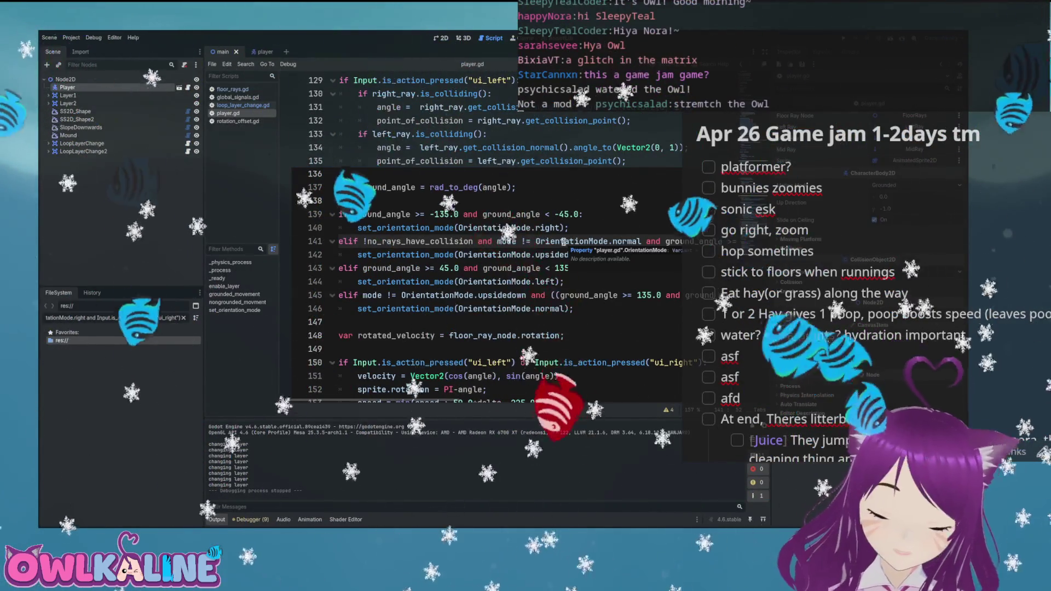
scroll(564, 242, "down", 3)
scroll(564, 242, "up", 2)
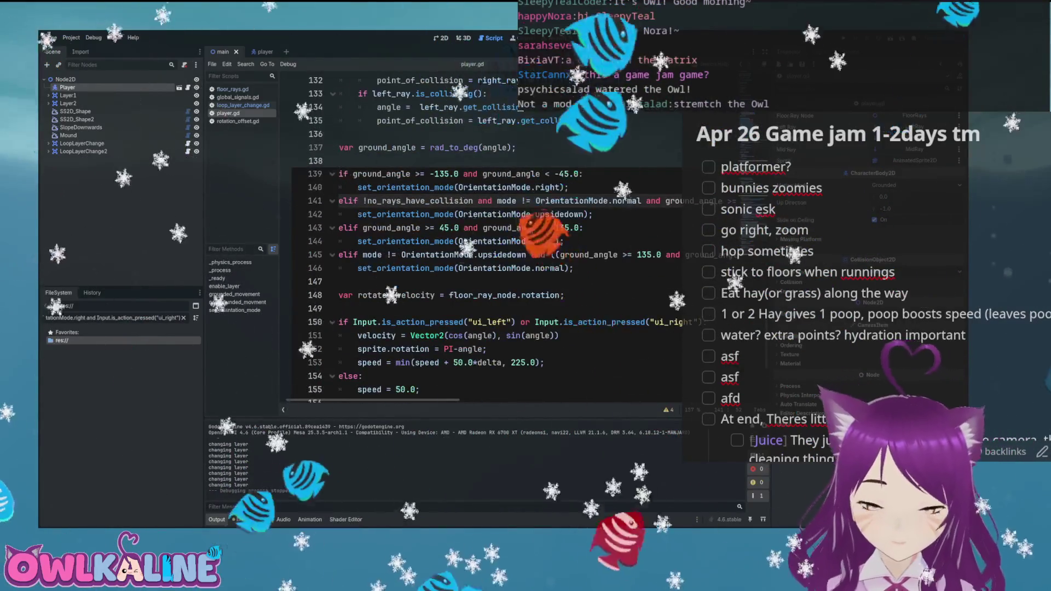
scroll(531, 232, "up", 2)
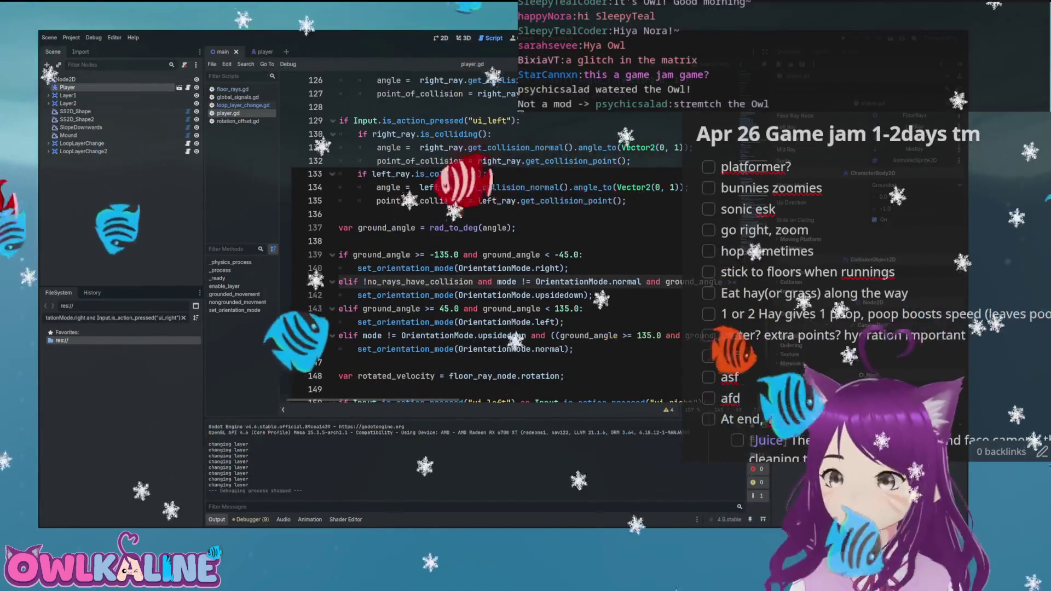
key("ctrl+F1")
- Look over the bunny near the striped rainbow mound in the main level, then switch to the player scene
scroll(660, 268, "down", 5)
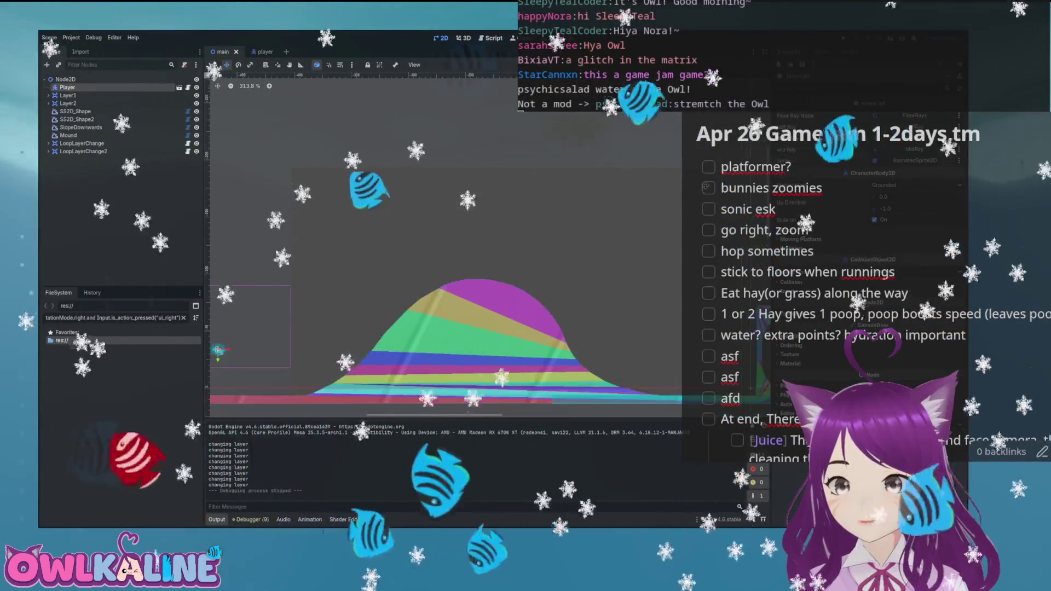
scroll(548, 212, "up", 8)
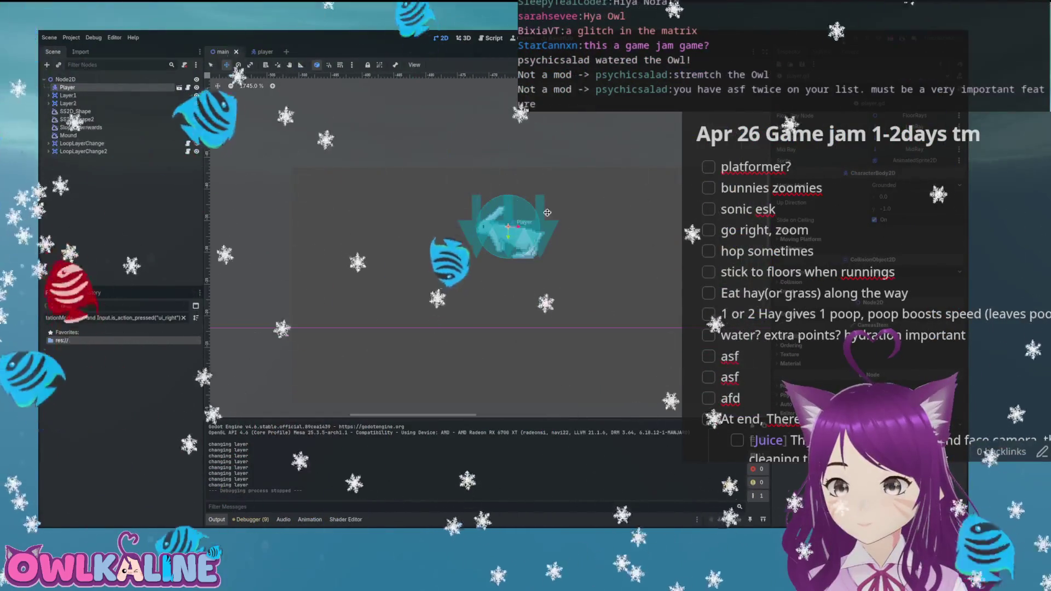
left_click_drag(493, 218, 302, 213)
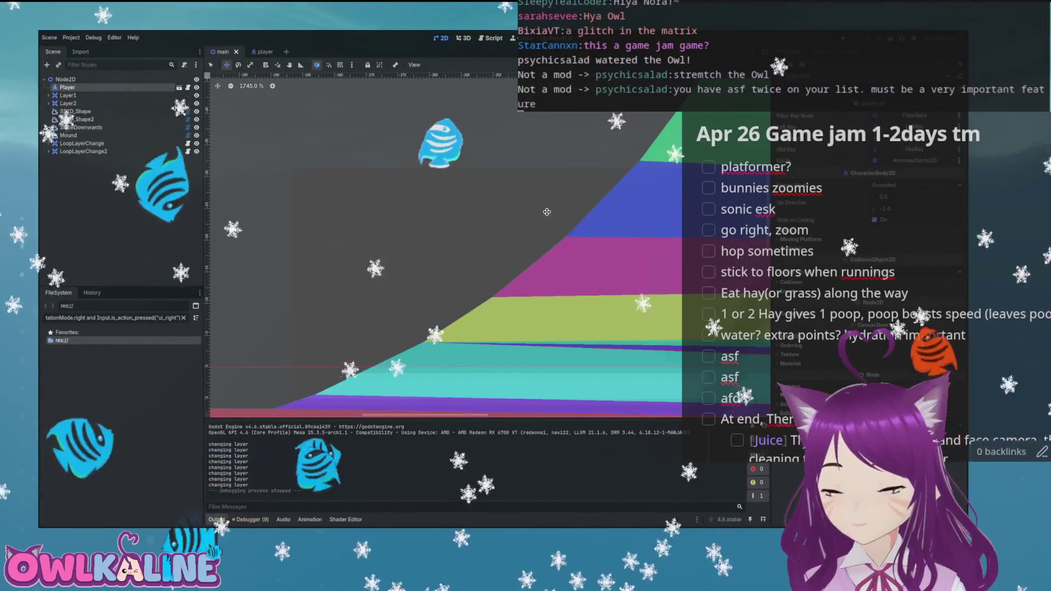
scroll(492, 188, "up", 3)
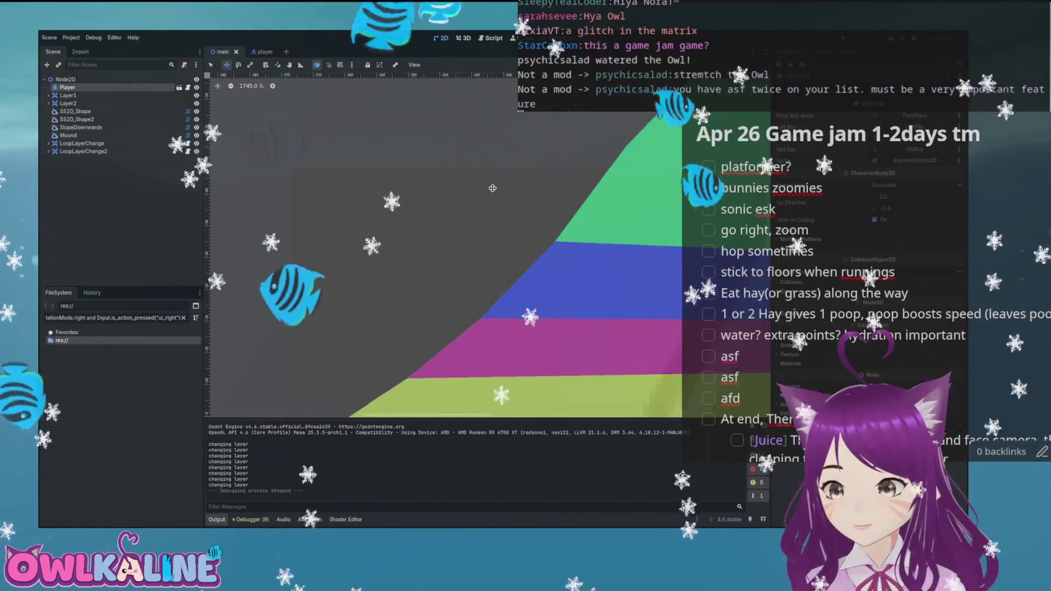
scroll(498, 277, "down", 8)
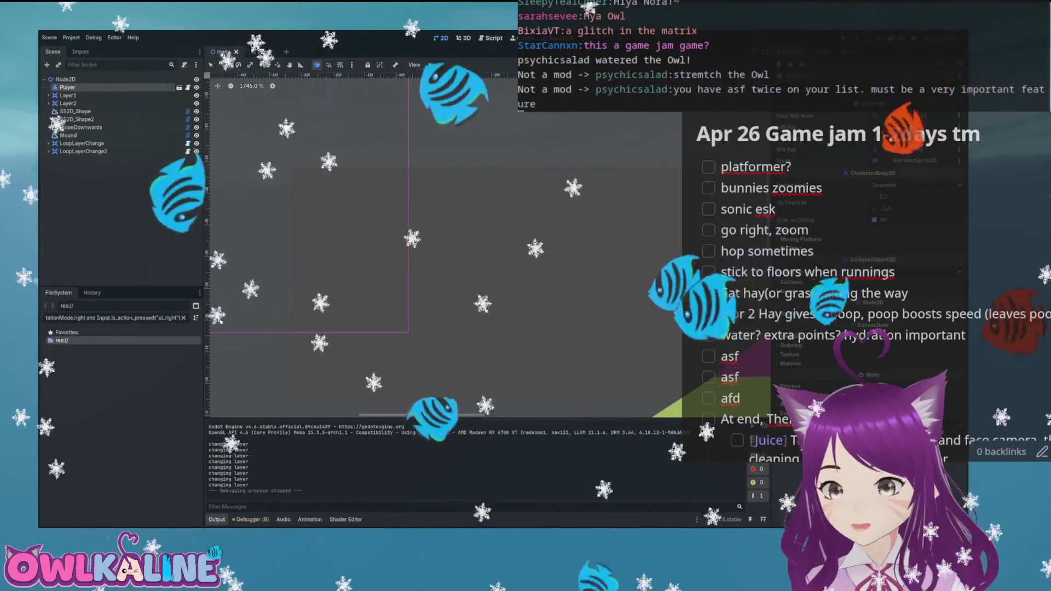
scroll(440, 275, "up", 8)
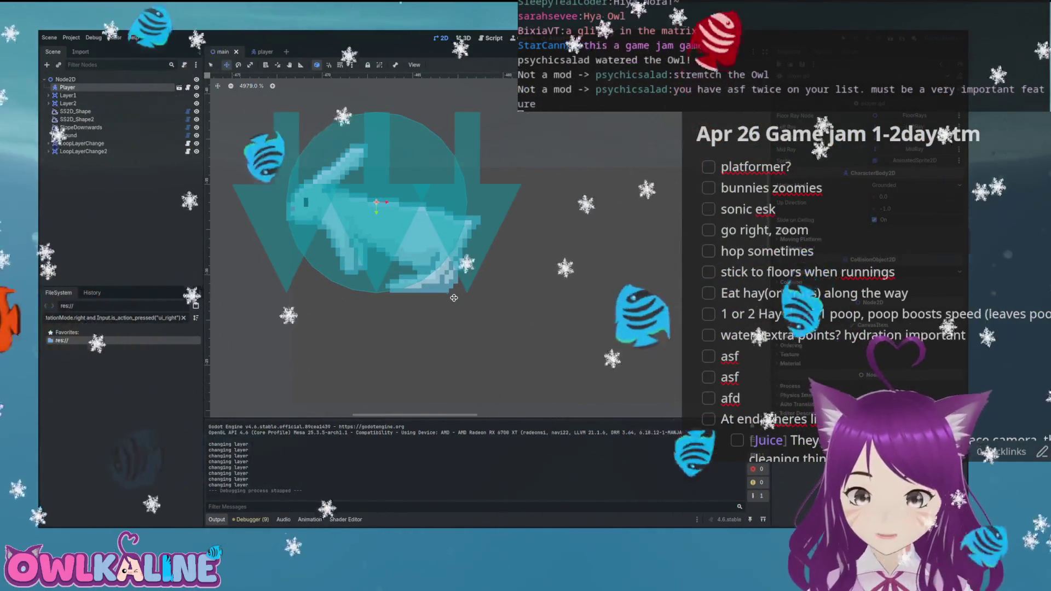
left_click_drag(457, 292, 516, 288)
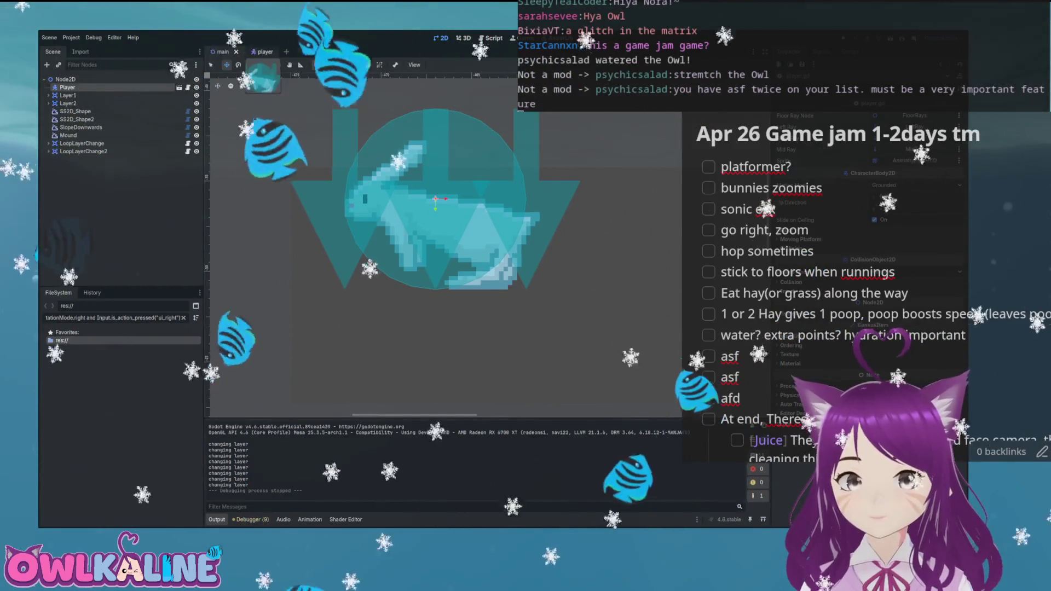
left_click(265, 52)
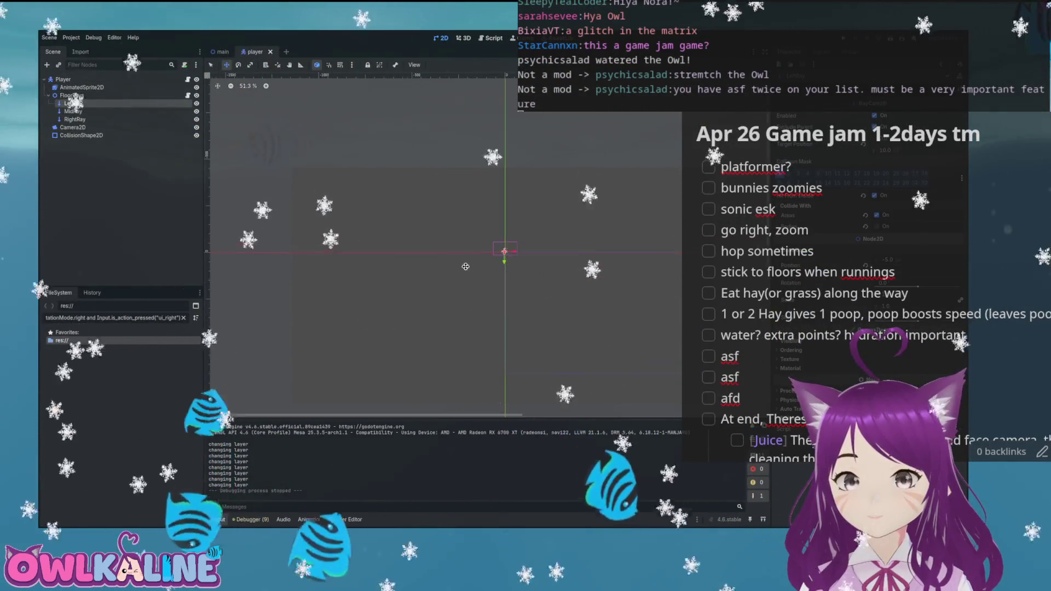
- Lower the RightRay and MidRay floor rays to y = -4, then run the game to retest them
scroll(478, 237, "up", 12)
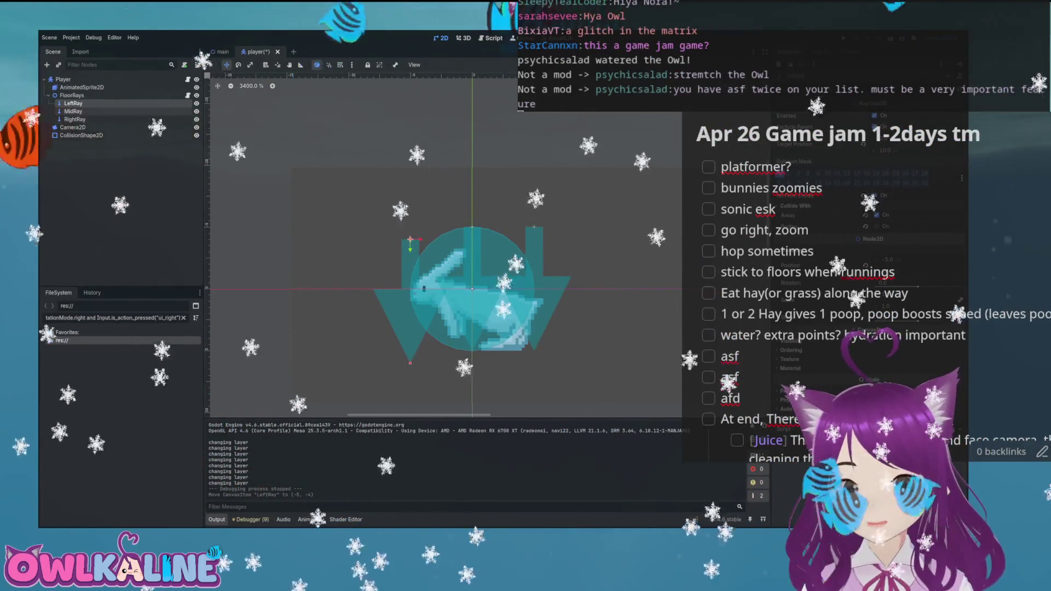
left_click(73, 127)
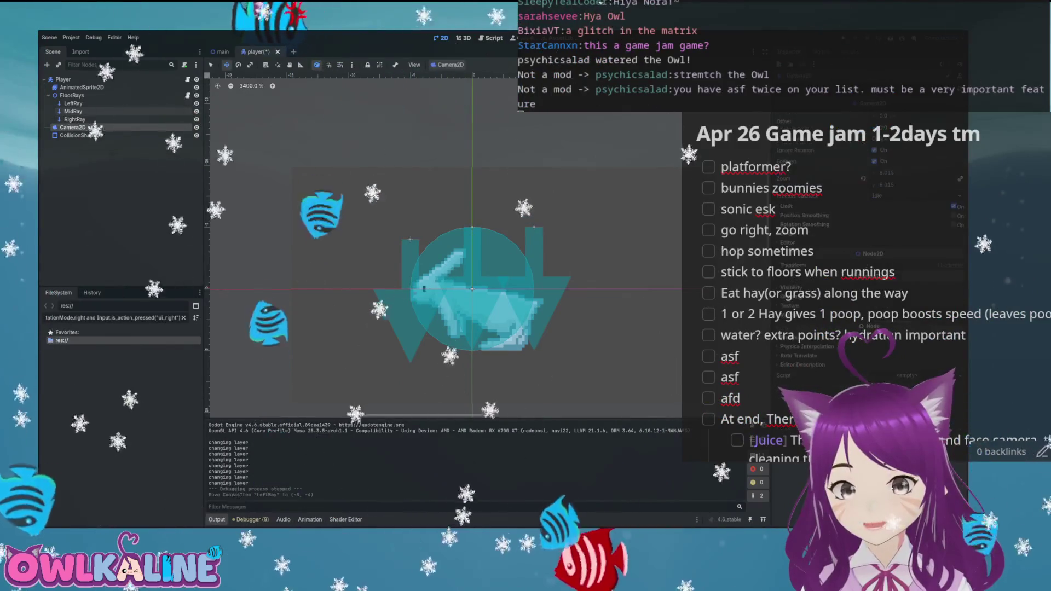
left_click(74, 119)
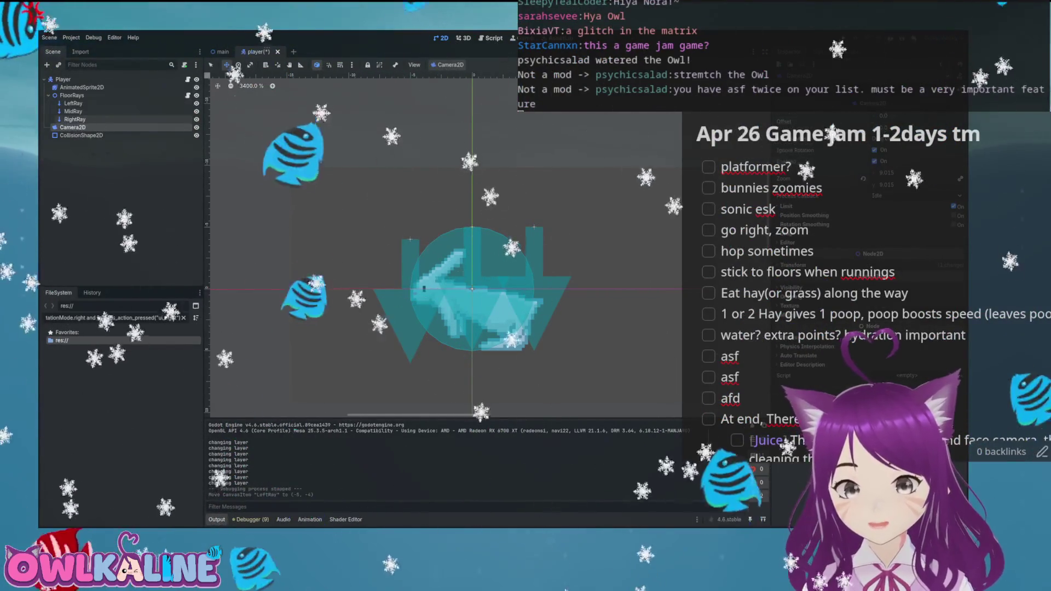
left_click_drag(528, 286, 528, 300)
left_click(73, 111)
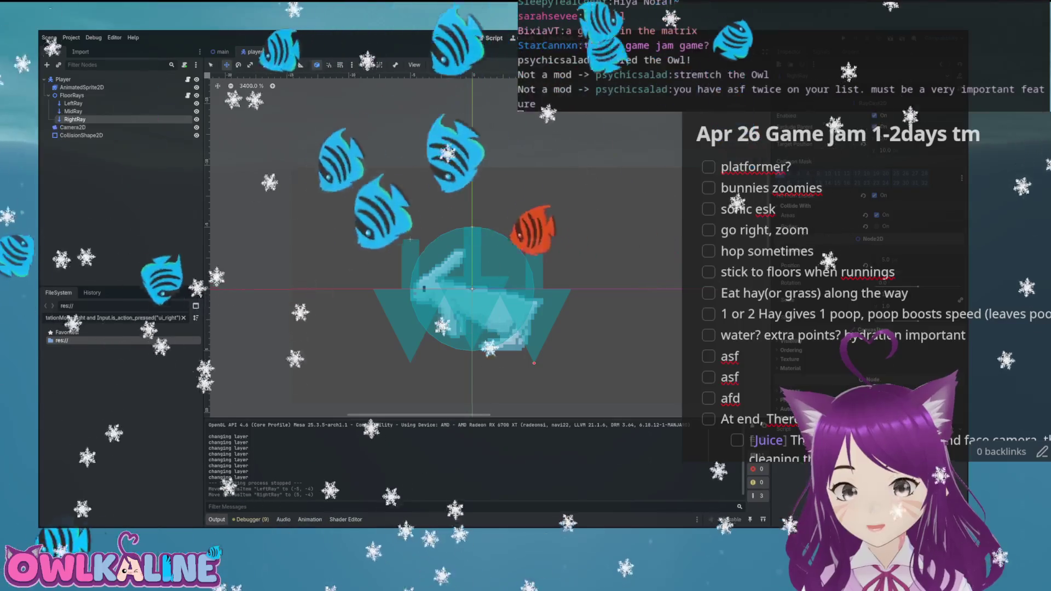
left_click(481, 289)
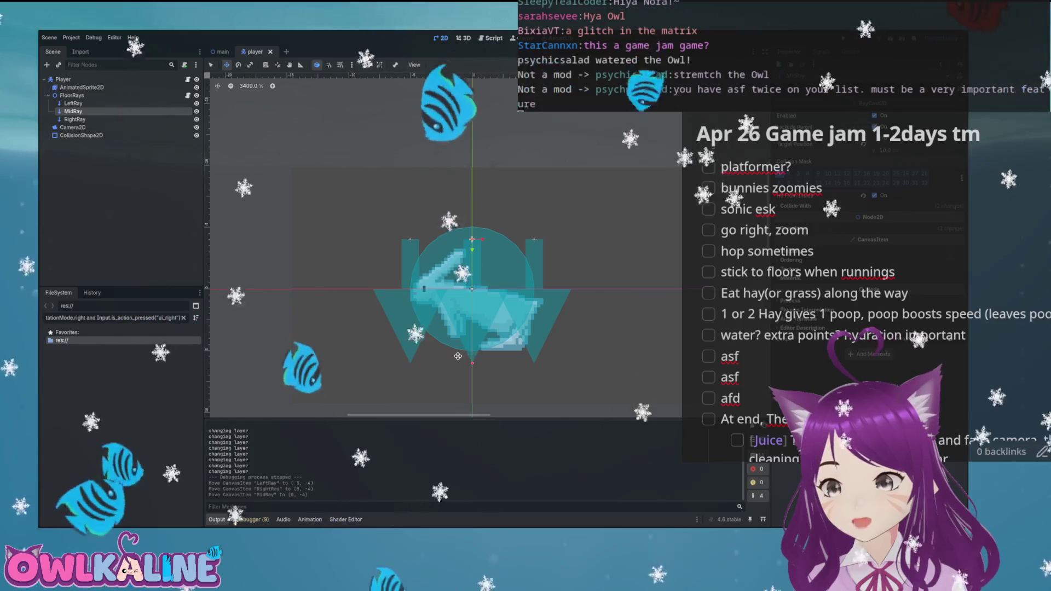
key("F5")
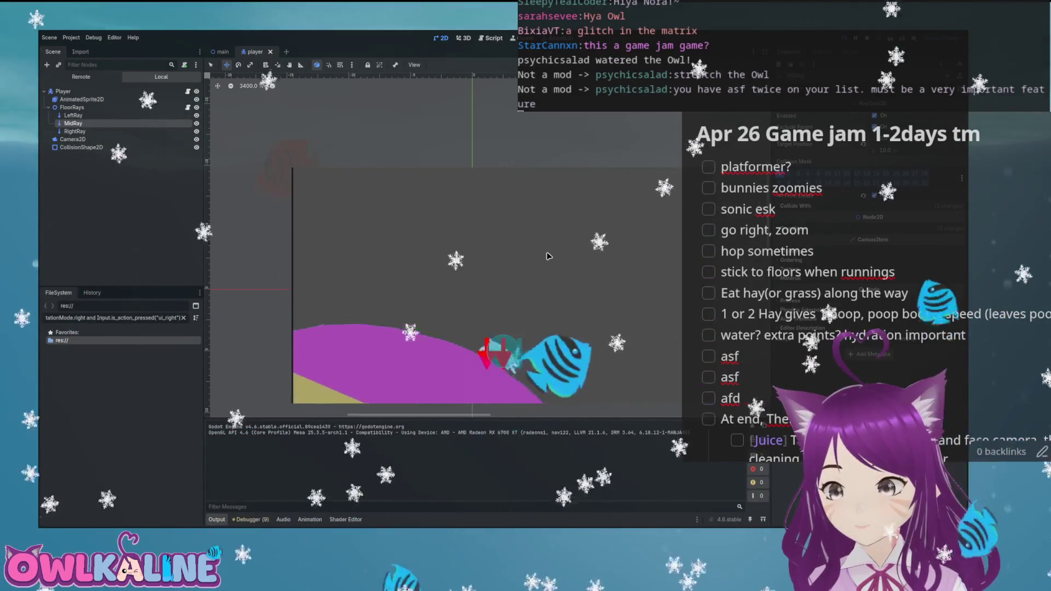
key("Right")
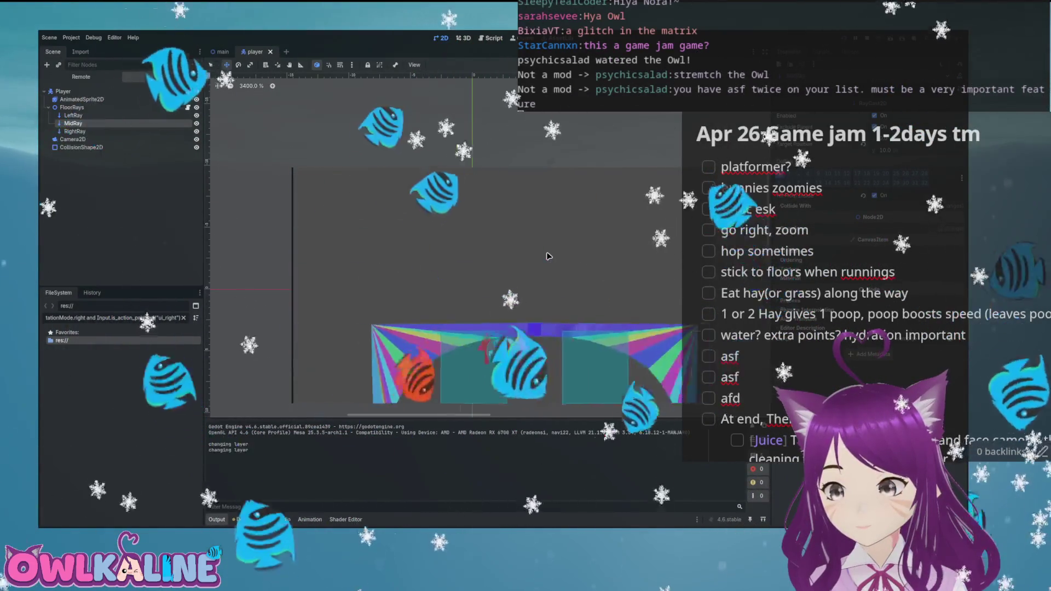
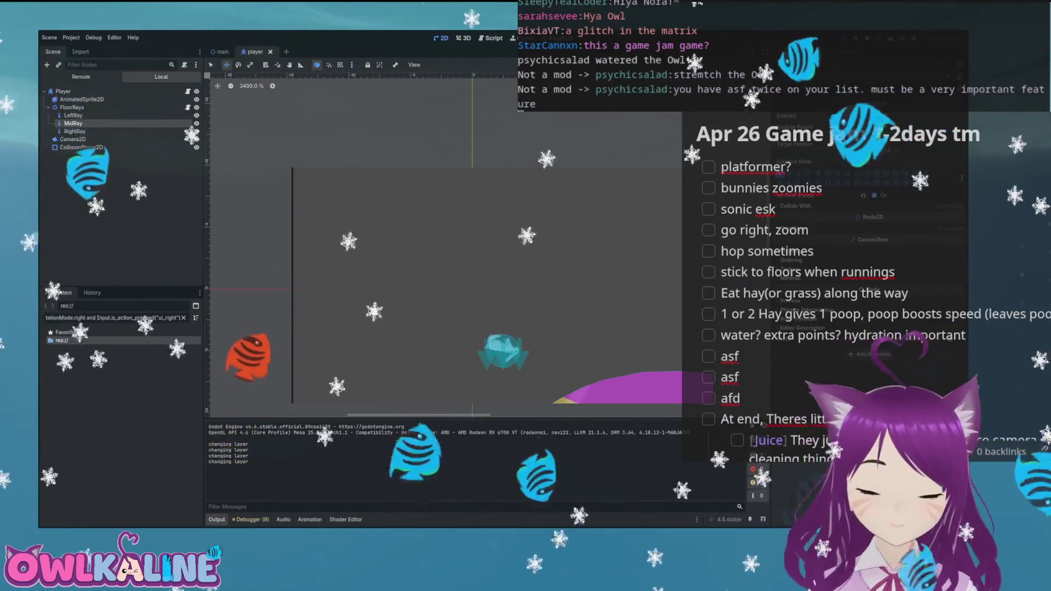
- Stop the game and review player.gd's _physics_process movement and ground-angle code
key("F8")
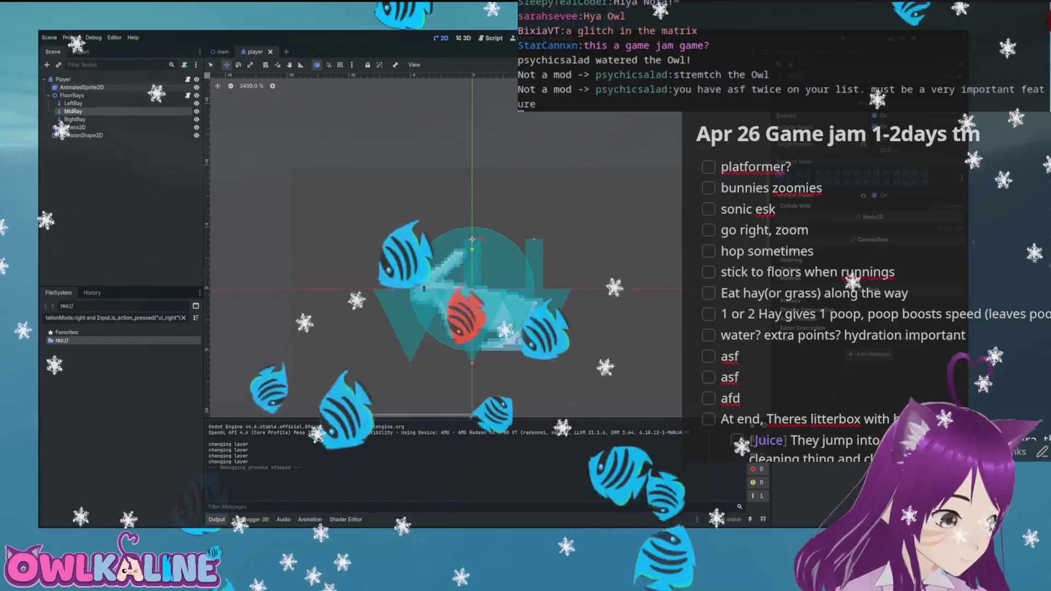
key("ctrl+F3")
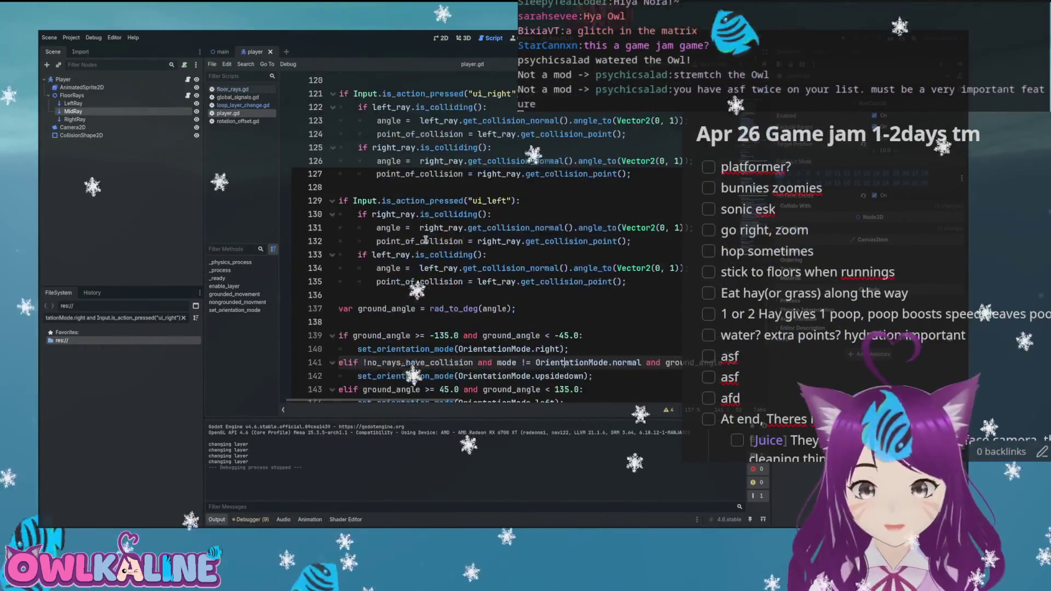
scroll(432, 239, "down", 5)
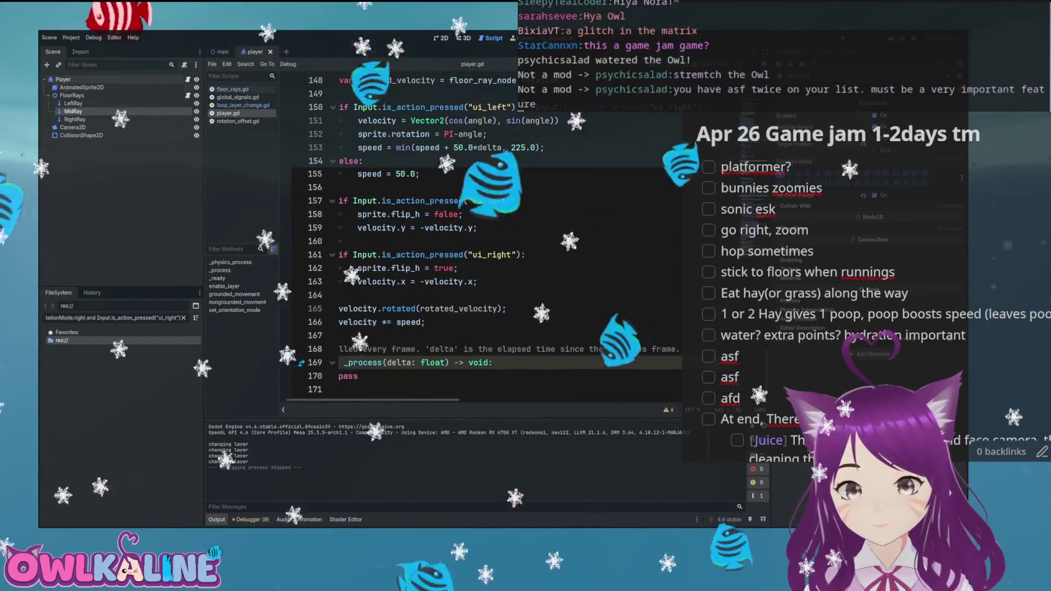
scroll(452, 261, "up", 5)
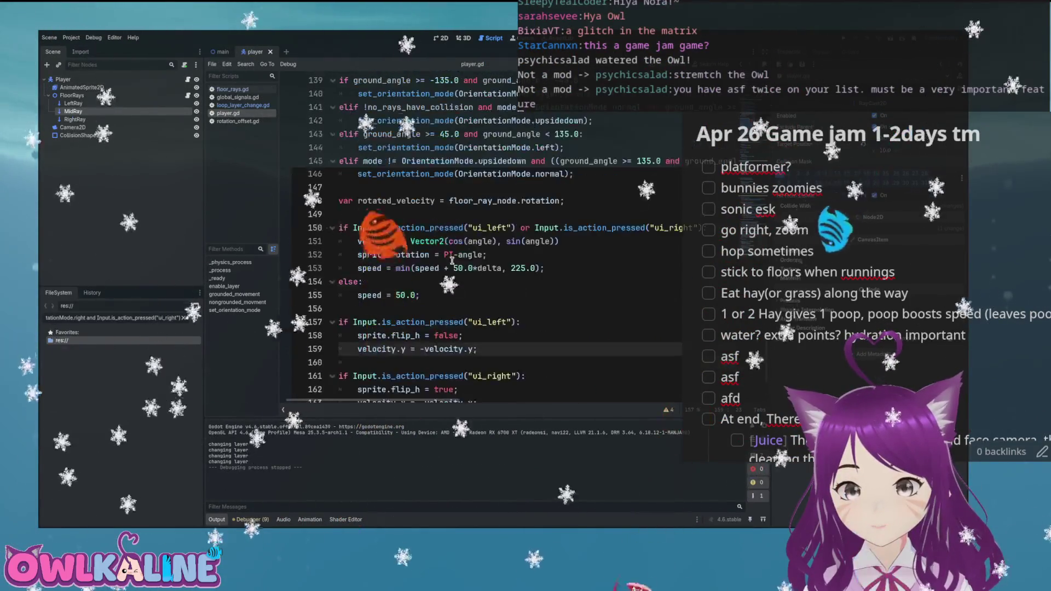
scroll(432, 267, "up", 4)
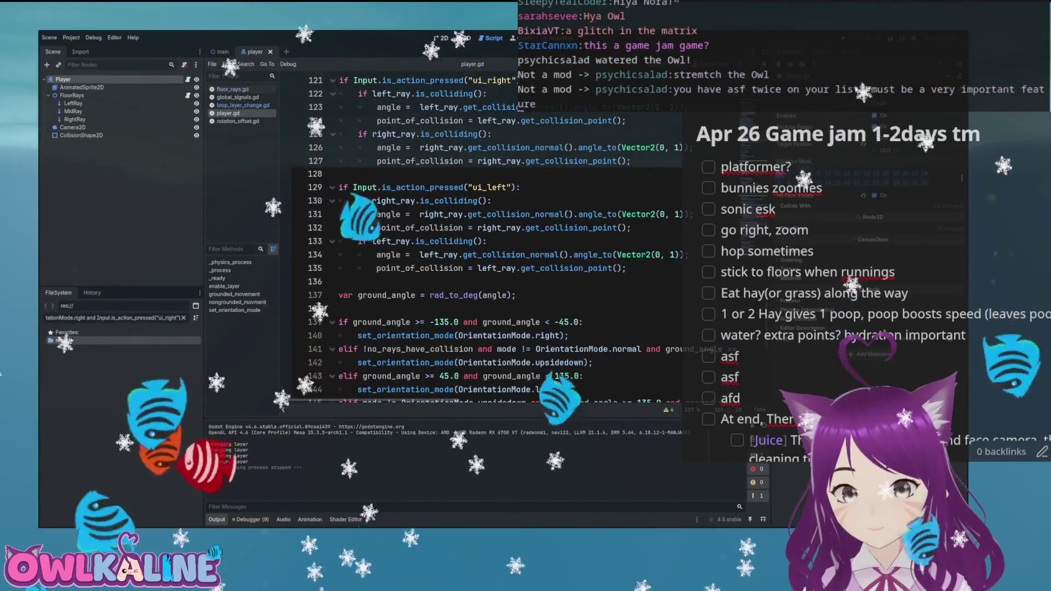
scroll(457, 230, "down", 9)
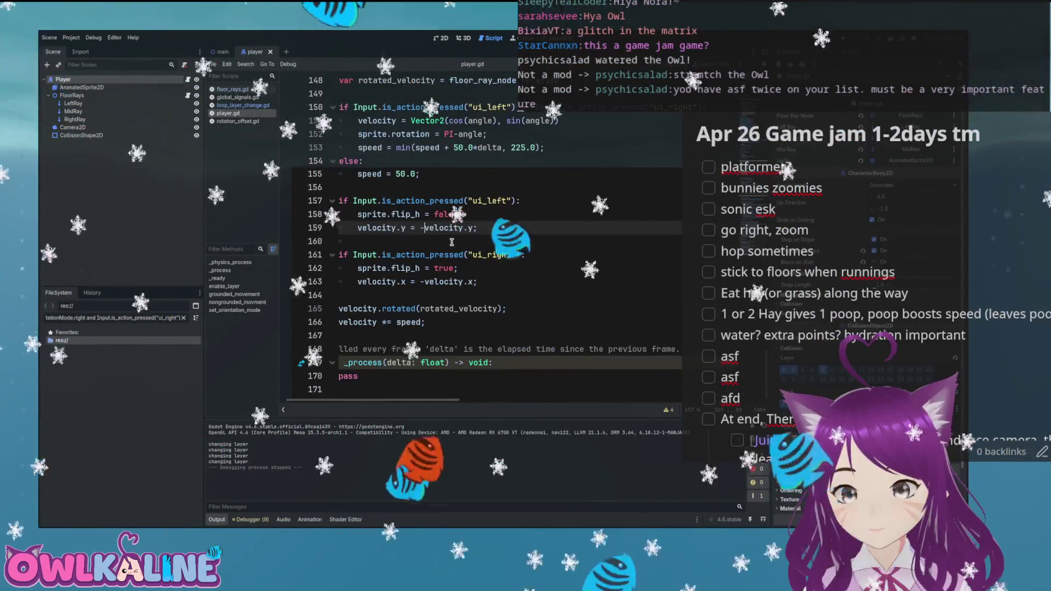
scroll(451, 242, "up", 11)
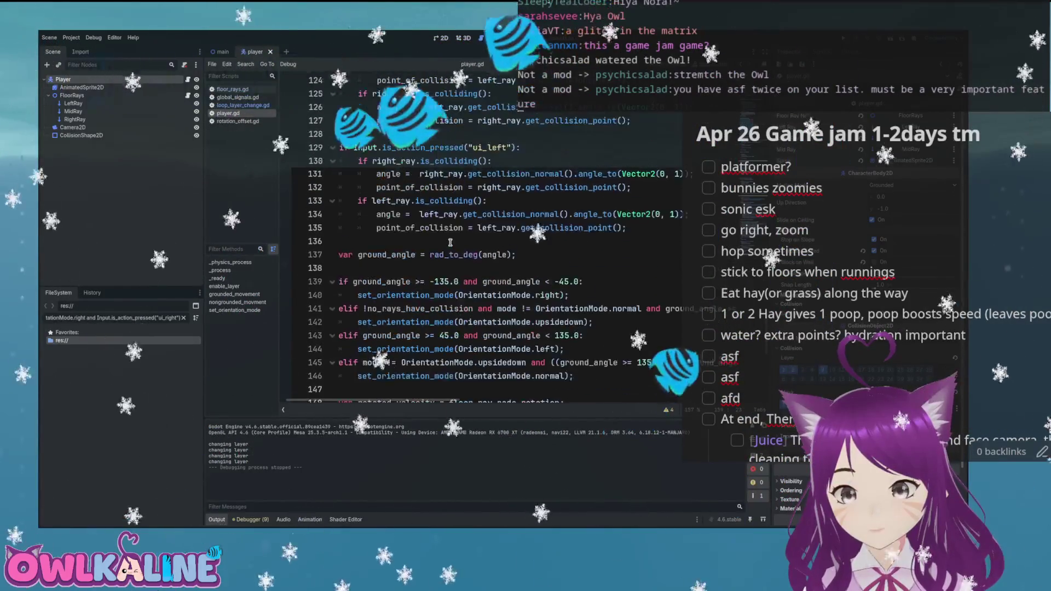
scroll(450, 242, "up", 7)
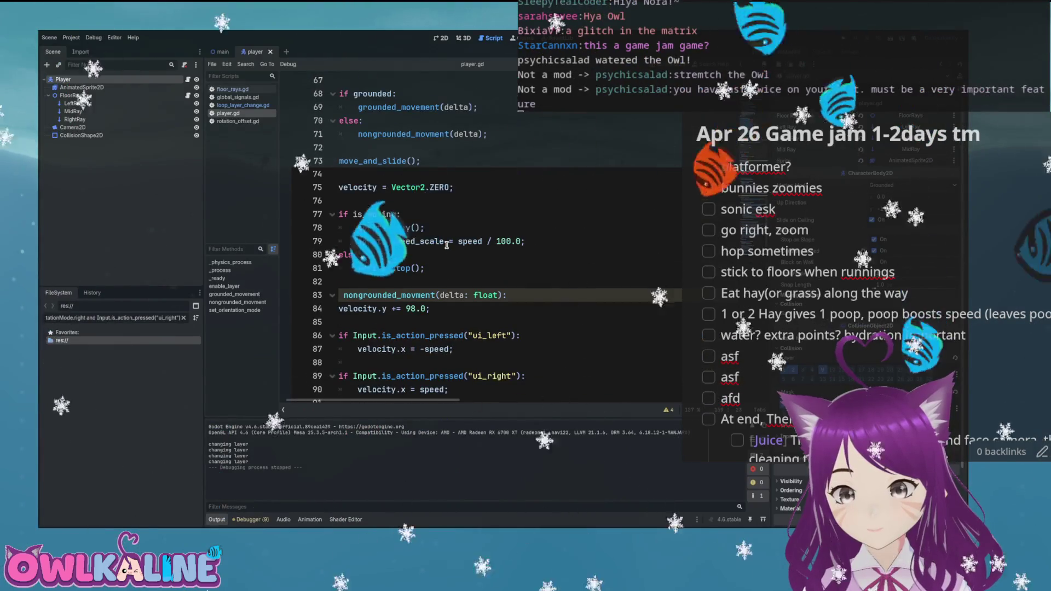
scroll(446, 246, "up", 3)
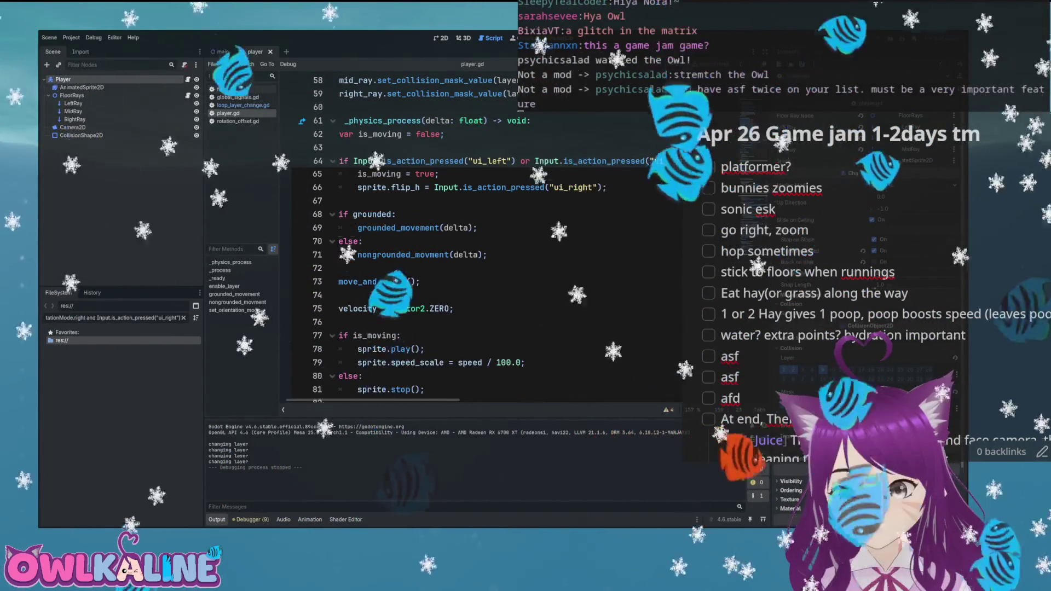
mouse_move(395, 282)
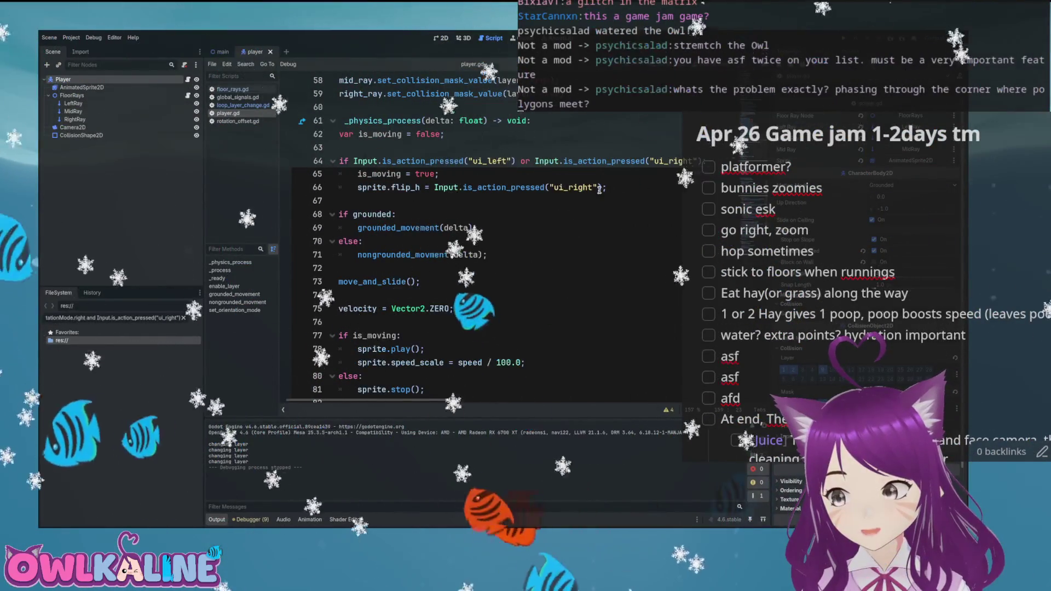
key("F5")
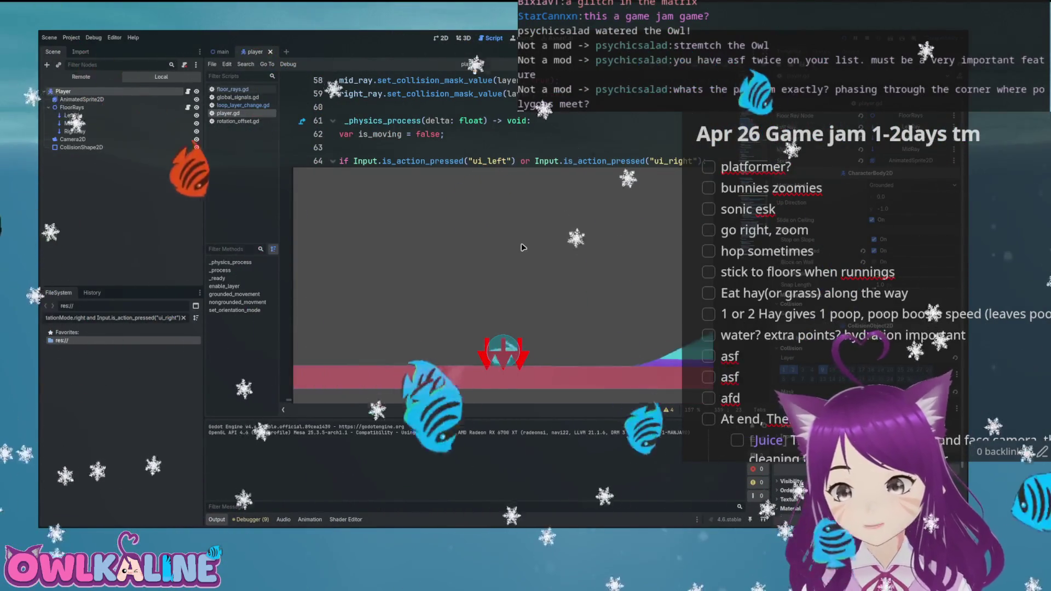
key("Right")
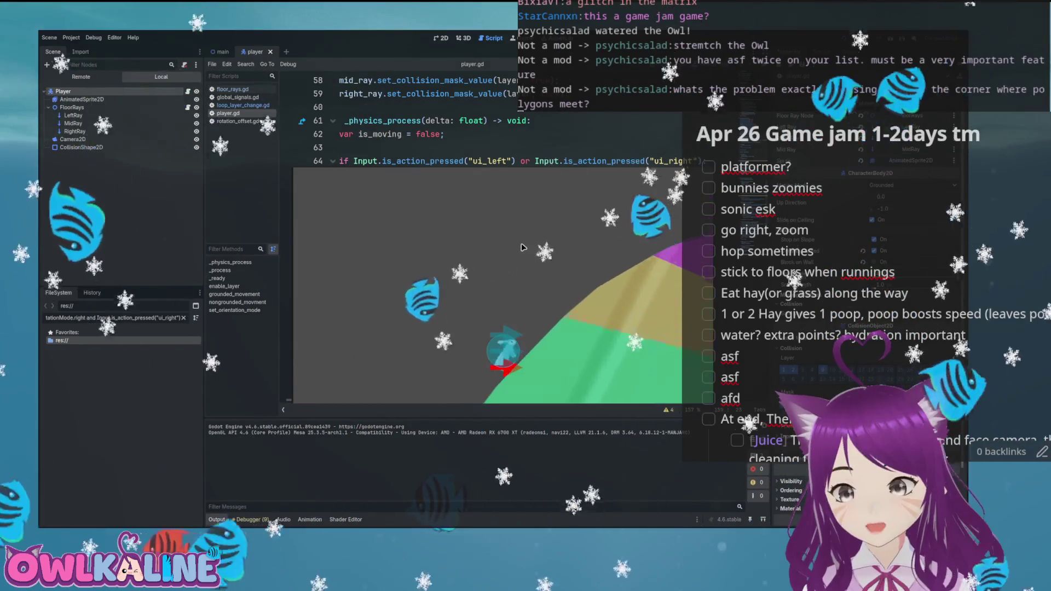
key("Right")
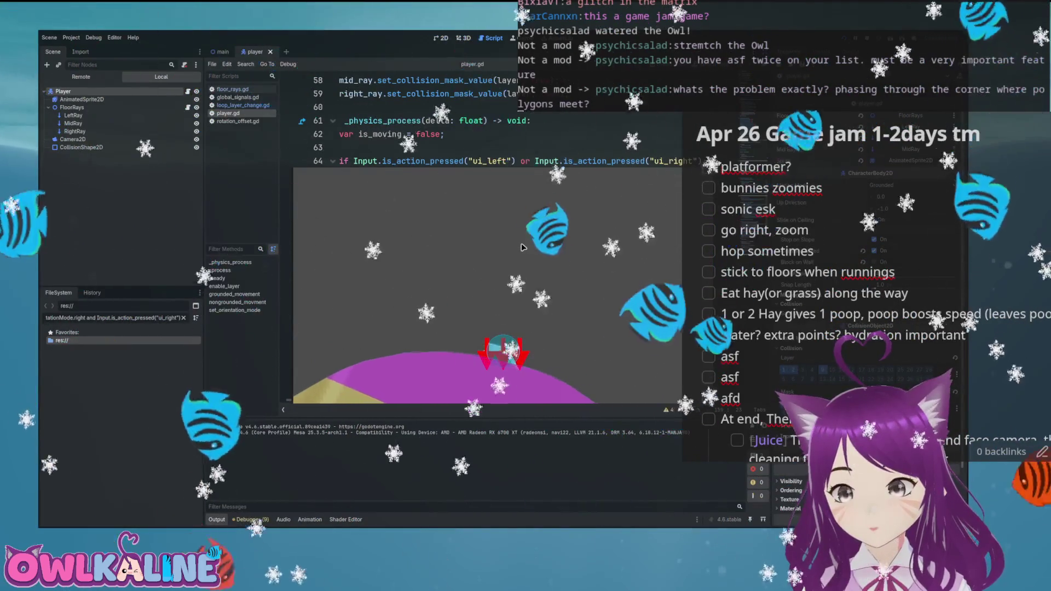
key("Right")
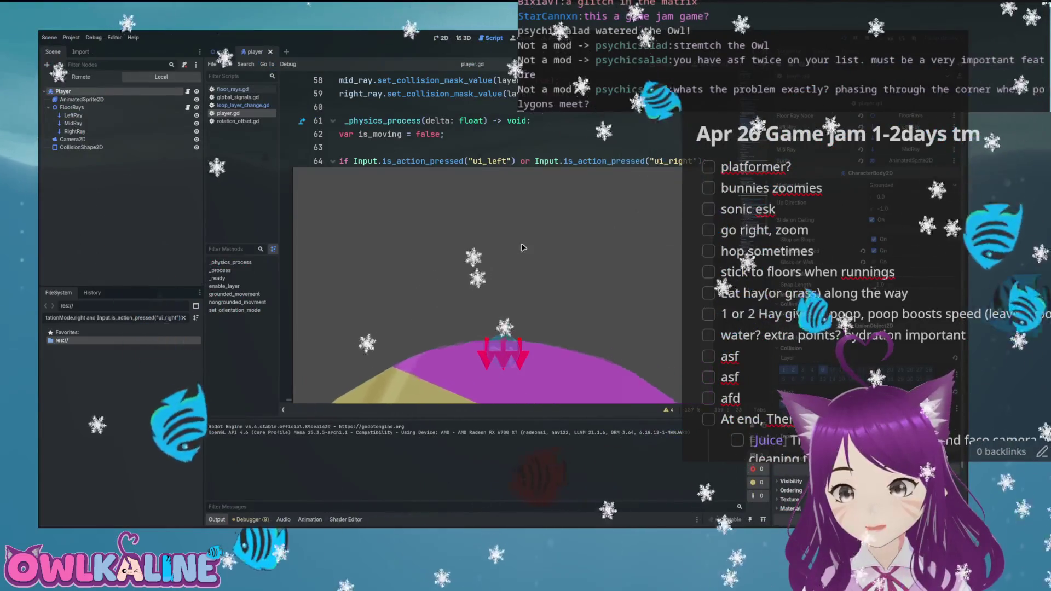
key("Left")
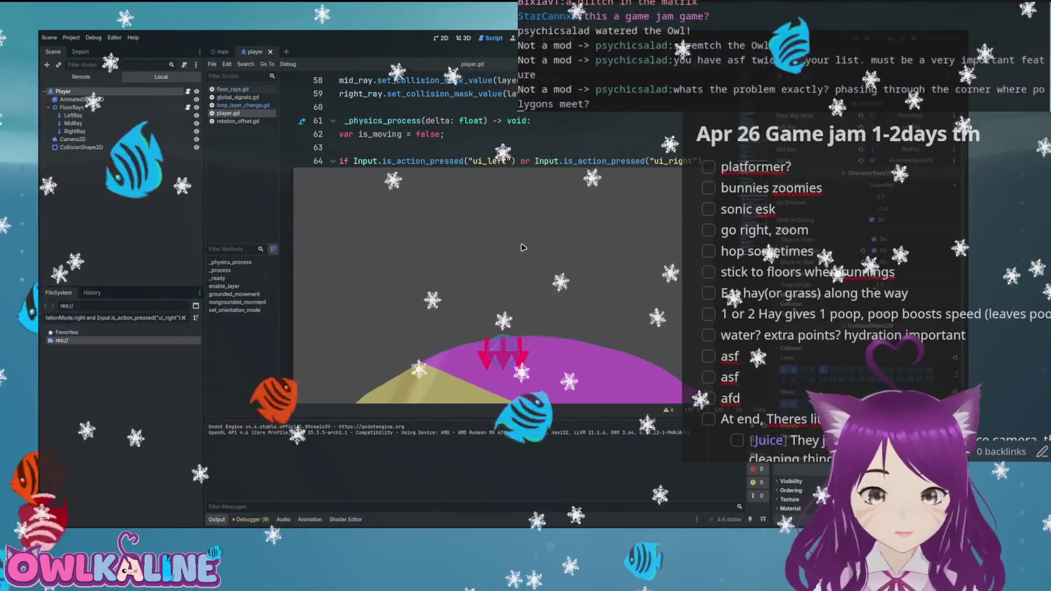
key("Right")
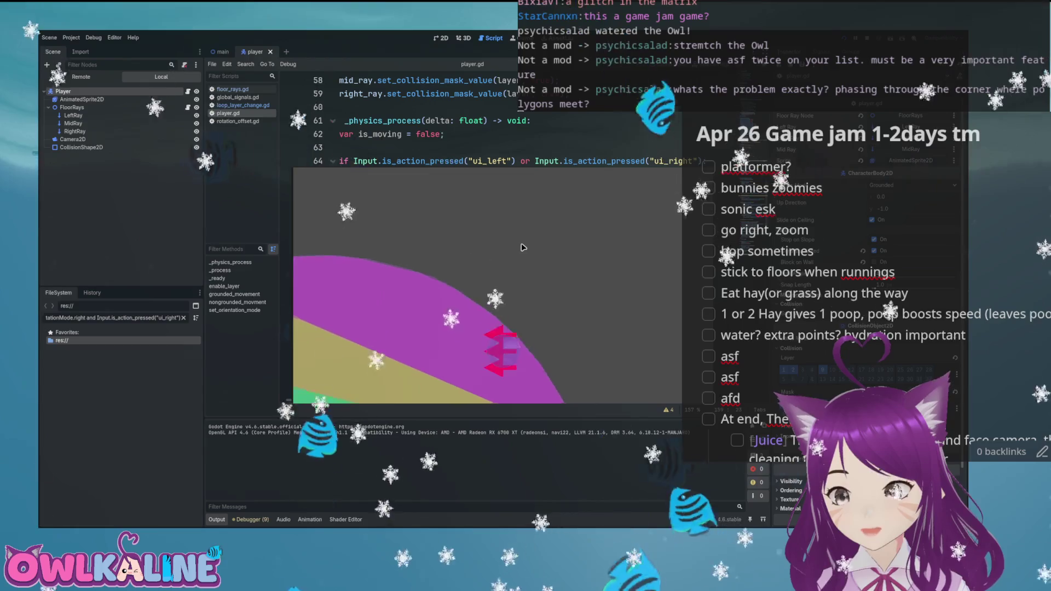
key("Left")
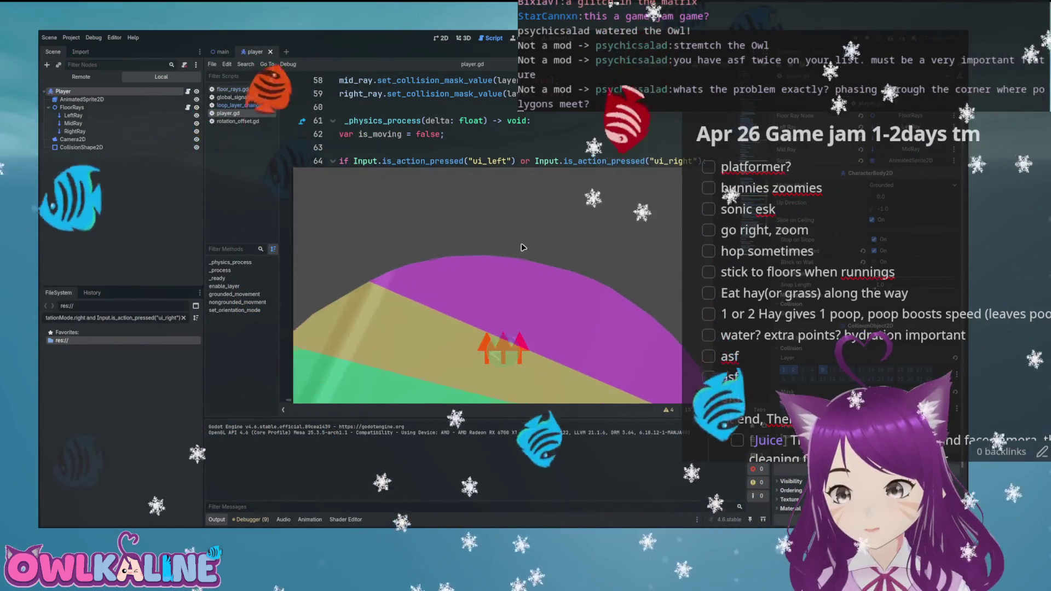
key("Left")
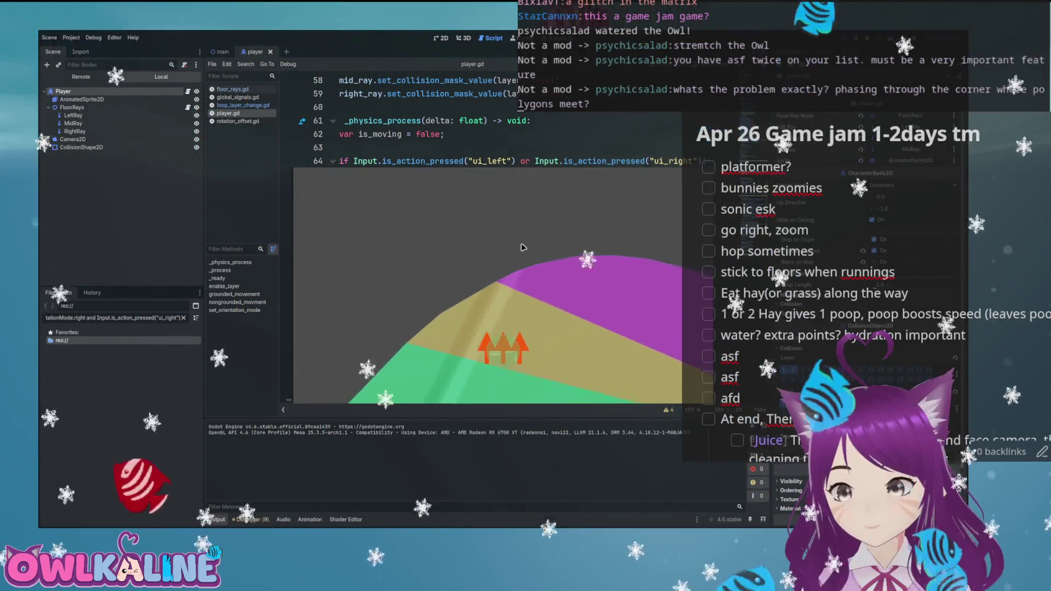
key("Right")
key("Left")
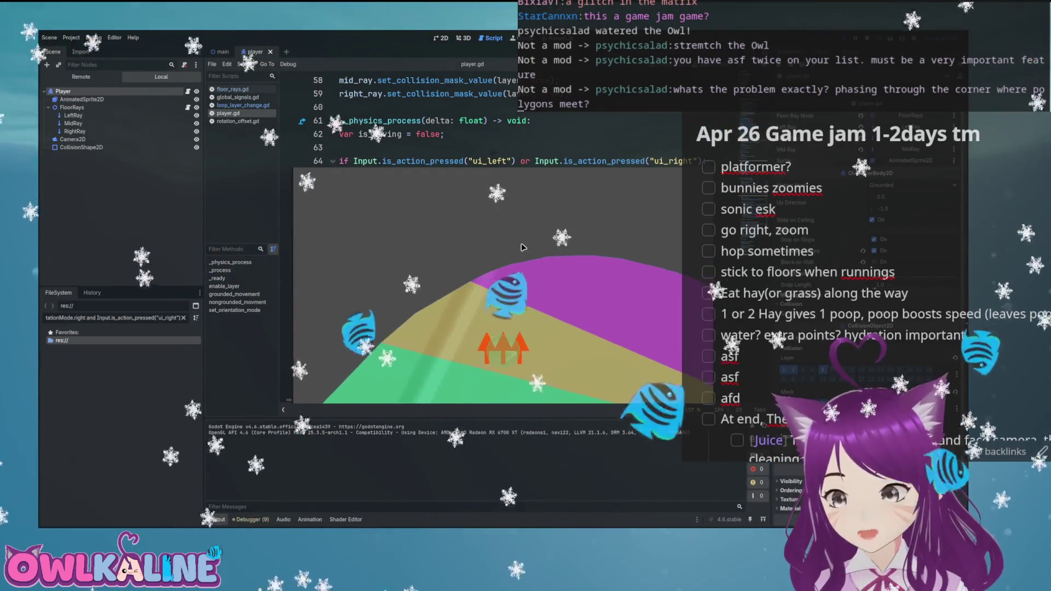
key("Right")
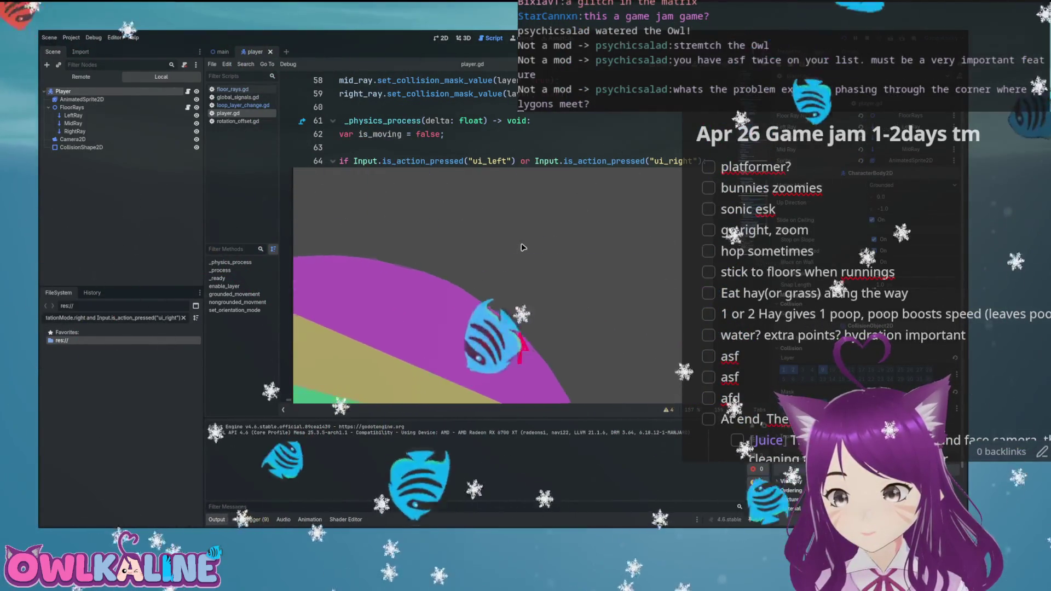
key("Left")
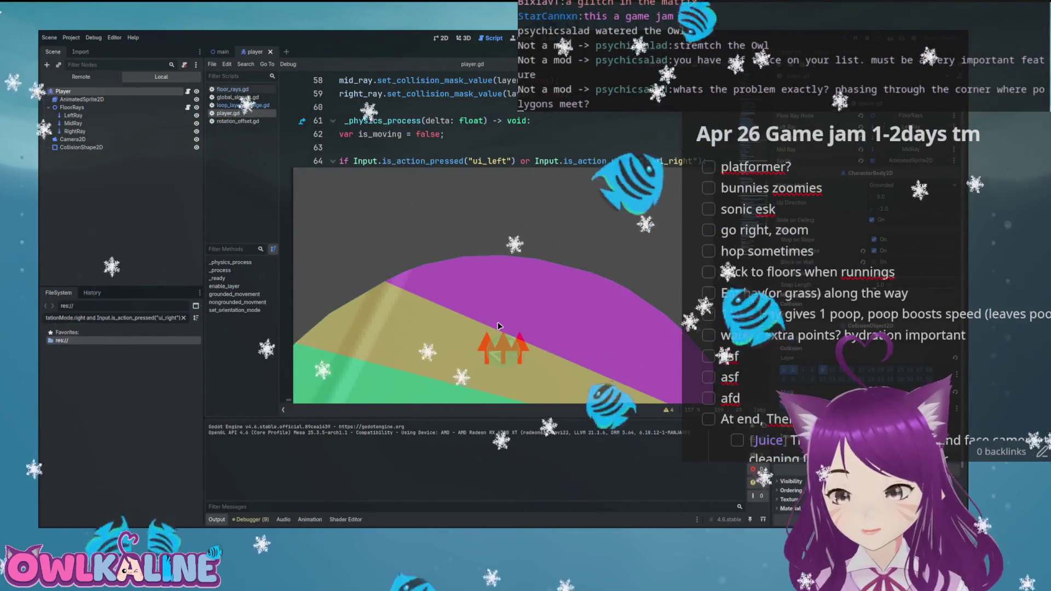
key("Left")
key("Right")
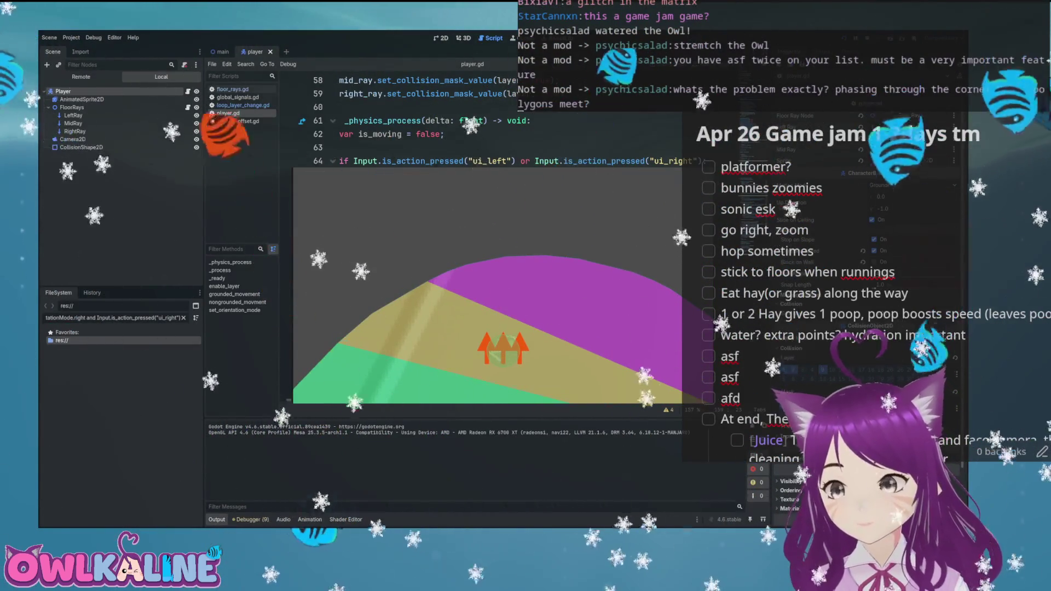
key("F8")
scroll(439, 243, "down", 13)
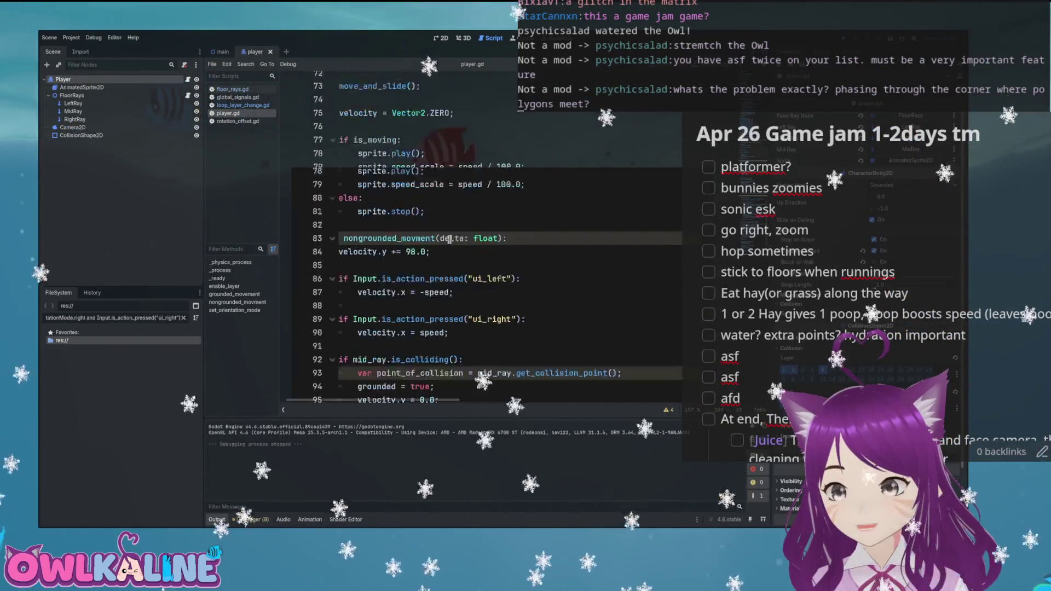
- Select the Vector2 velocity expression on line 151, then run the game with F5
scroll(450, 239, "down", 10)
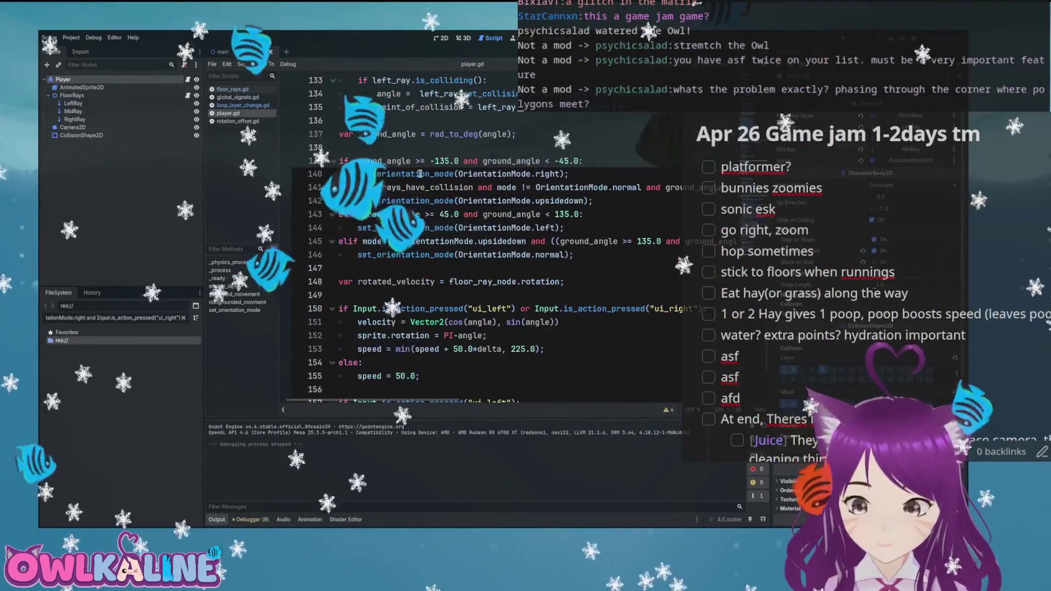
scroll(450, 221, "down", 3)
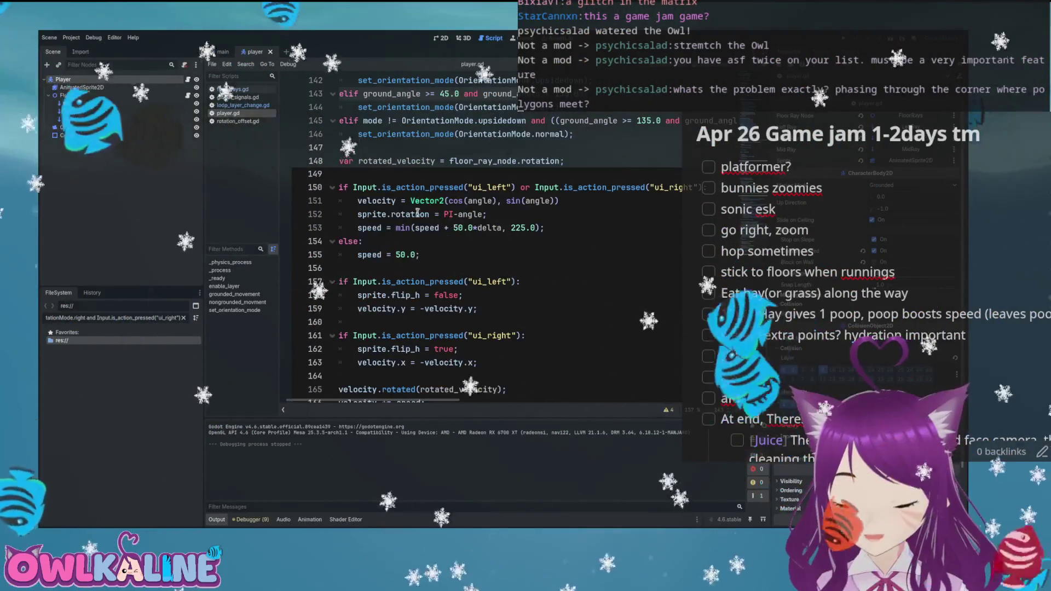
left_click(538, 200)
left_click_drag(538, 200, 385, 201)
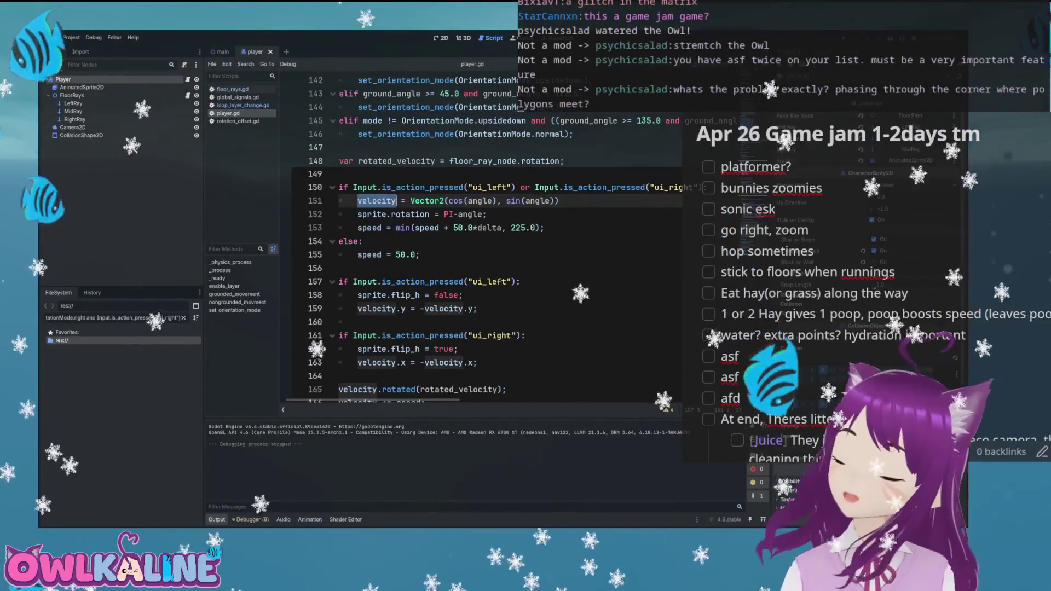
key("F5")
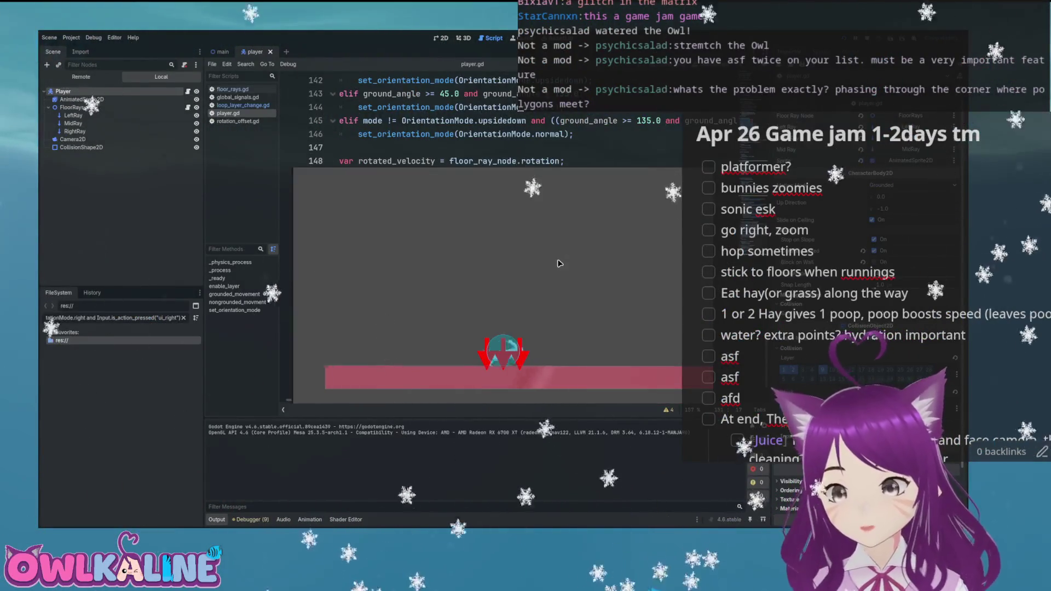
- Run the bunny right to the foot of the green slope, then stop the game
key("Right")
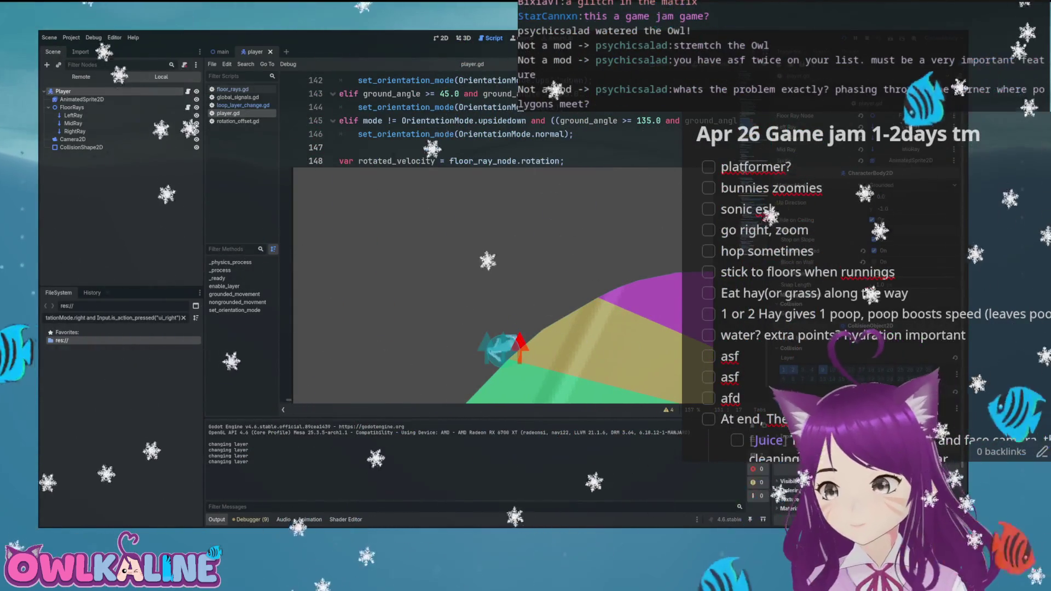
key("F8")
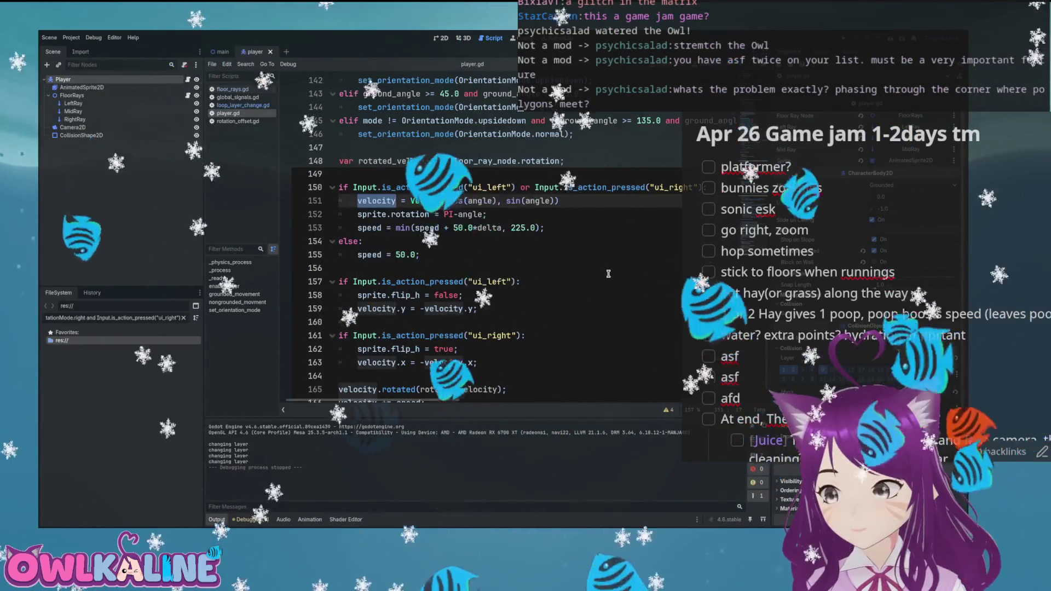
- Switch to the player scene's 2D view and zoom in on the bunny sprite
scroll(602, 267, "down", 2)
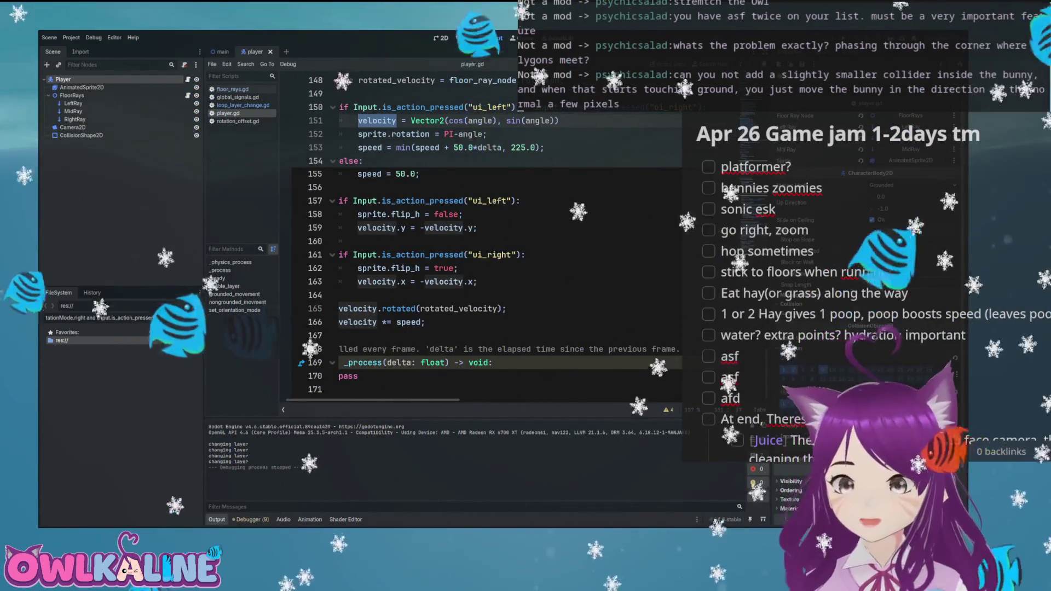
key("ctrl+F1")
scroll(494, 319, "up", 10)
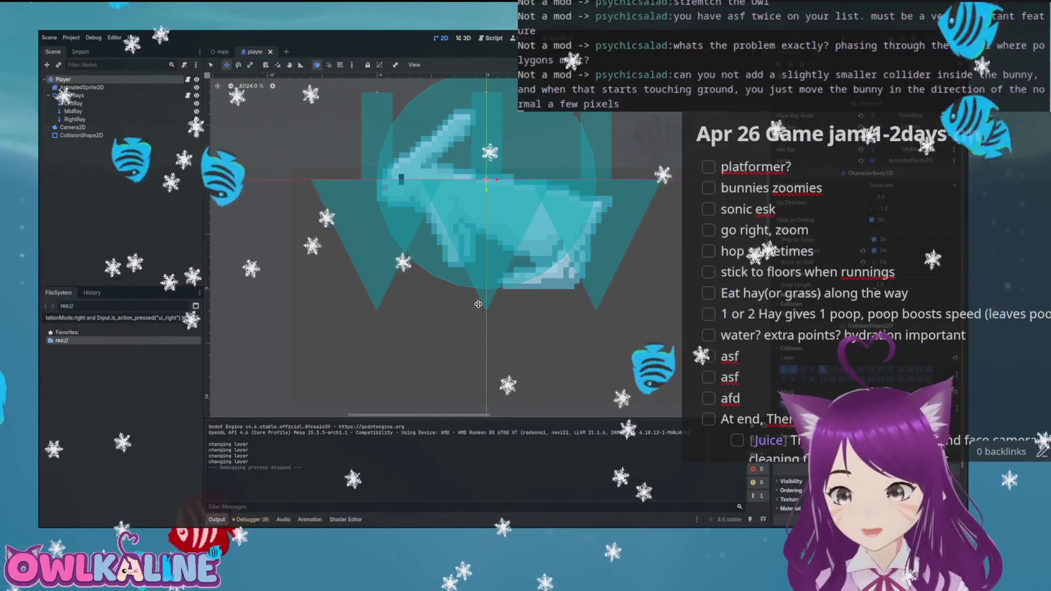
- Return to player.gd and read the move_and_slide documentation popup in _physics_process
scroll(473, 302, "up", 3)
scroll(472, 302, "down", 5)
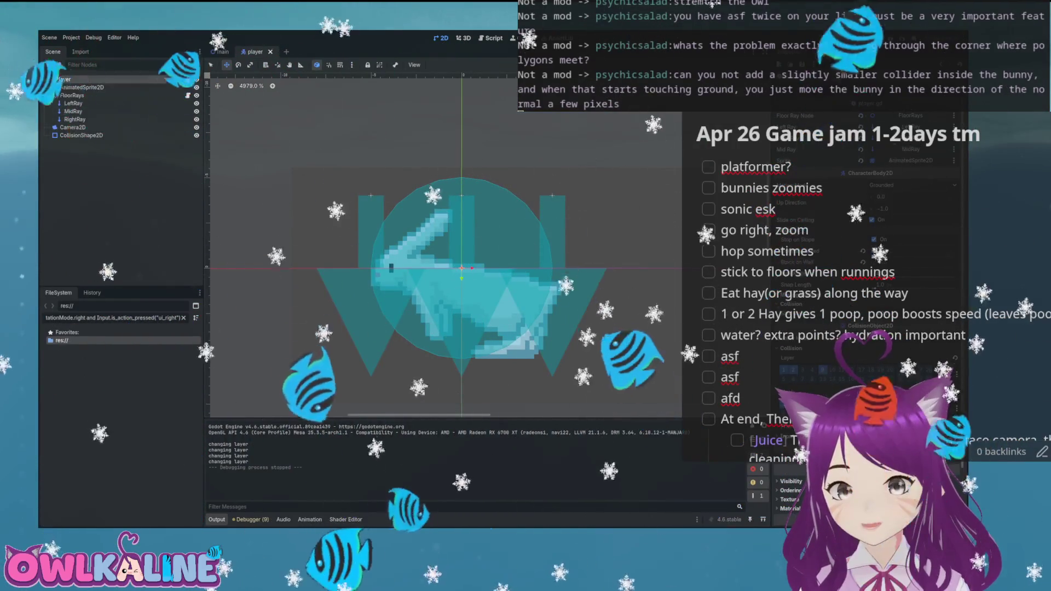
key("ctrl+F3")
scroll(397, 269, "up", 5)
scroll(397, 269, "down", 3)
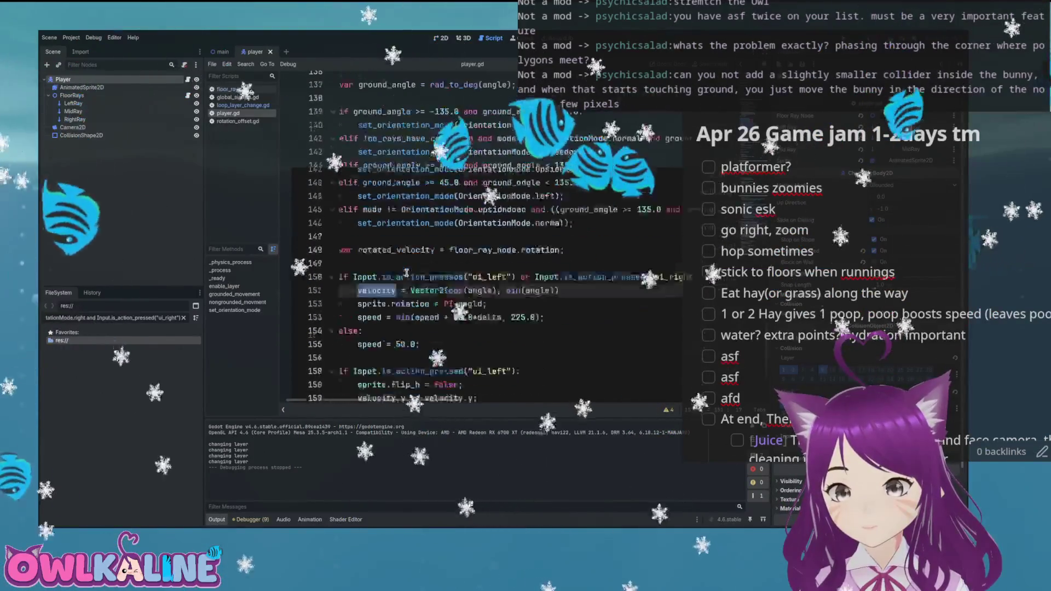
scroll(427, 263, "up", 11)
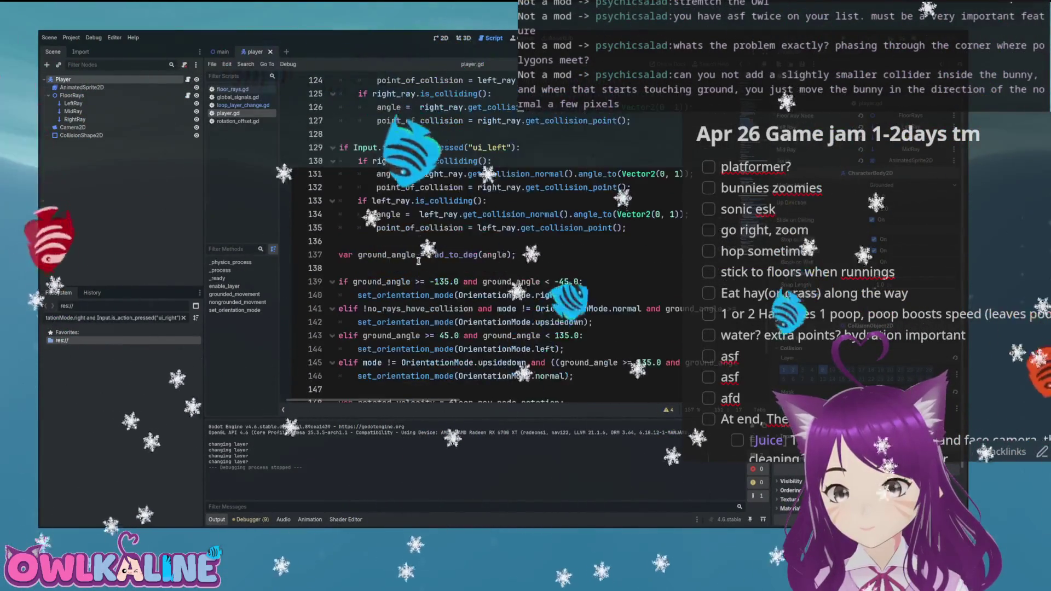
scroll(408, 255, "up", 12)
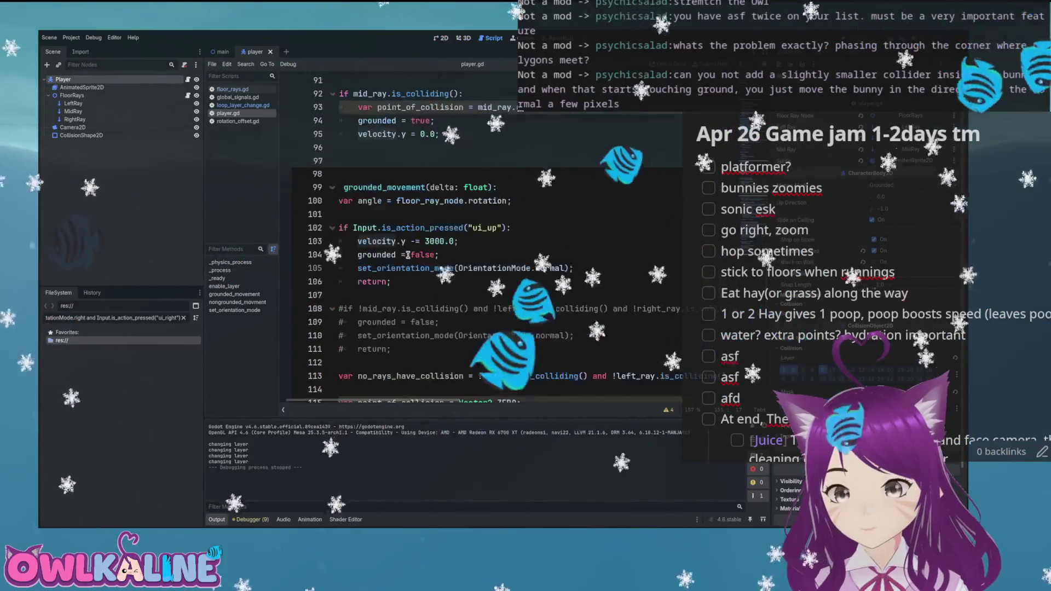
scroll(403, 233, "up", 3)
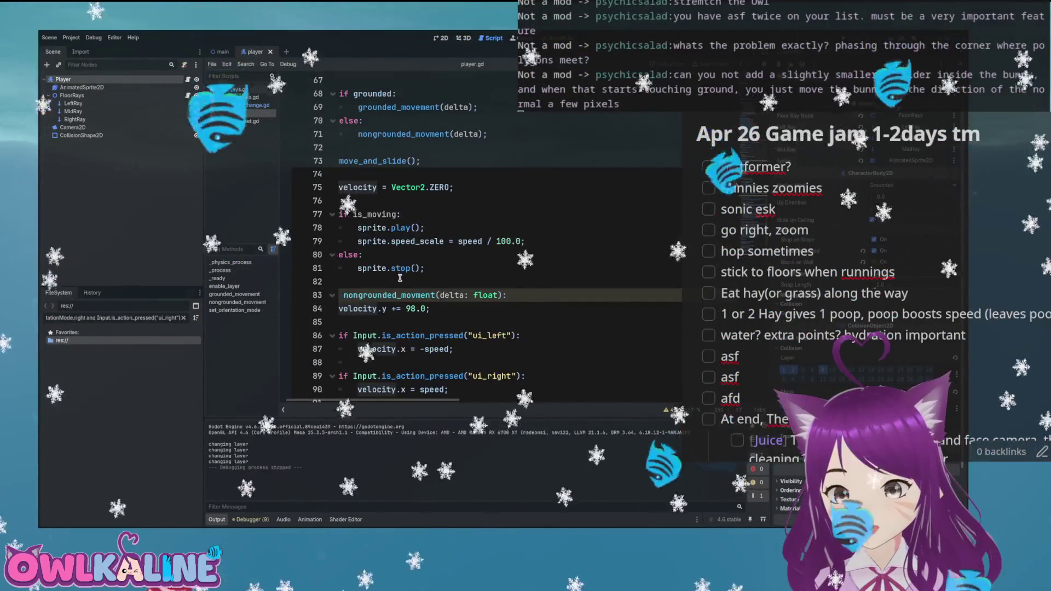
scroll(392, 252, "up", 3)
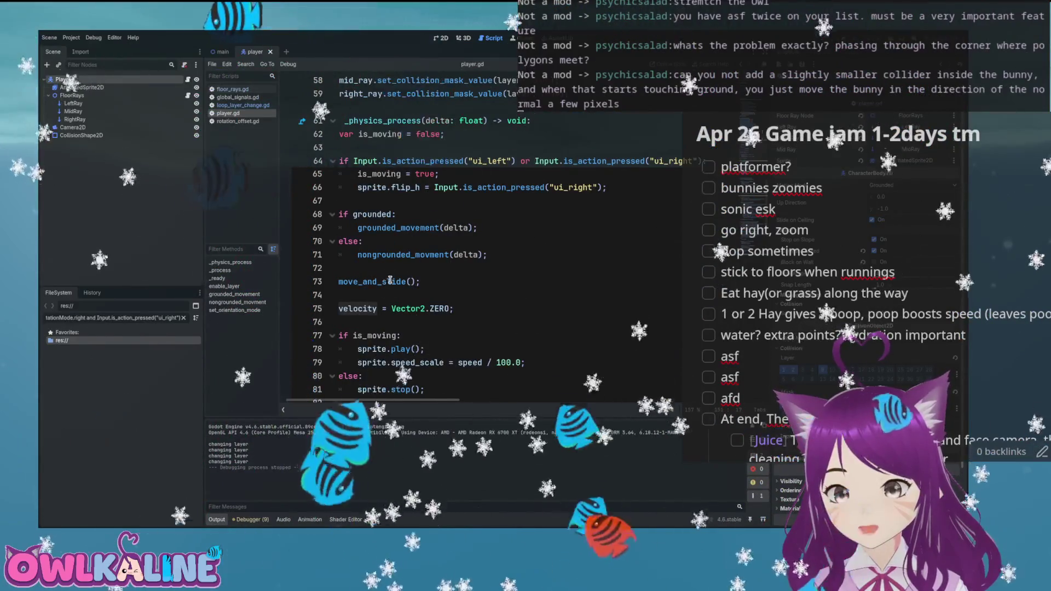
mouse_move(391, 281)
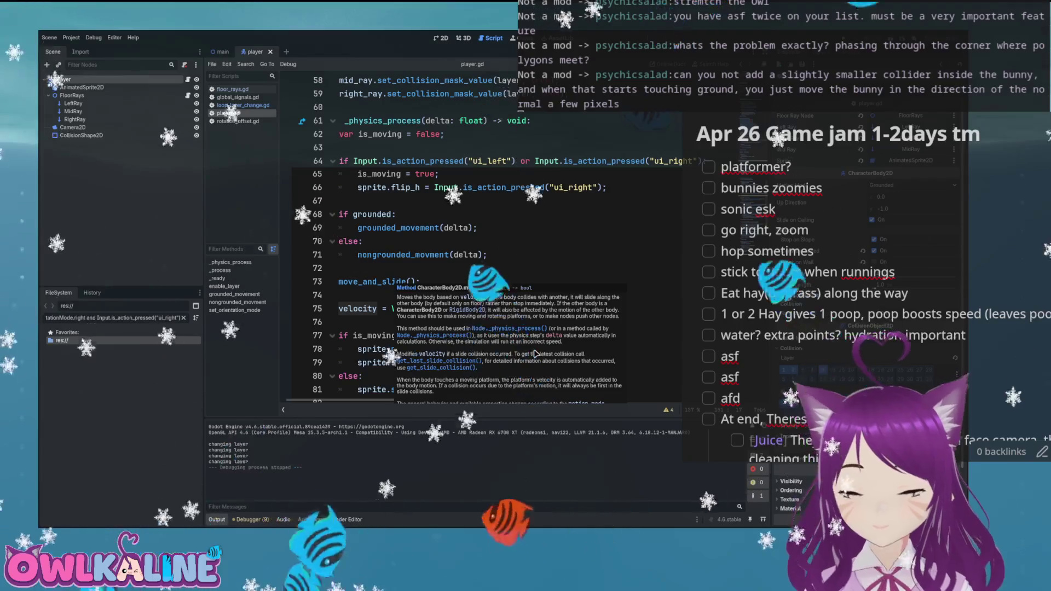
left_click(377, 284)
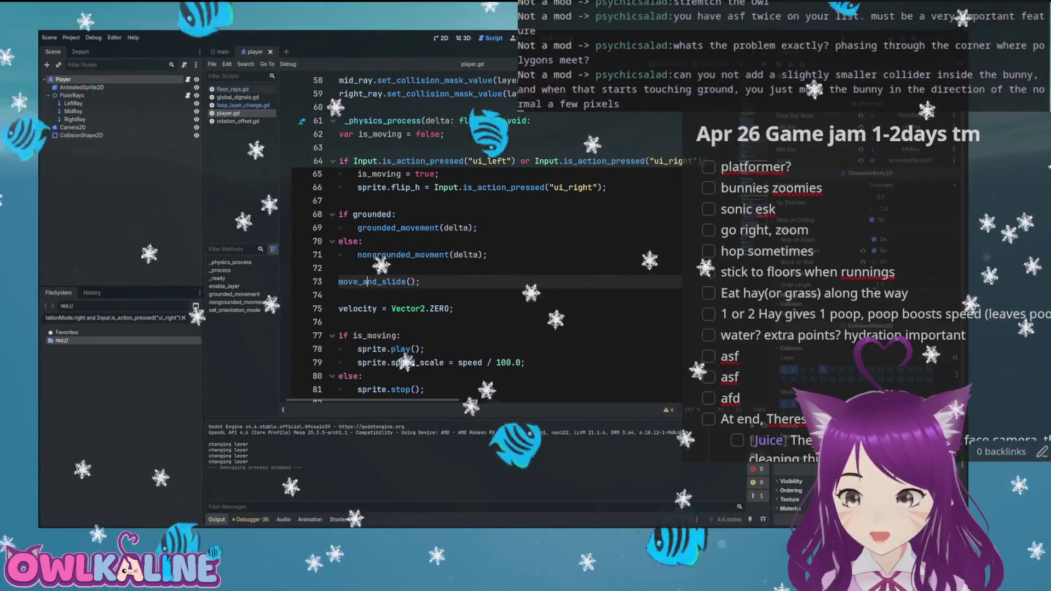
- Save player.gd and launch the game for a fresh test run
left_click(598, 217)
key("ctrl+s")
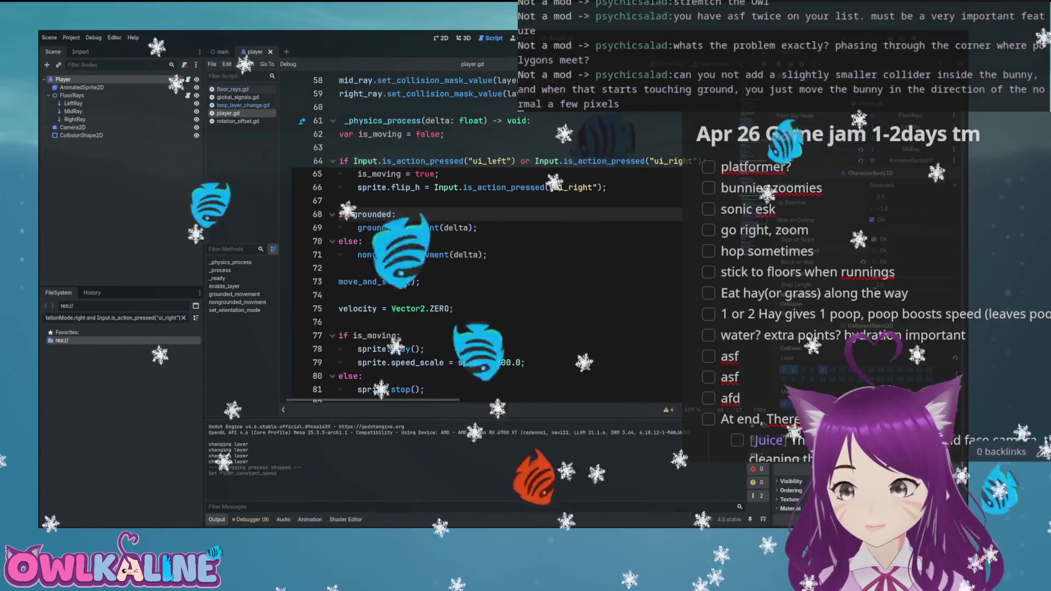
key("F5")
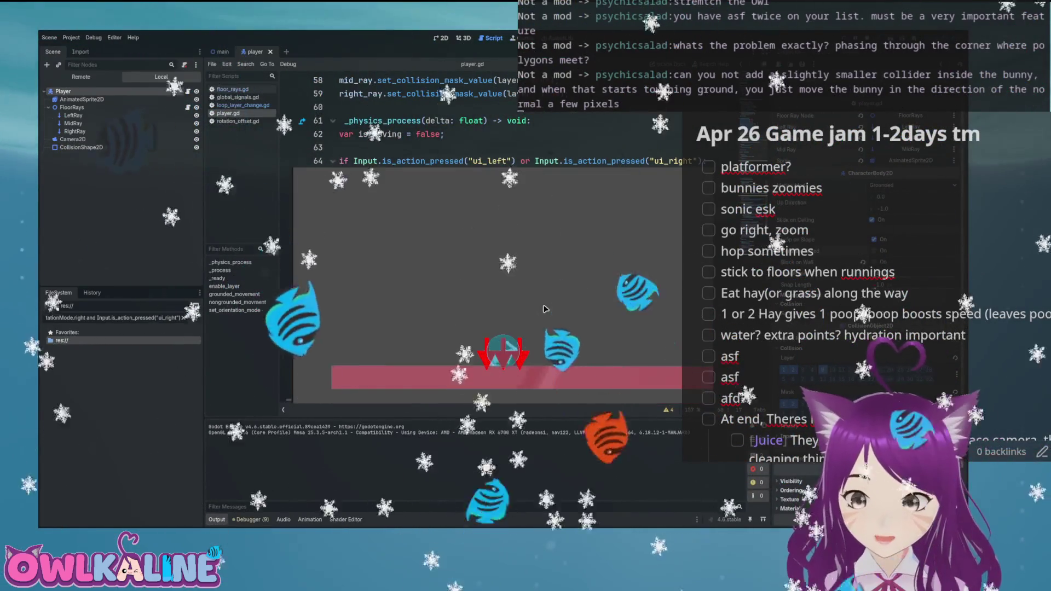
- Run the bunny right through the loop, over the purple ramp and up the cyan wall
key("Right")
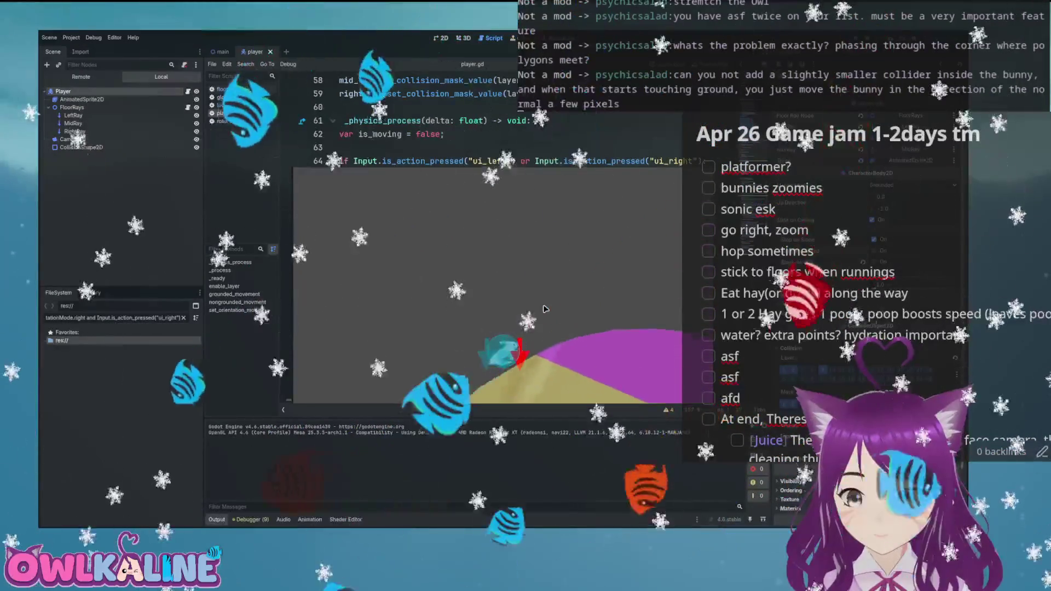
key("Right")
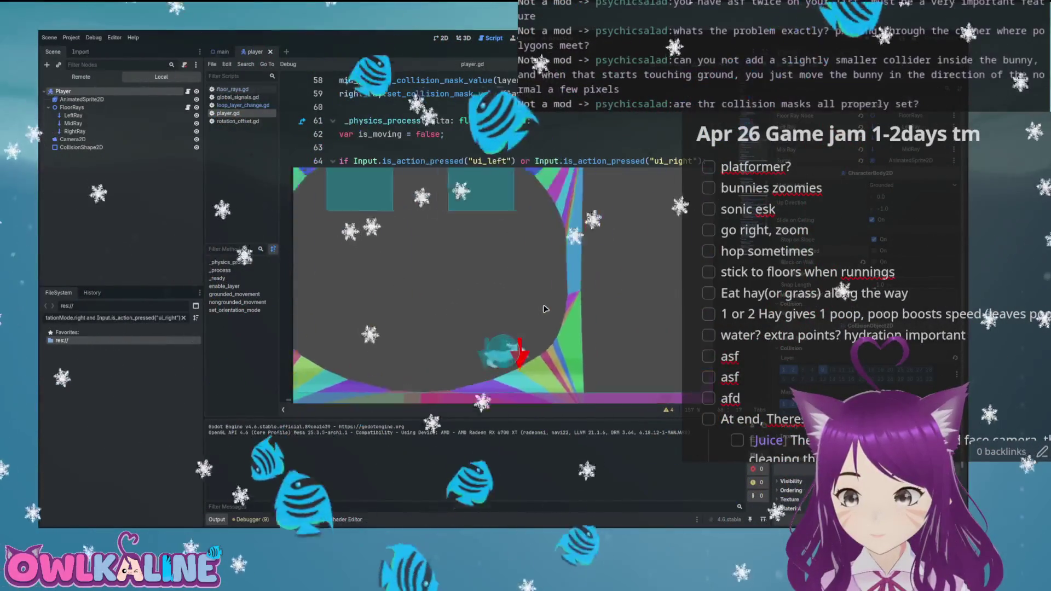
key("Right")
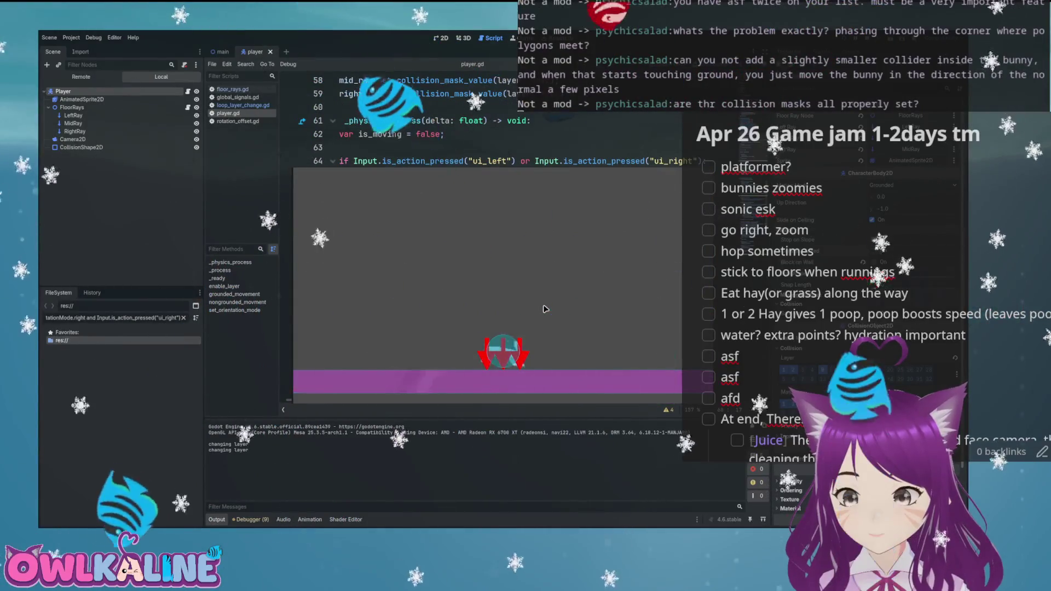
key("Right")
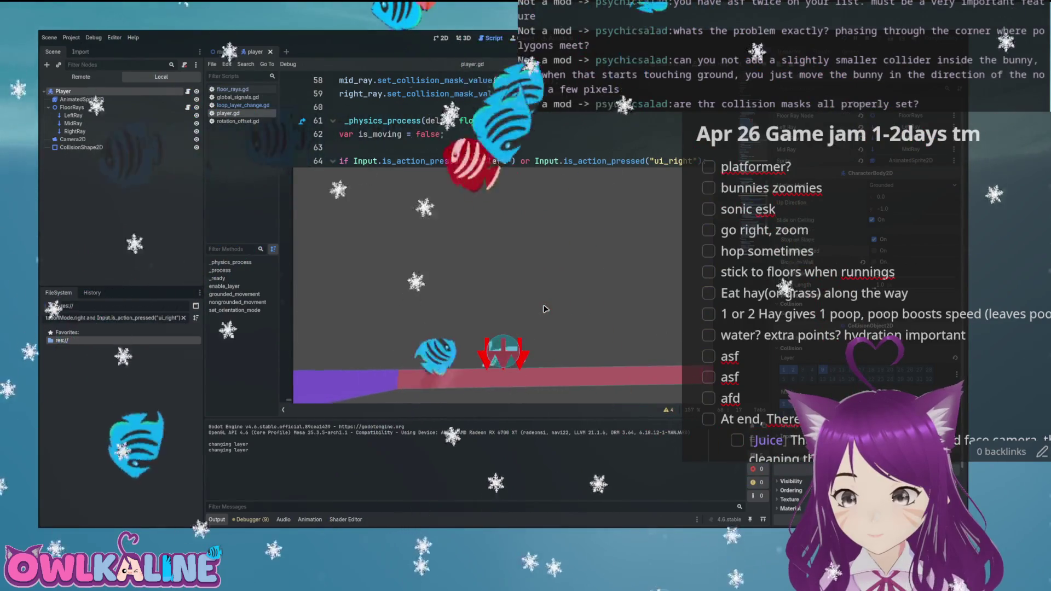
key("Right")
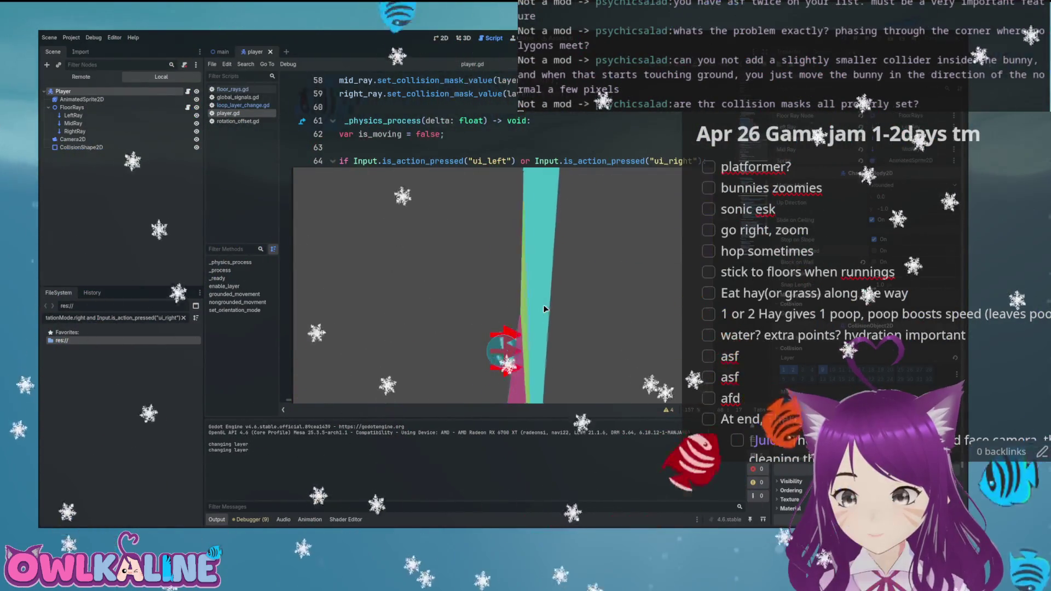
key("Right")
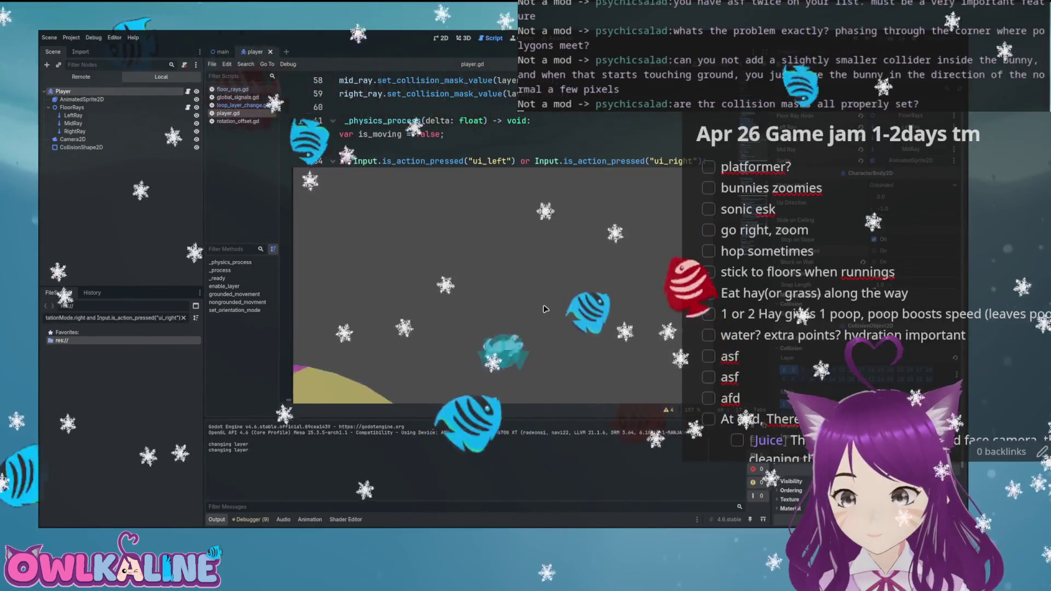
key("Right")
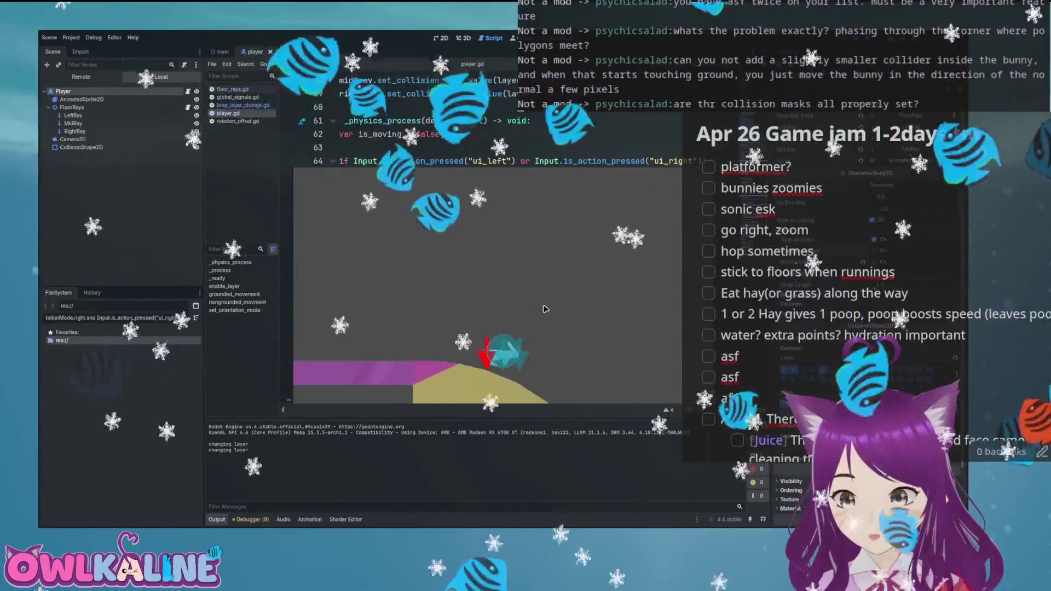
key("Right")
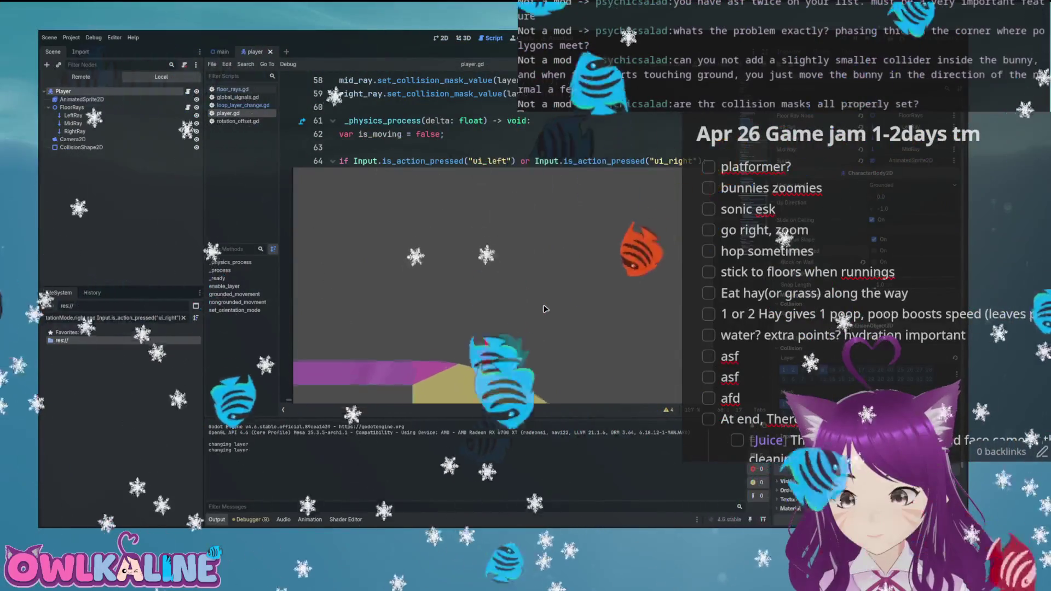
- Run the bunny back left through the loop, then close the game window
key("Left")
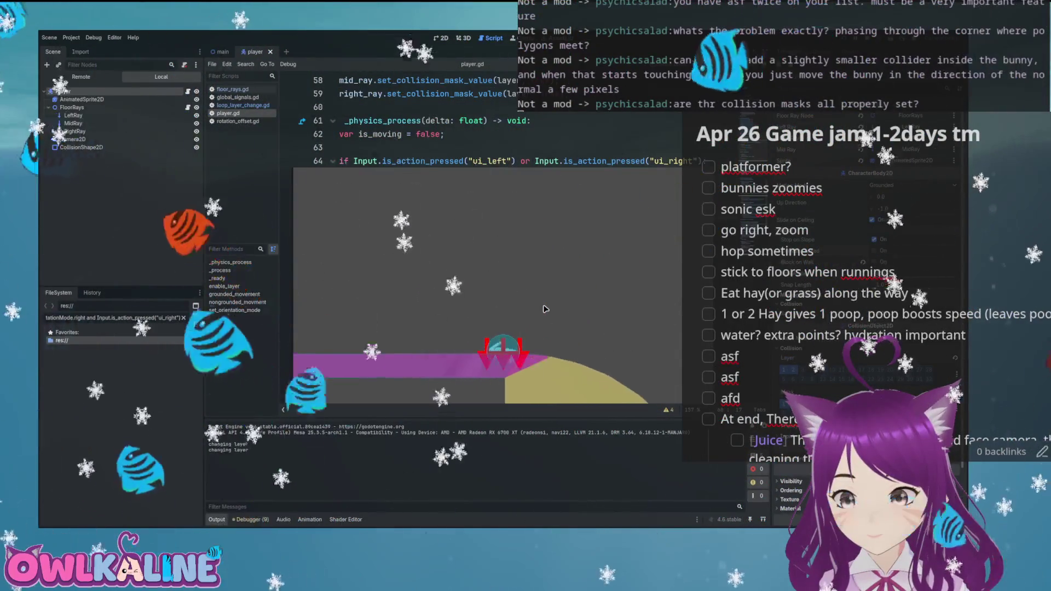
key("Left")
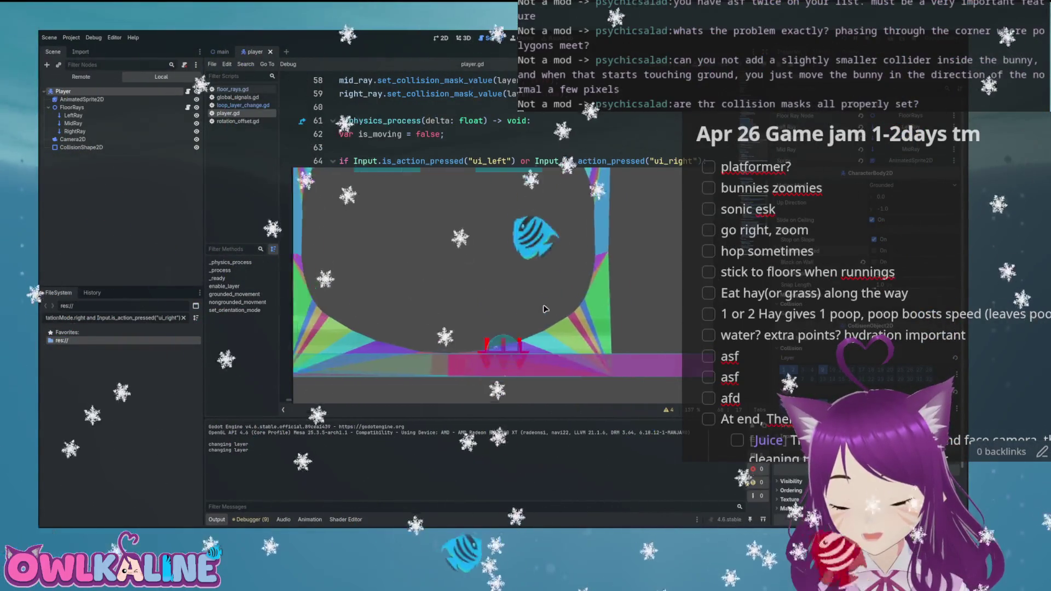
key("Left")
key("Left")
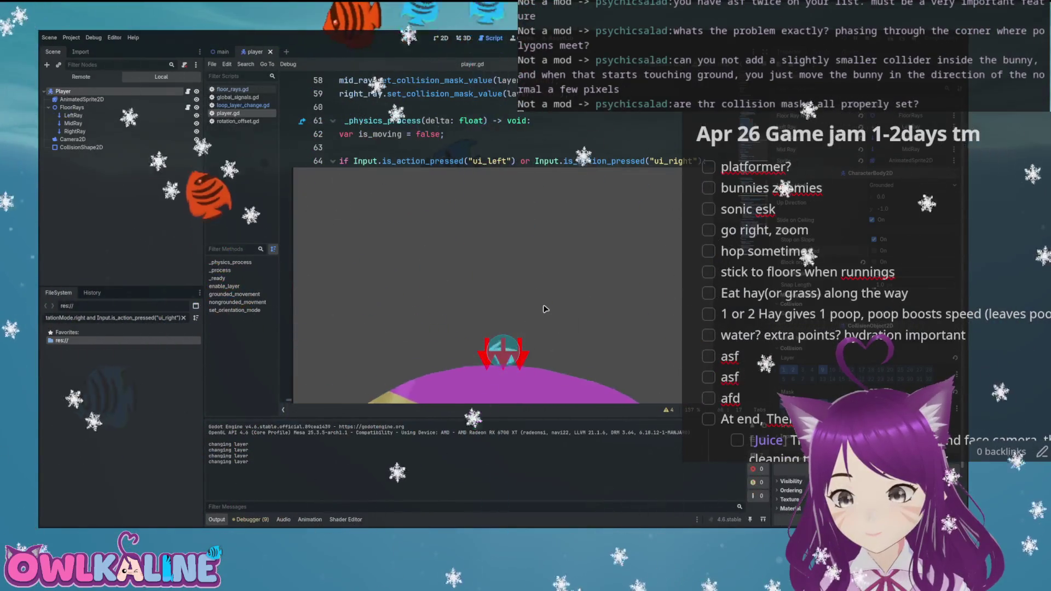
key("Left")
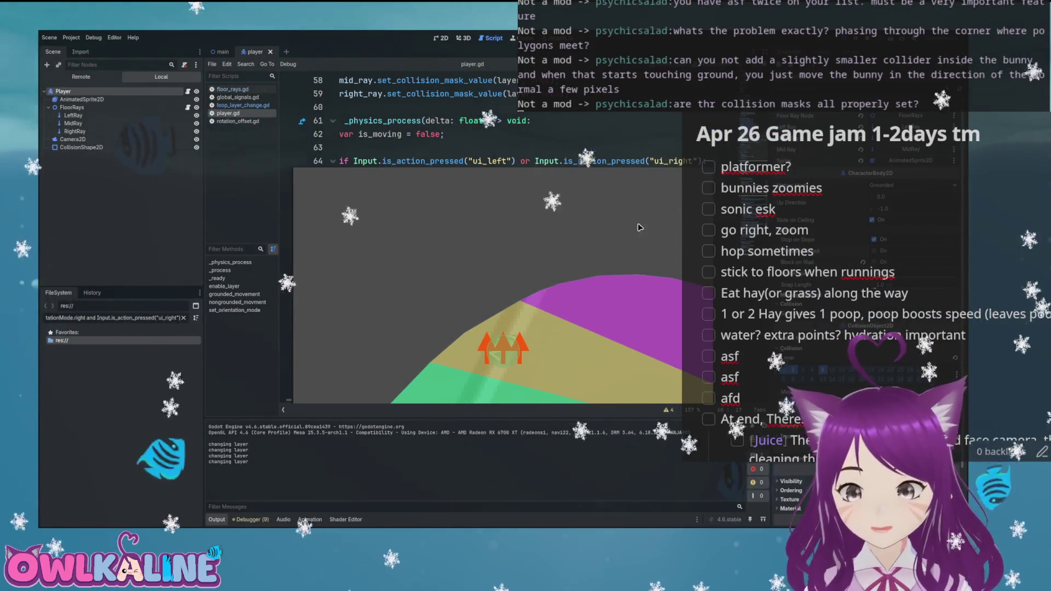
key("alt+F4")
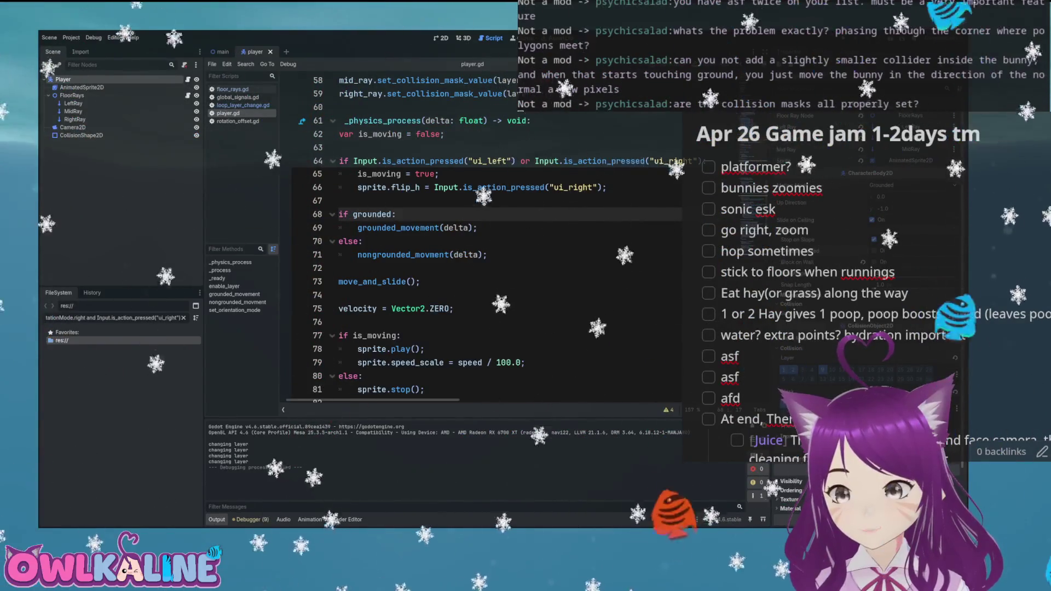
- Switch to the main level scene and zoom and pan to centre the hill and player
key("F8")
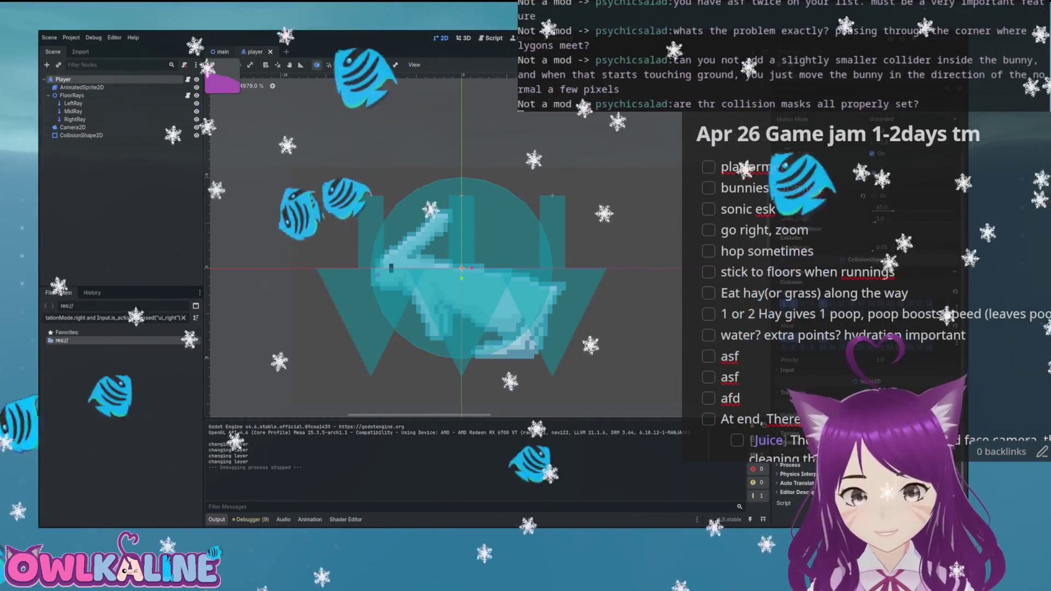
key("ctrl+Tab")
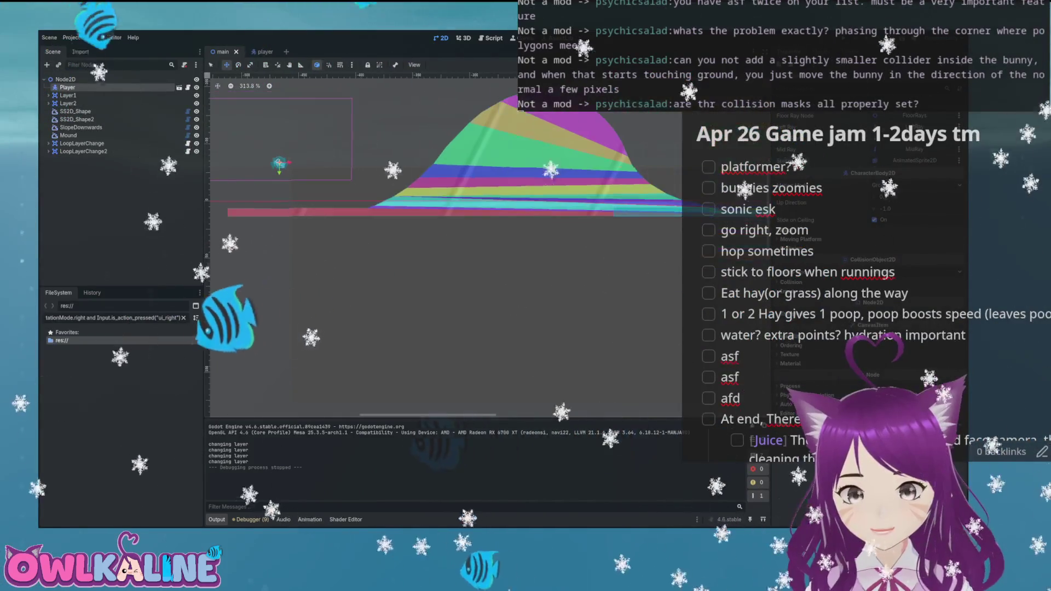
key("1")
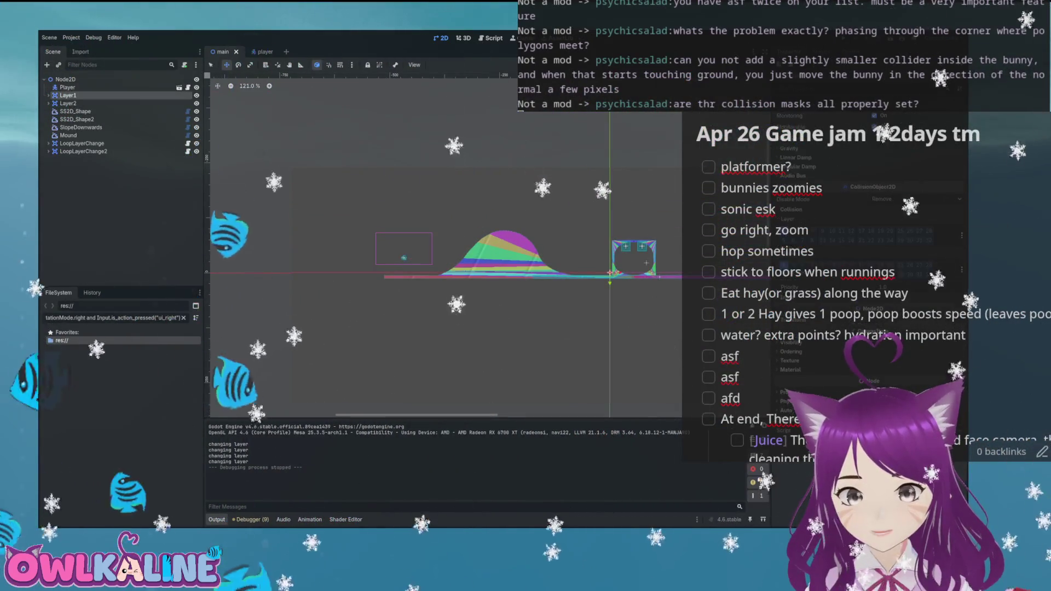
scroll(471, 277, "up", 3)
scroll(493, 307, "down", 2)
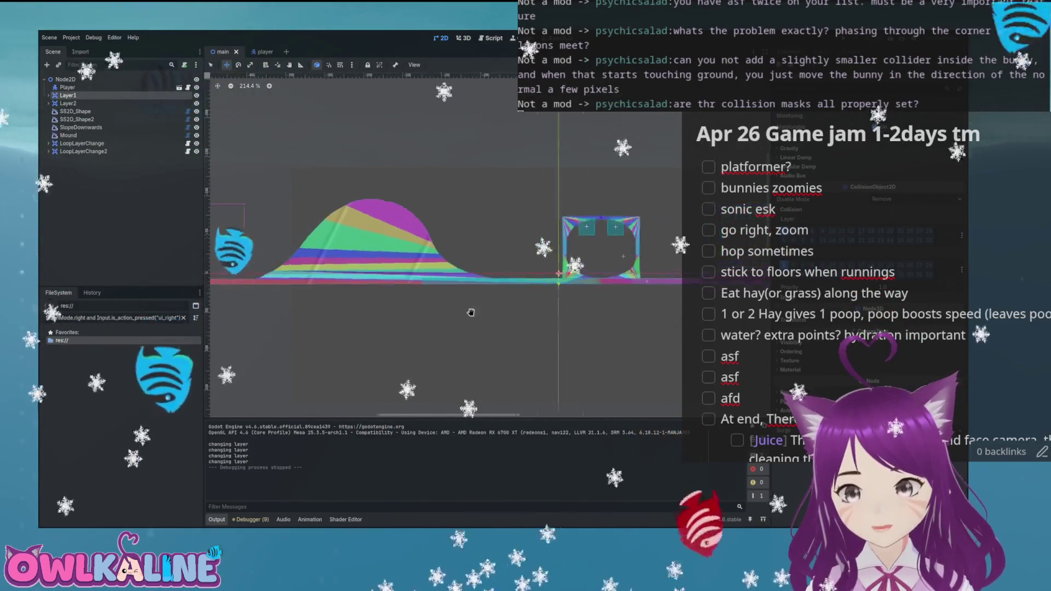
scroll(530, 284, "up", 5)
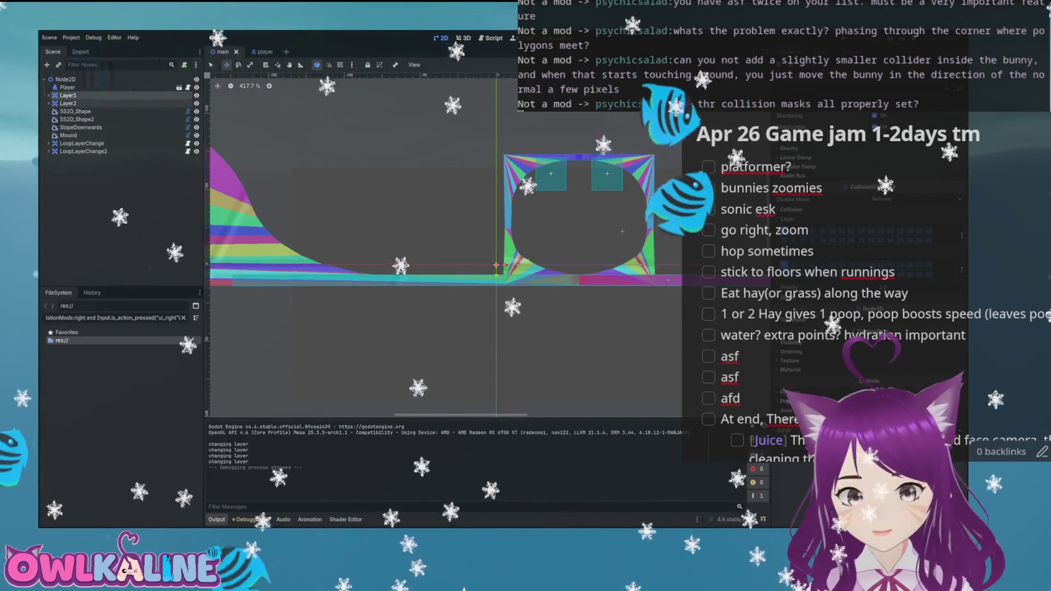
scroll(444, 246, "down", 6)
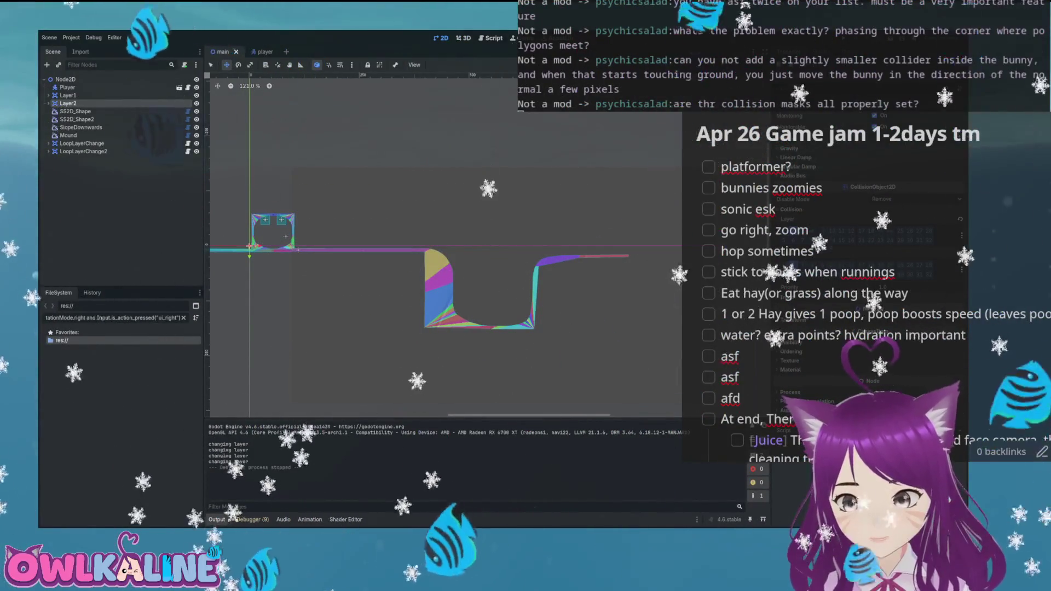
left_click_drag(543, 242, 685, 235)
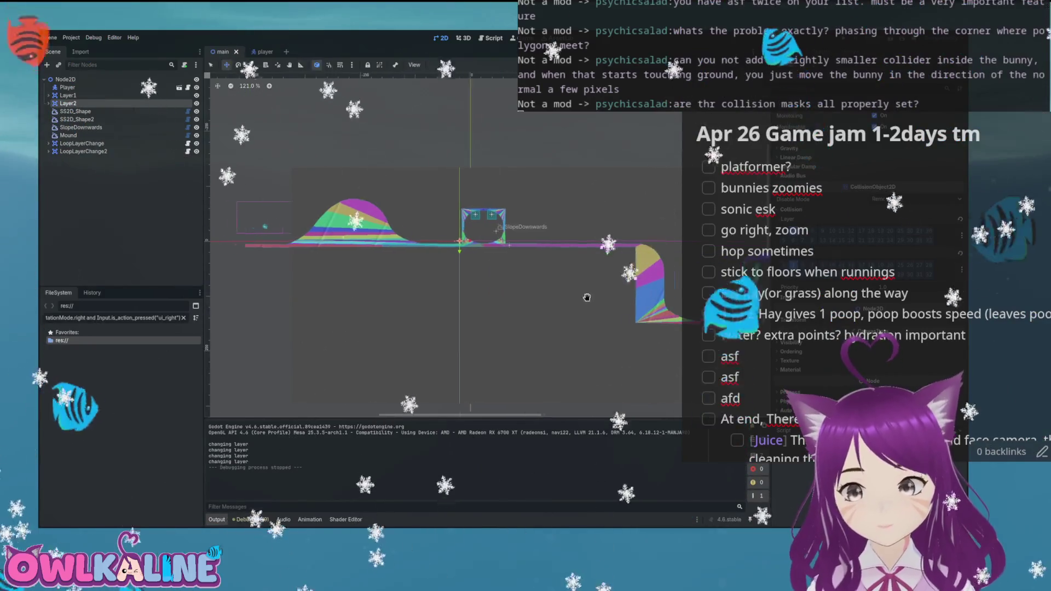
left_click_drag(569, 296, 654, 302)
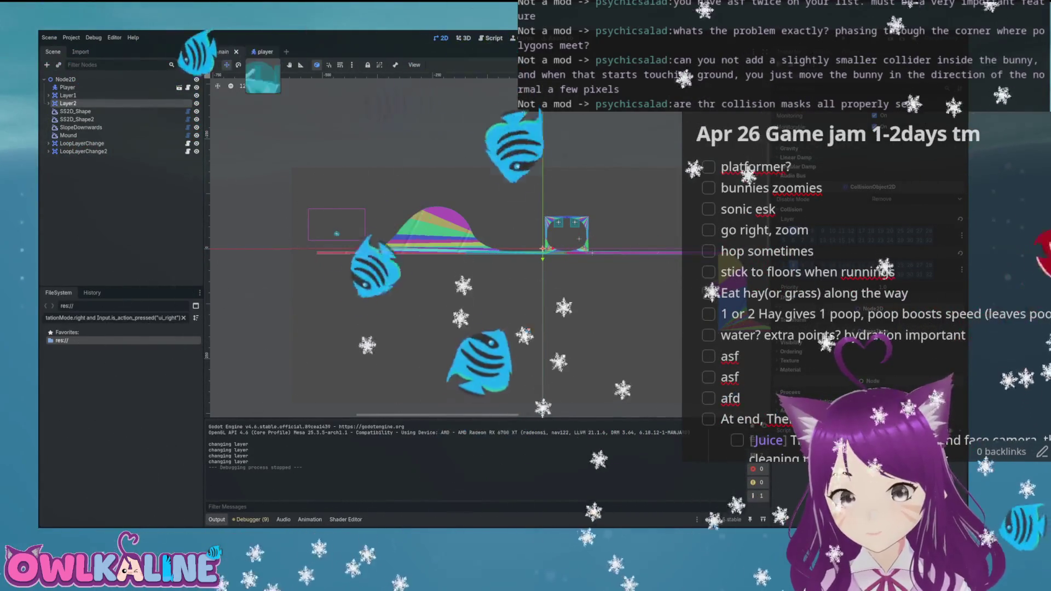
- Open the player scene and select its MidRay floor ray
left_click(263, 52)
left_click(73, 127)
left_click(73, 111)
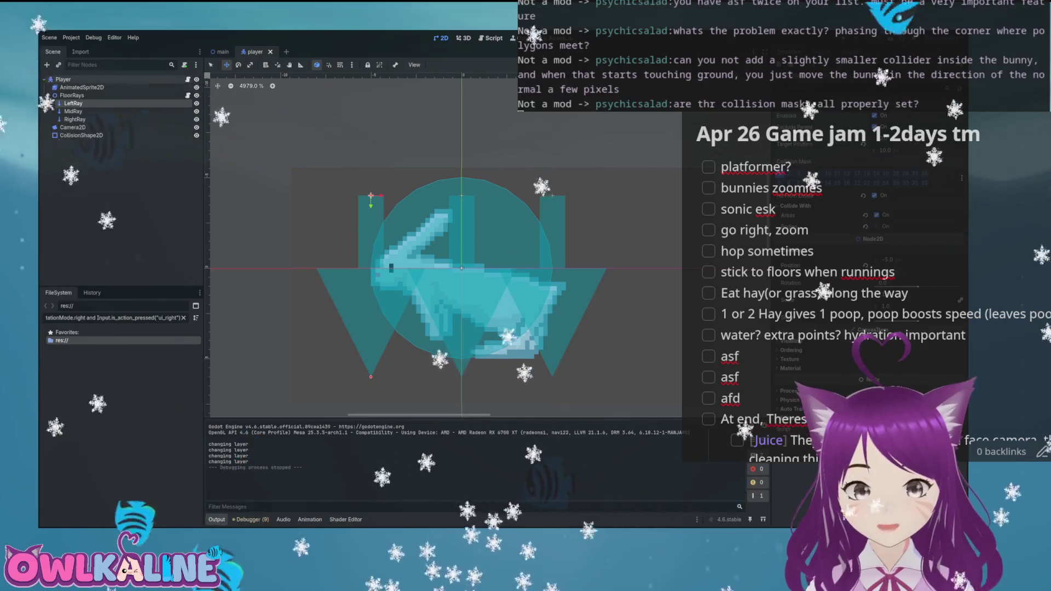
- Open player.gd from the script list and scroll to the enable_layer function
key("ctrl+F3")
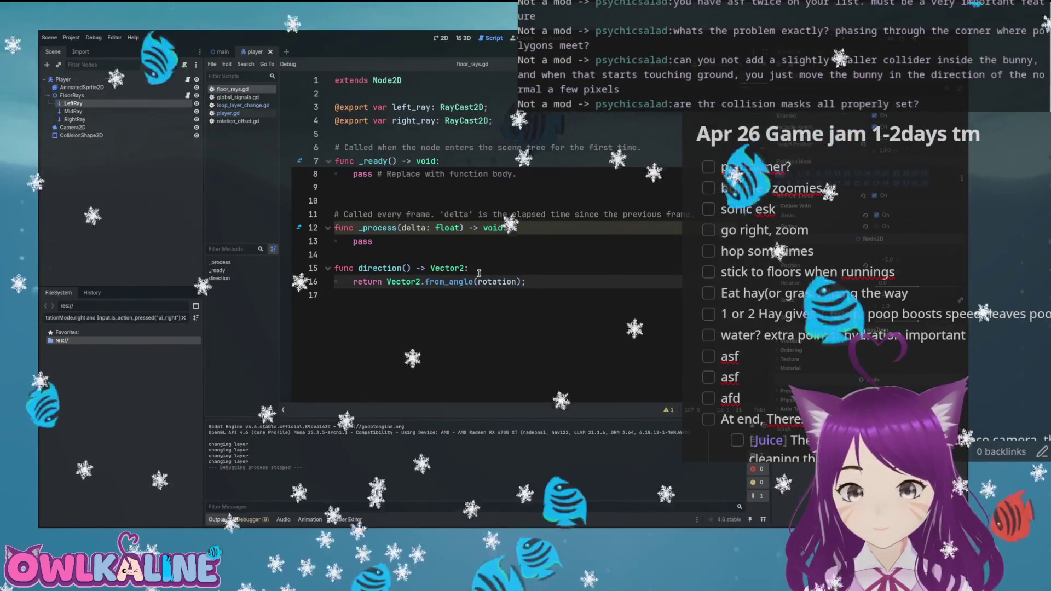
left_click(228, 113)
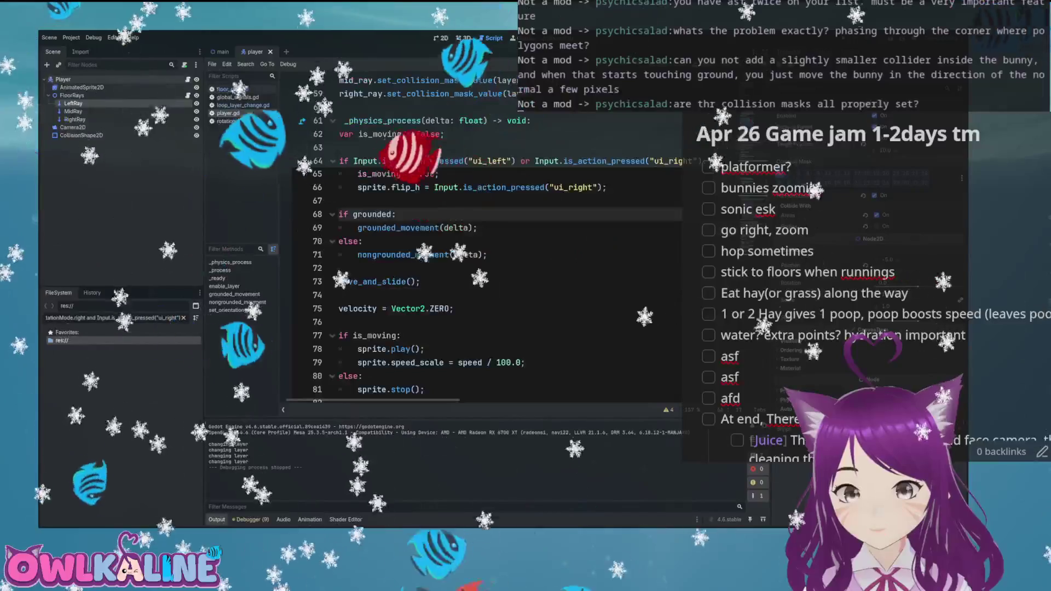
scroll(509, 216, "down", 13)
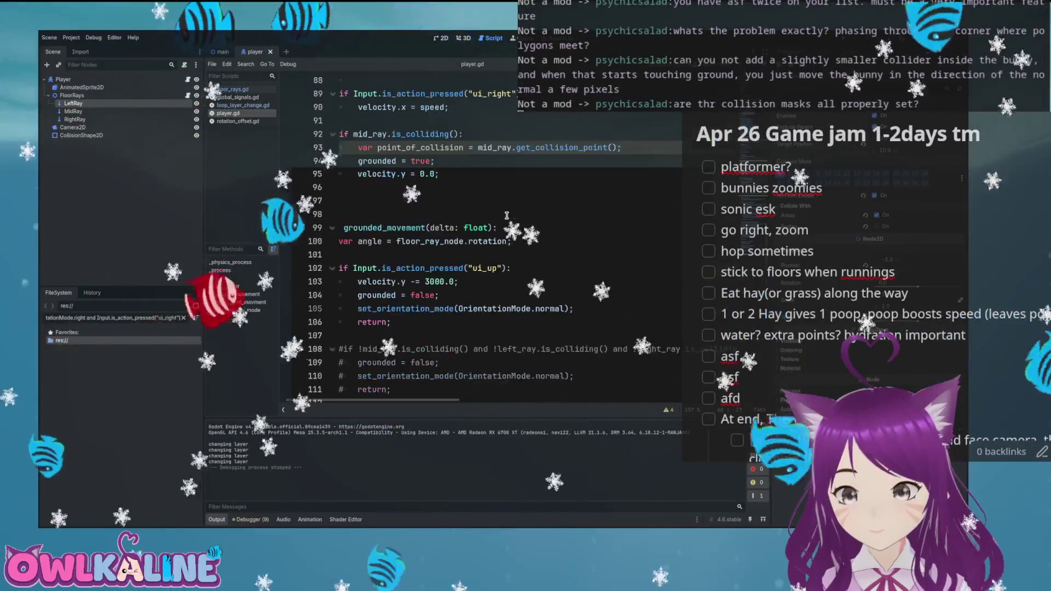
scroll(506, 215, "up", 19)
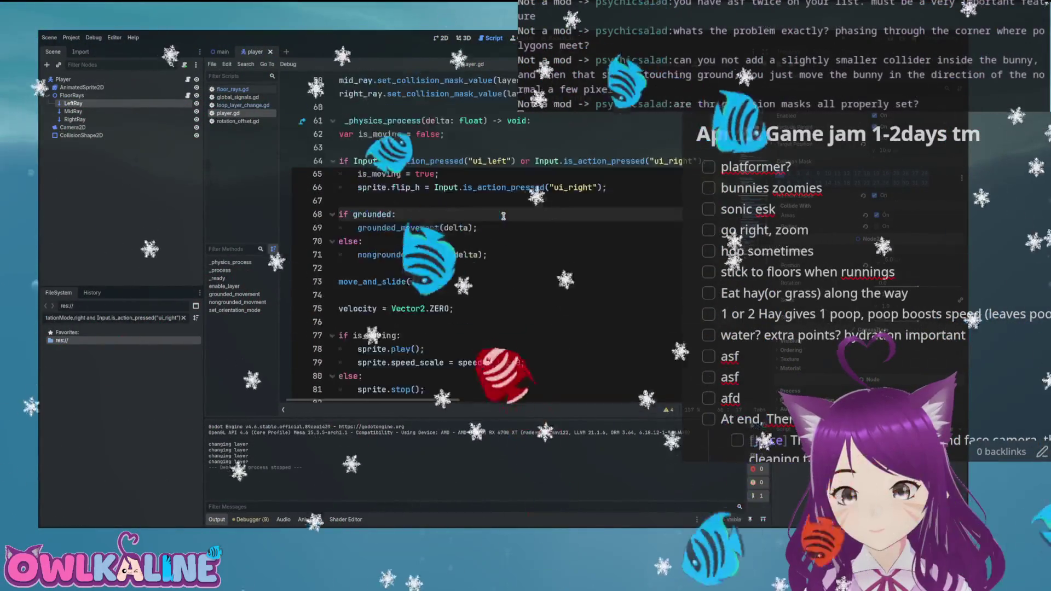
scroll(465, 219, "up", 1)
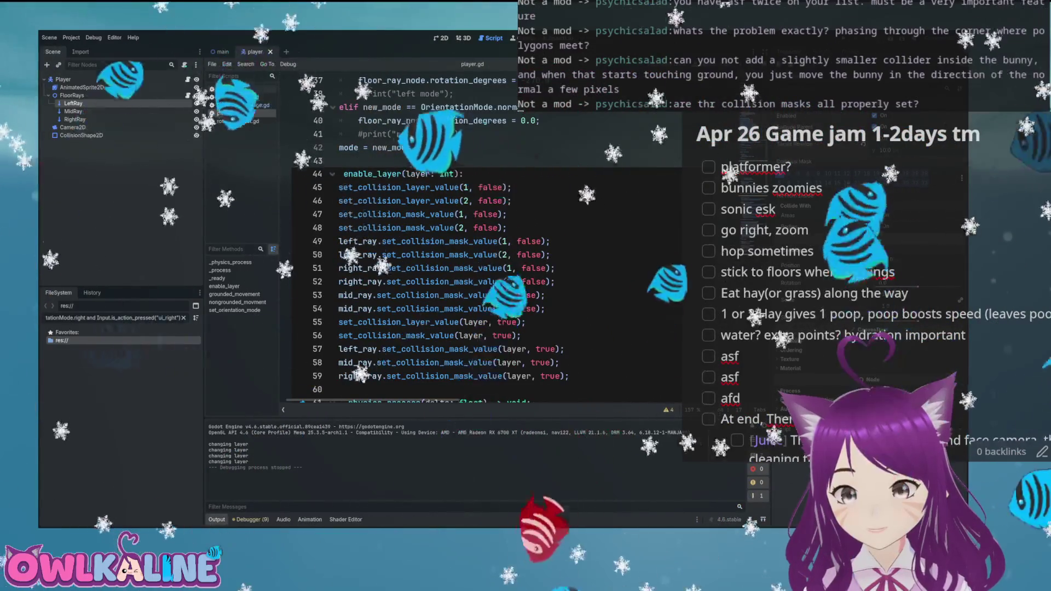
- Highlight enable_layer's layer-clearing lines, then the lines that enable the given layer
double_click(405, 174)
mouse_move(386, 188)
left_mouse_down()
mouse_move(564, 308)
mouse_move(539, 335)
left_mouse_up()
scroll(444, 258, "down", 2)
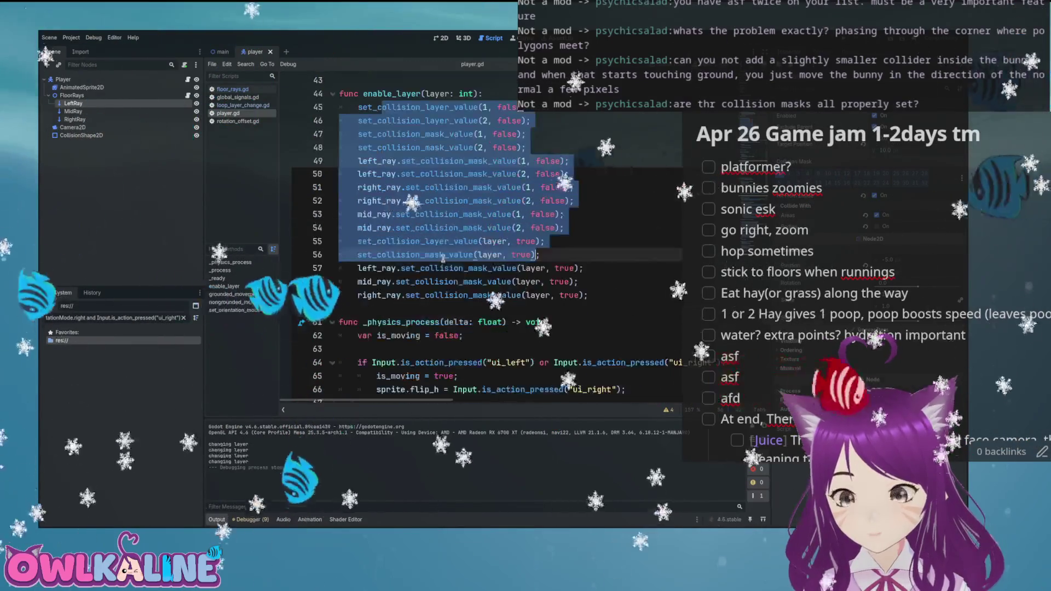
scroll(442, 258, "up", 1)
left_click(711, 241)
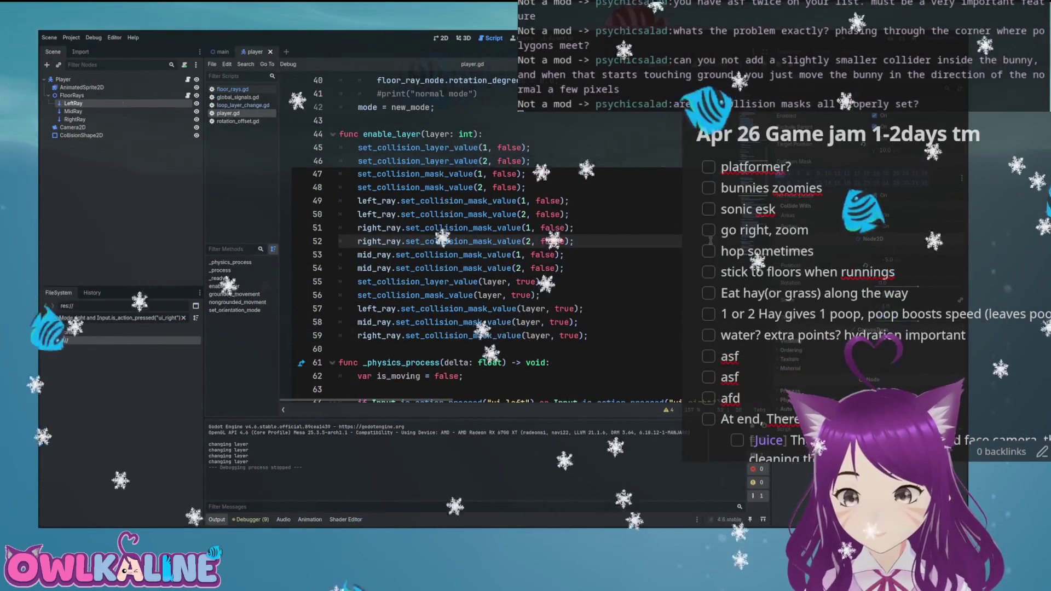
mouse_move(589, 335)
left_mouse_down()
mouse_move(383, 257)
mouse_move(353, 281)
left_mouse_up()
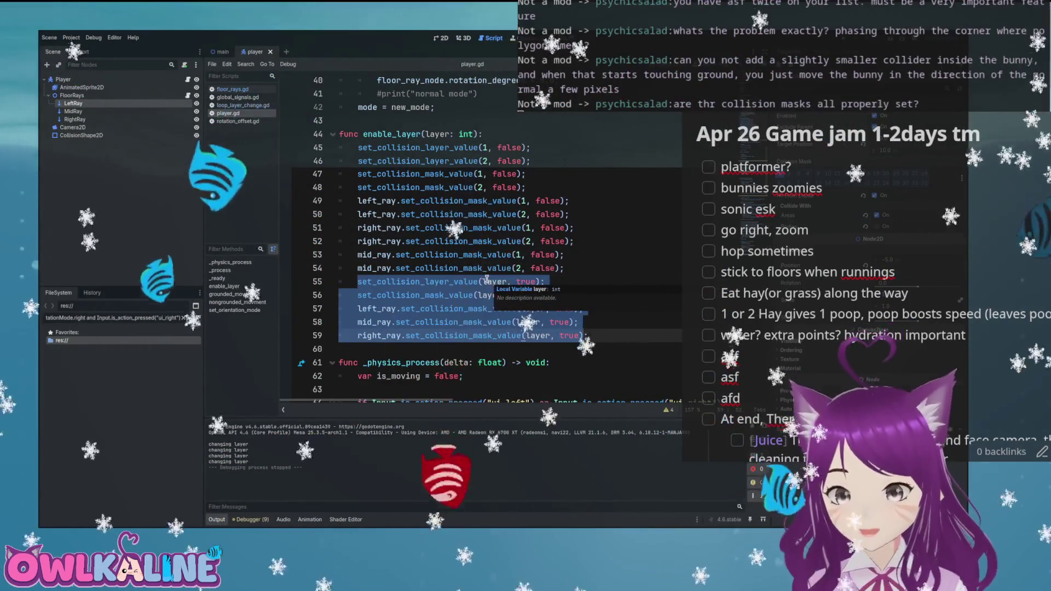
- Comment out lines 45–48 clearing the player's collision layers and masks, then run the game
left_click(485, 282)
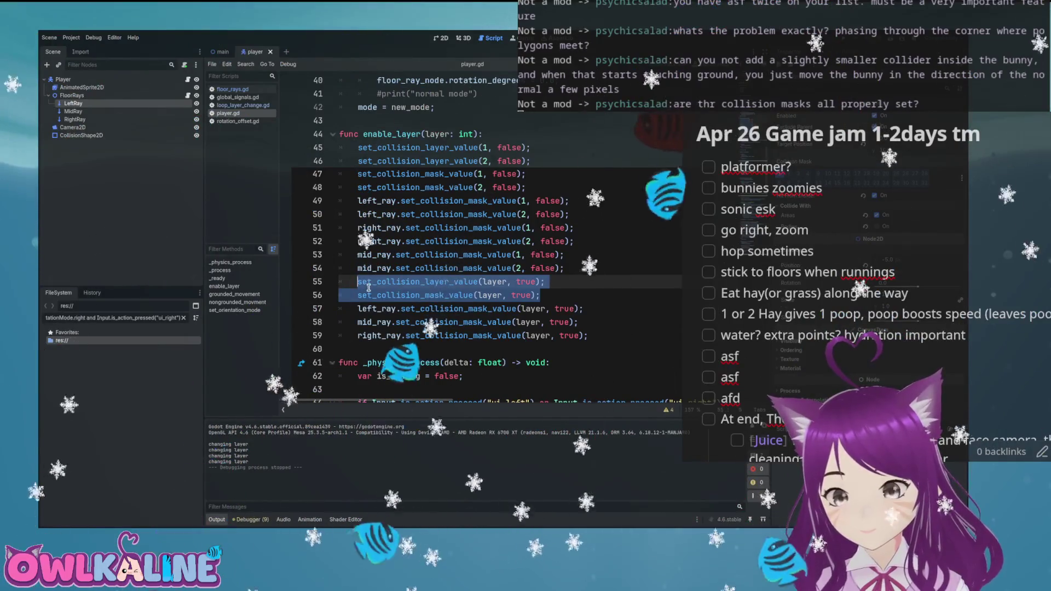
left_click(358, 147)
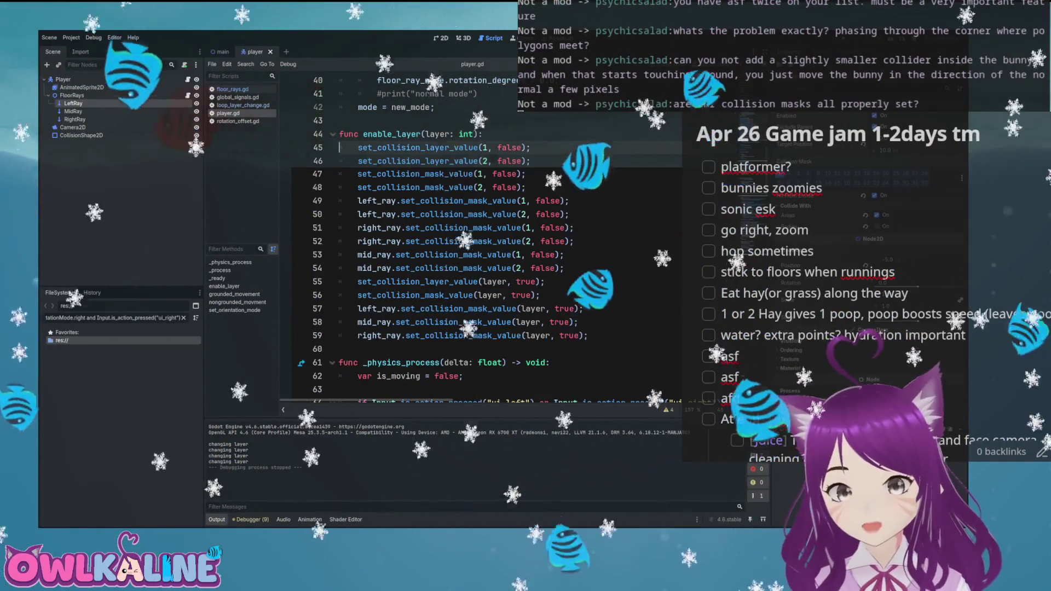
key("ctrl+k")
key("Down")
key("ctrl+k")
key("Down")
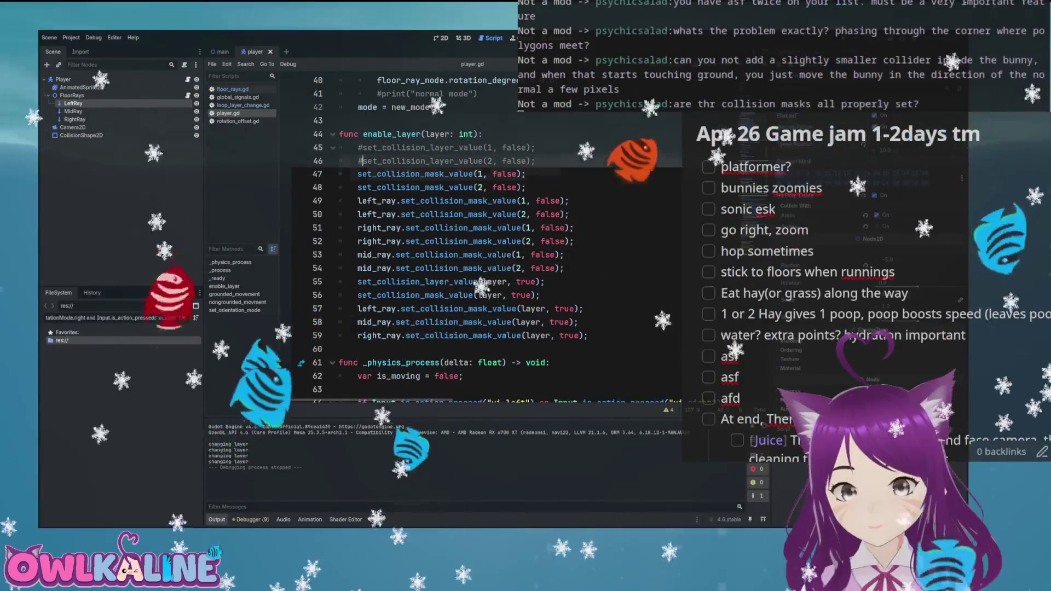
key("ctrl+k")
key("Down")
key("ctrl+k")
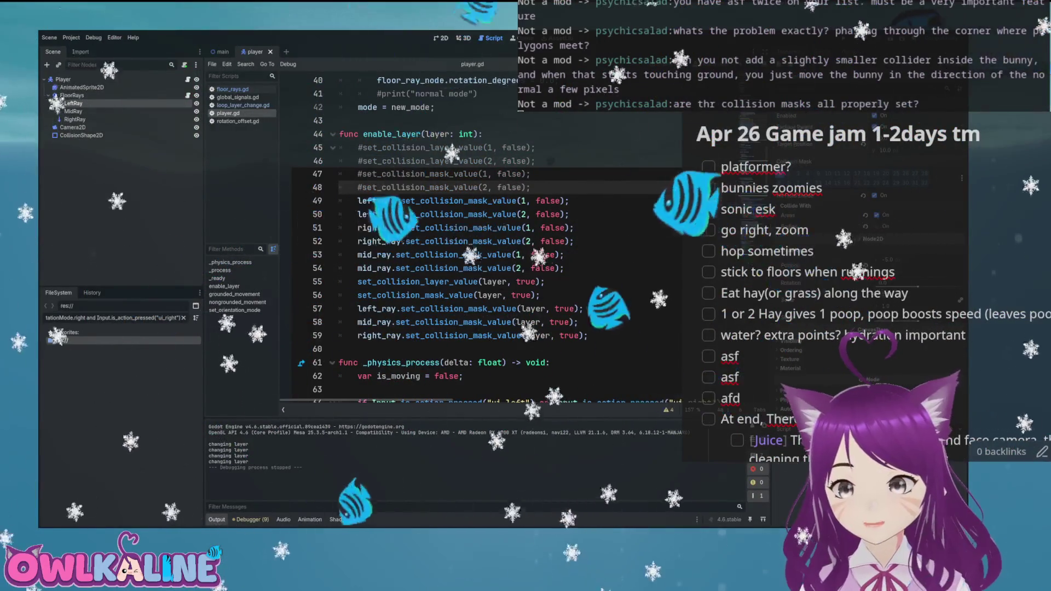
key("F5")
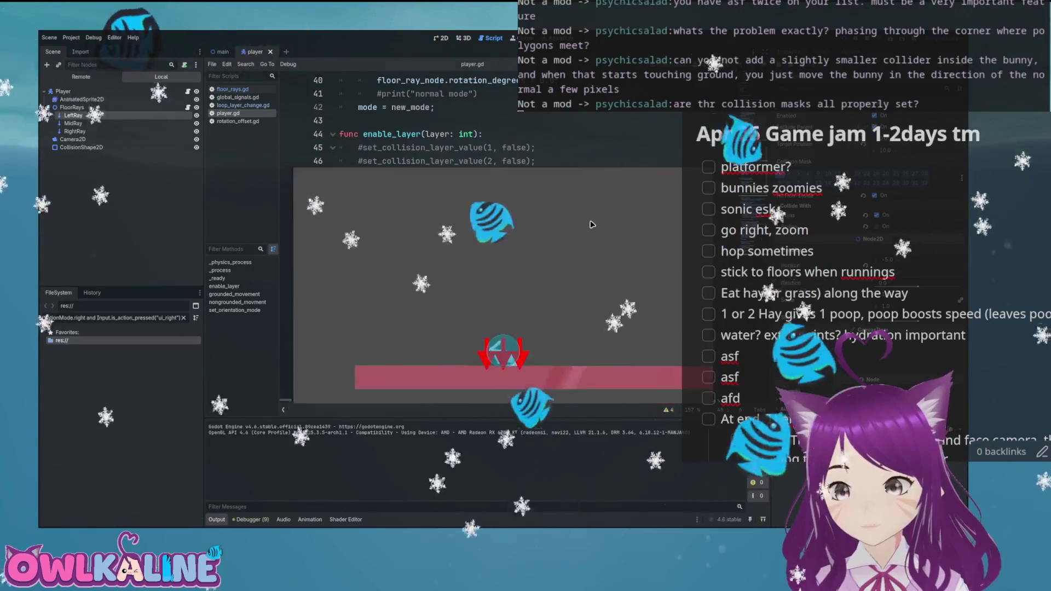